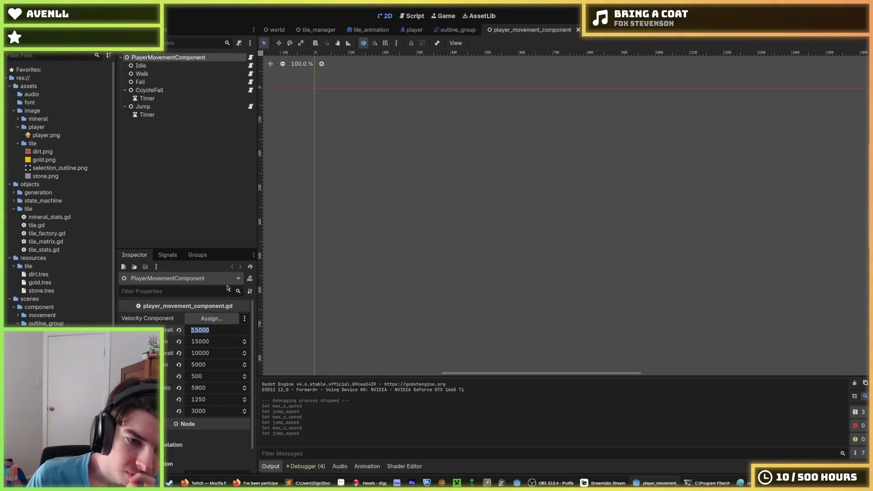
Set ground and air acceleration to 10000 and ground deceleration to 7500, then save.
key("Left")
key("Left")
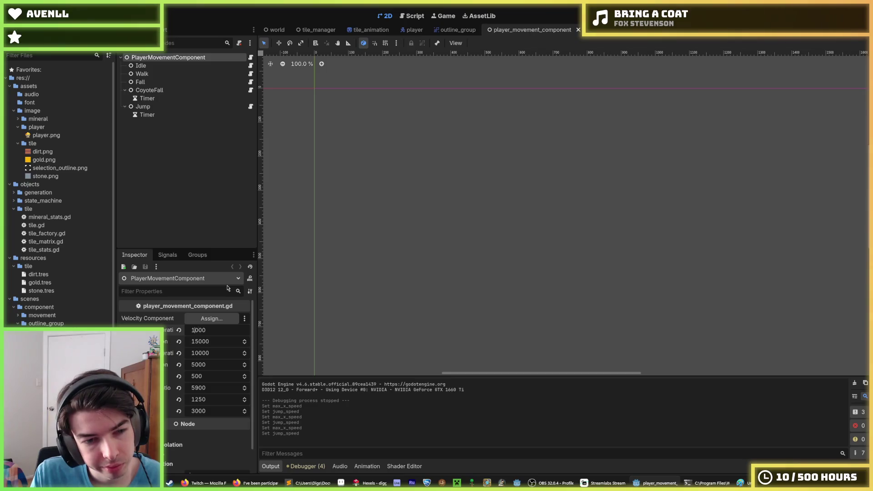
key("Tab")
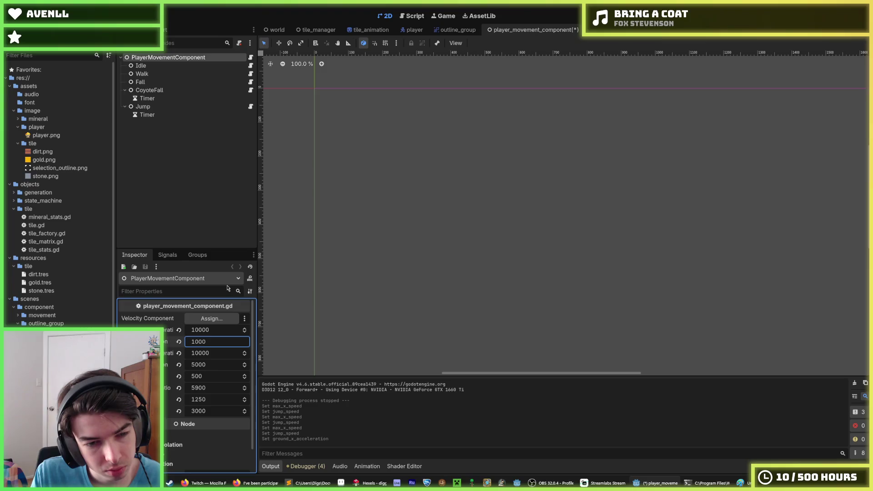
type("0")
key("Return")
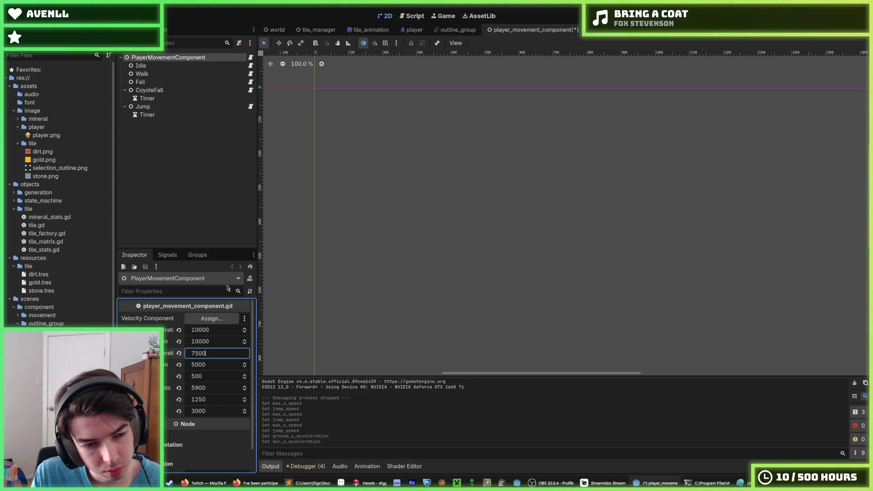
key("Return")
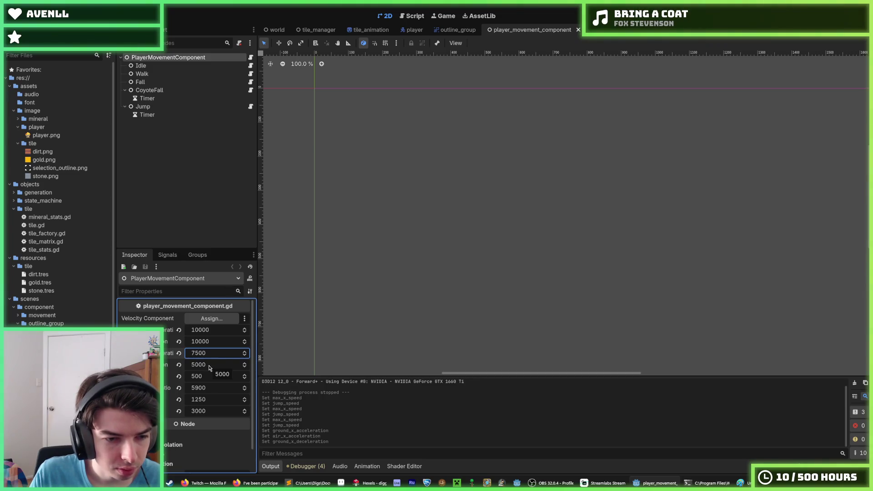
key("ctrl+s")
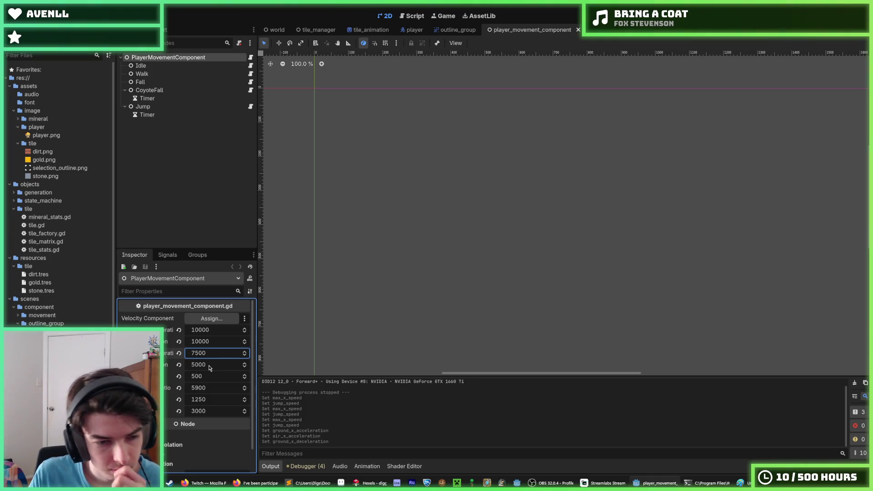
Change the deceleration to 8000 ground and 4000 air, save, and run the game.
left_click(200, 352)
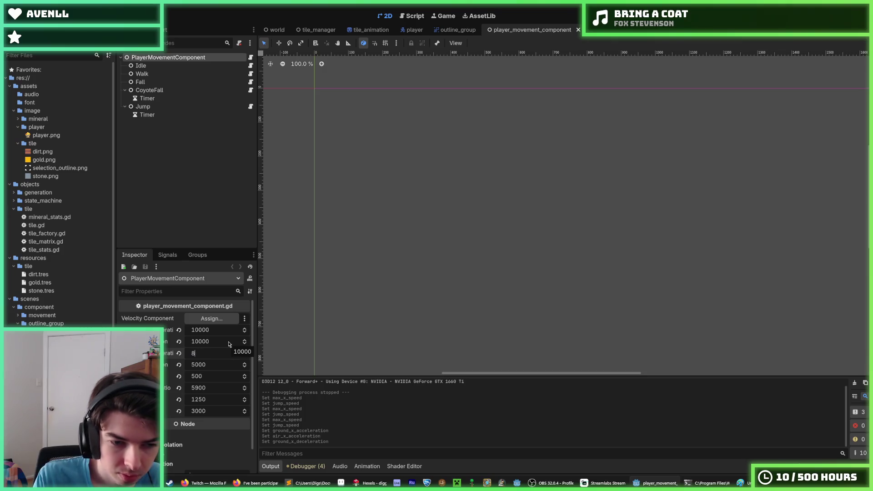
key("BackSpace")
type("8000")
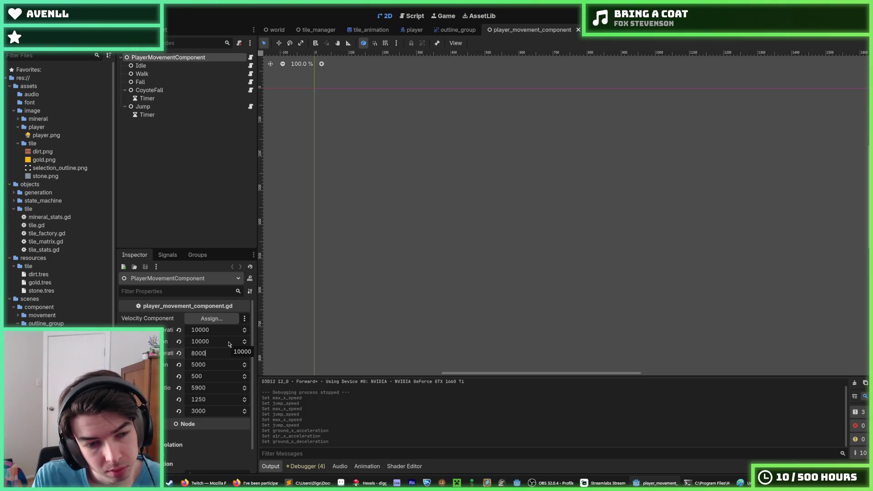
key("Tab")
type("40")
key("Return")
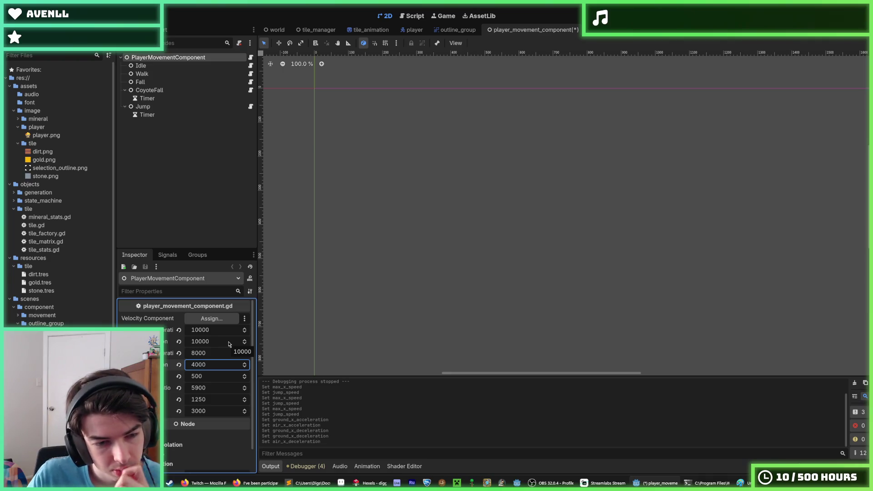
key("ctrl+s")
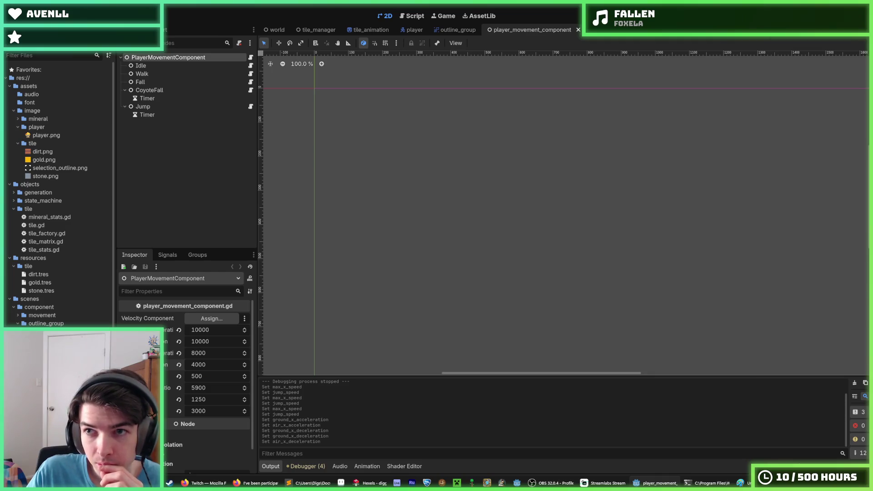
key("F5")
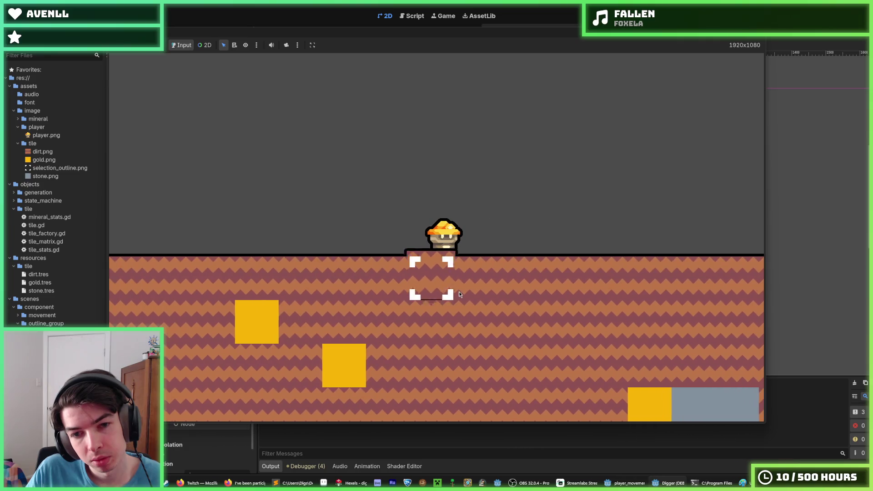
Playtest by digging tiles below and beside the miner, jumping up the shaft, then stop the game.
left_click(459, 295)
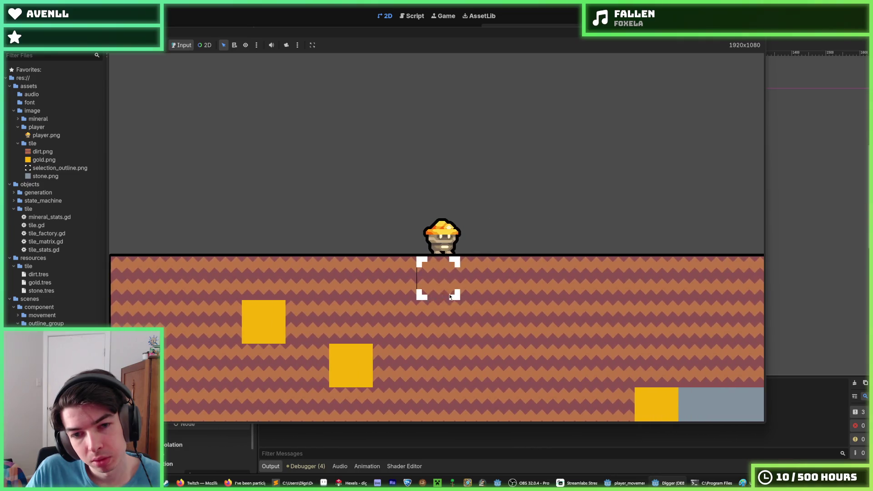
left_click(423, 303)
left_click(441, 307)
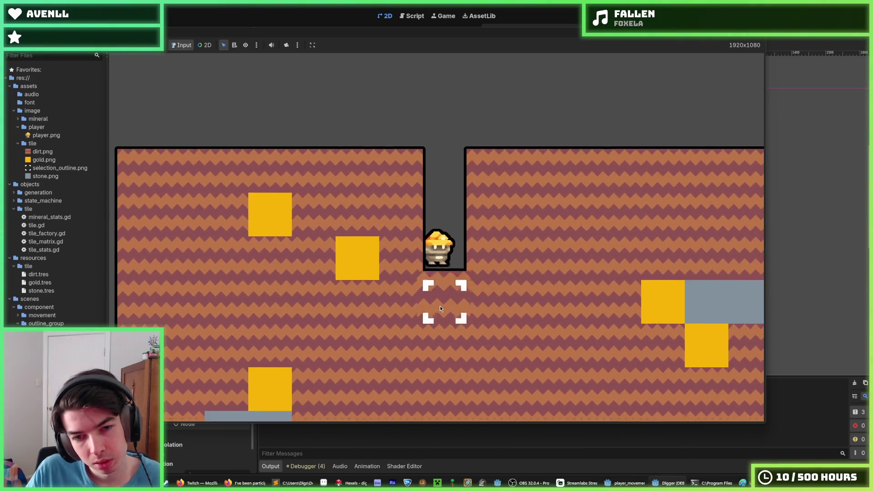
left_click(540, 225)
key("a")
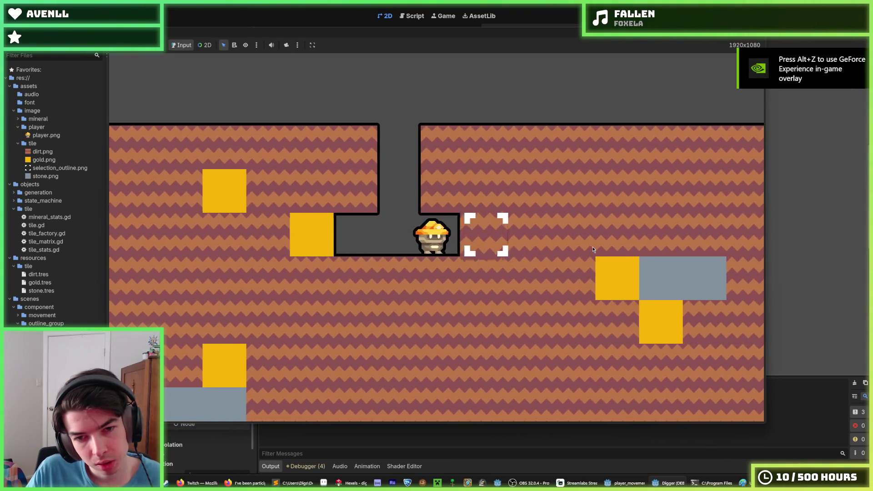
left_click(593, 249)
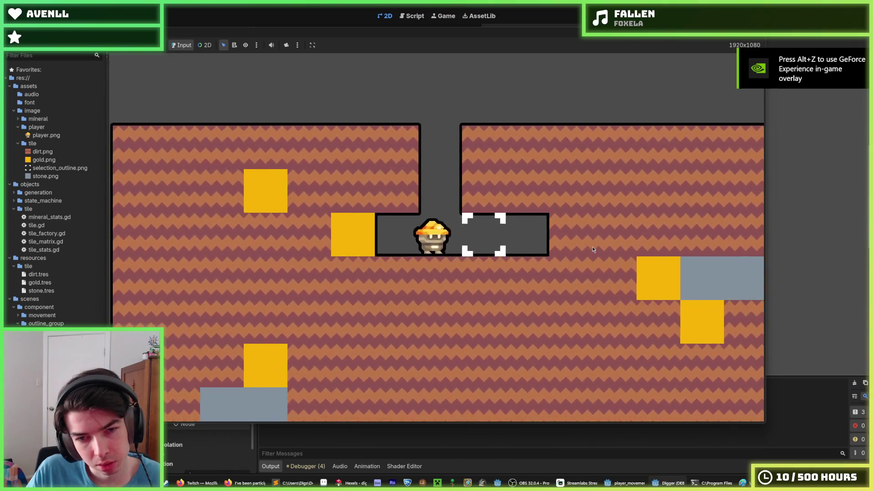
key("w")
key("d")
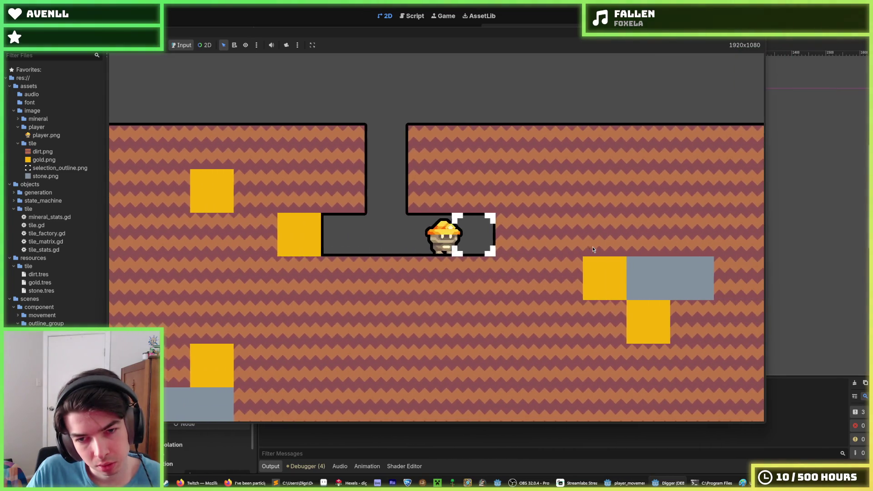
key("F8")
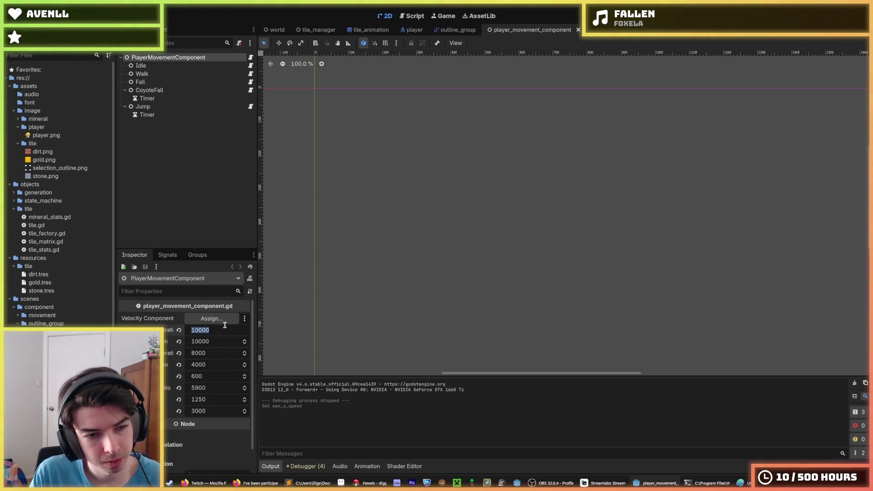
Set ground and air acceleration to 12000 and save the scene.
key("Tab")
type("12")
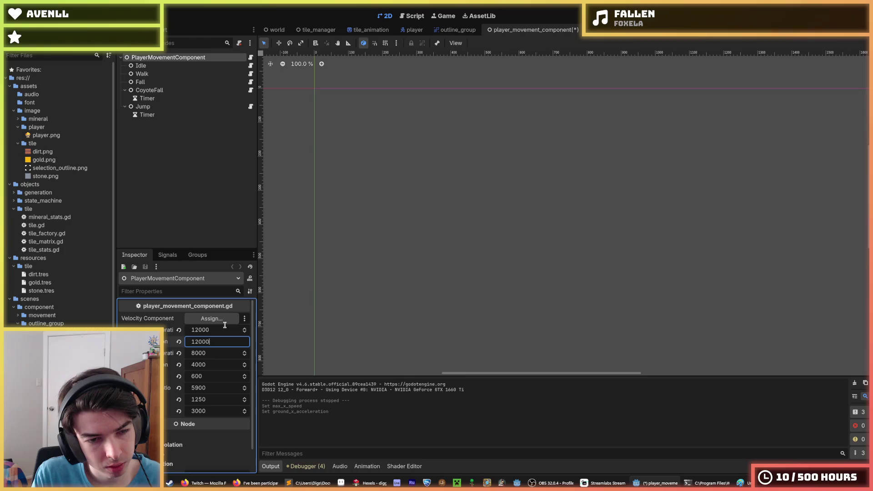
key("ctrl+s")
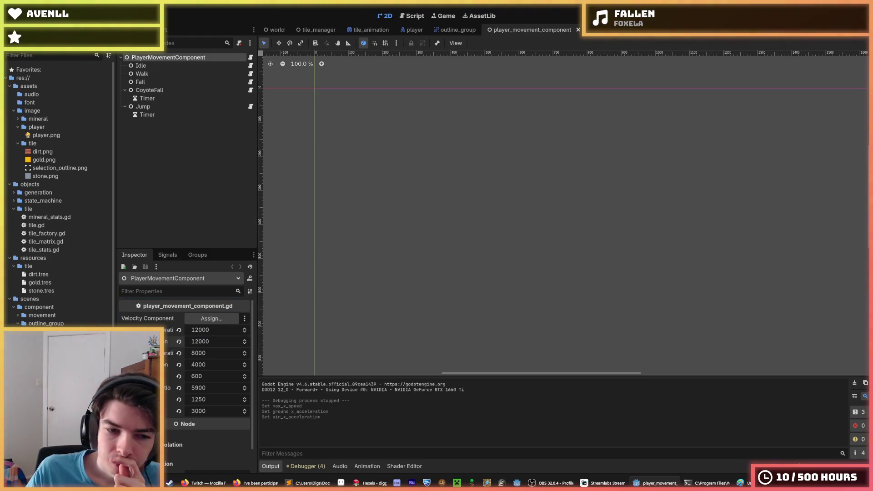
Playtest the new acceleration, stop the game, and switch to the miner sprite in Hexels.
key("F5")
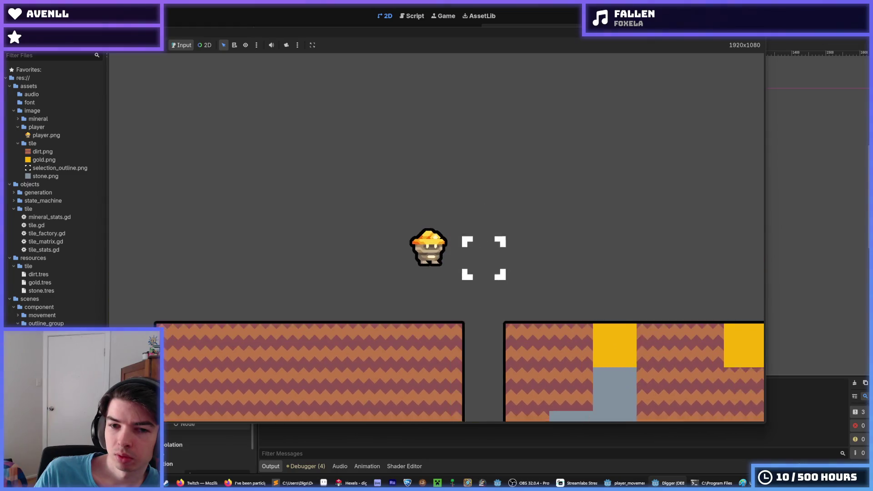
key("F8")
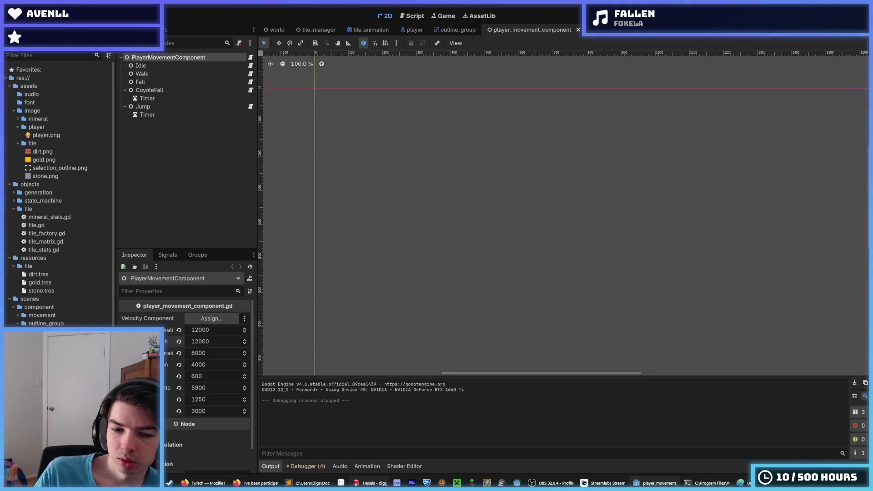
key("alt+Tab")
scroll(469, 244, "up", 3)
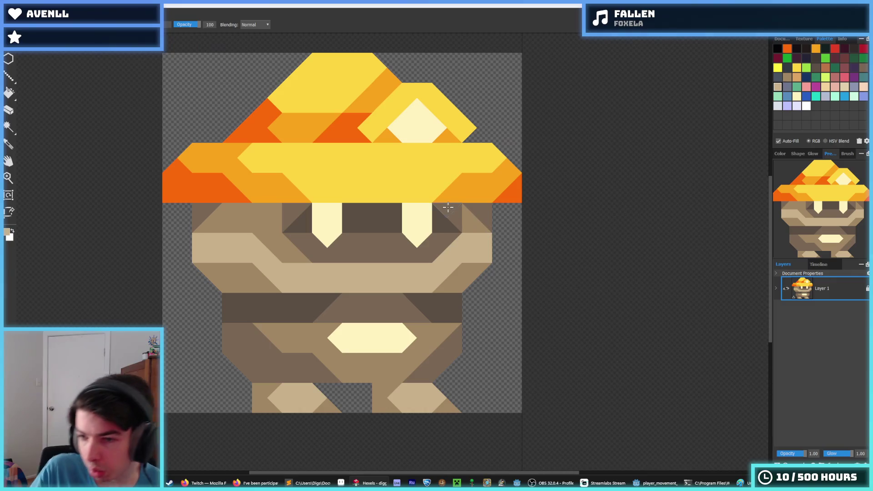
Darken the face triangles beside the miner's right eye with darker brown, restoring one tan cell.
left_click(443, 212)
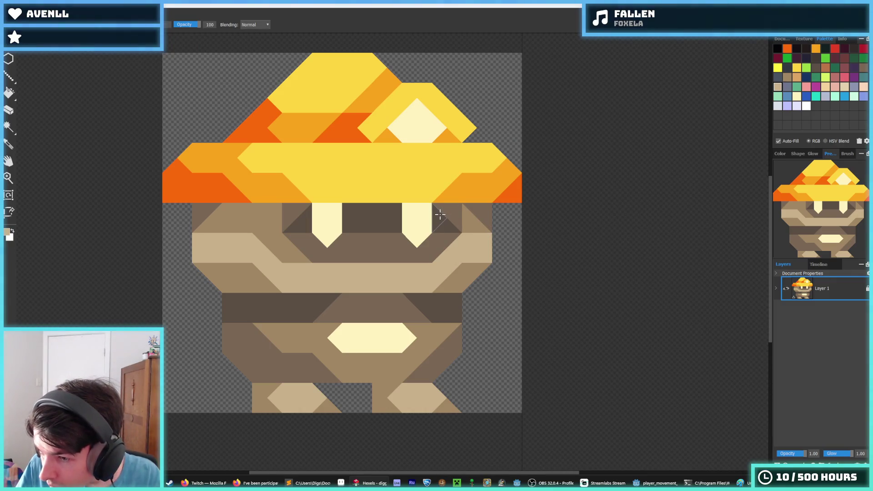
left_click(443, 247)
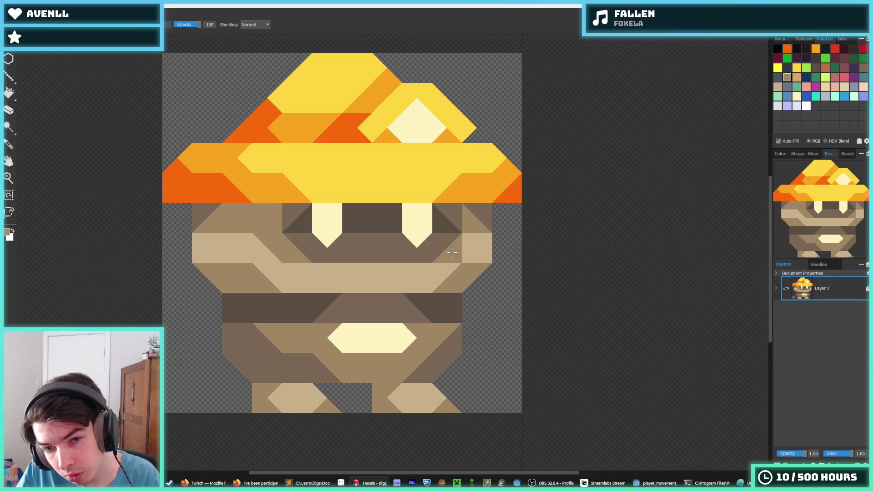
left_click(445, 249, "alt")
left_click(479, 246)
left_click(472, 246)
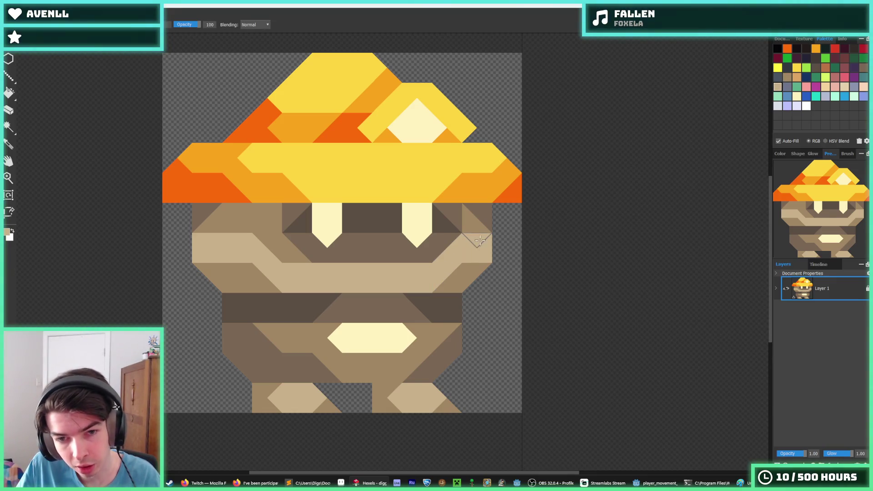
Export the sprite as a PNG overwriting player.png, then return to Godot.
scroll(332, 221, "down", 3)
key("ctrl+e")
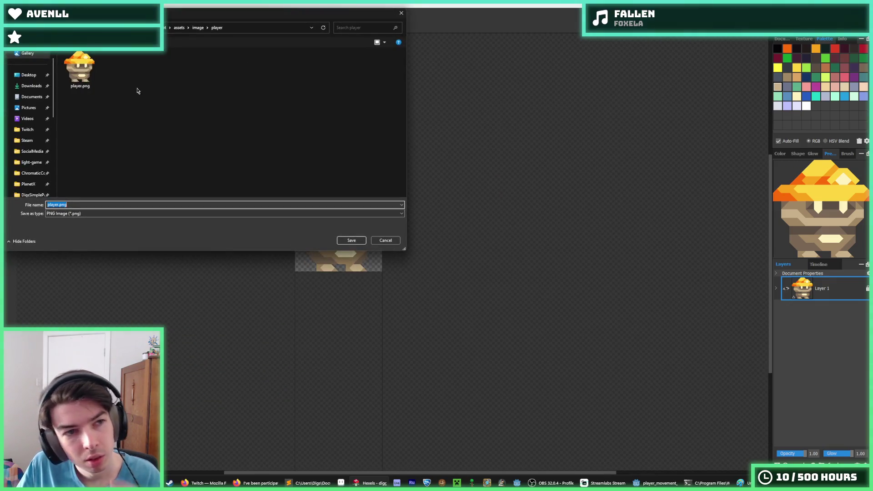
key("Return")
left_click(457, 243)
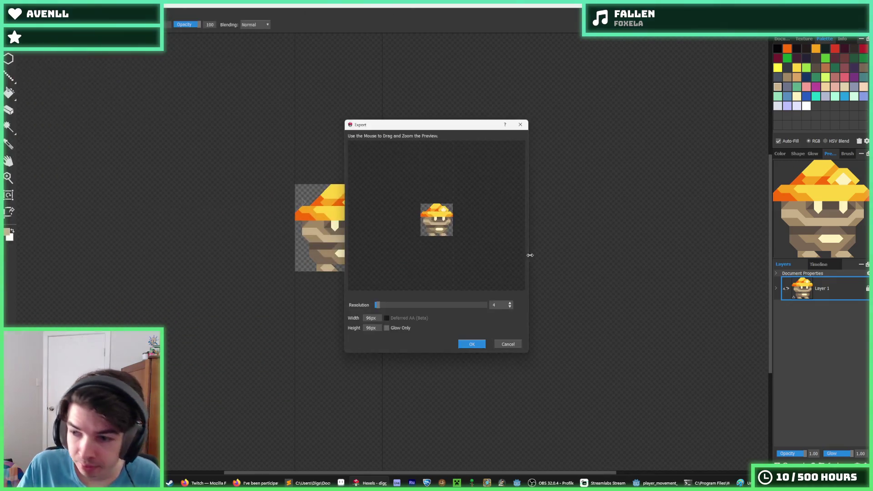
left_click(467, 348)
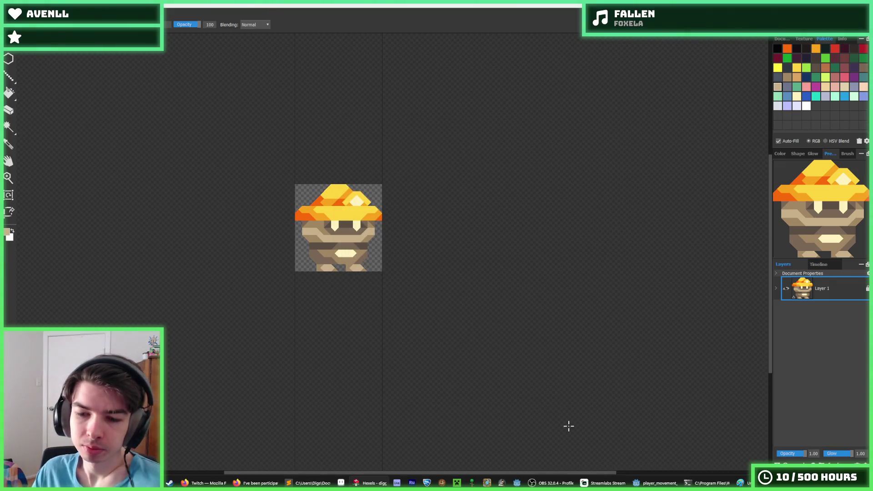
left_click(655, 483)
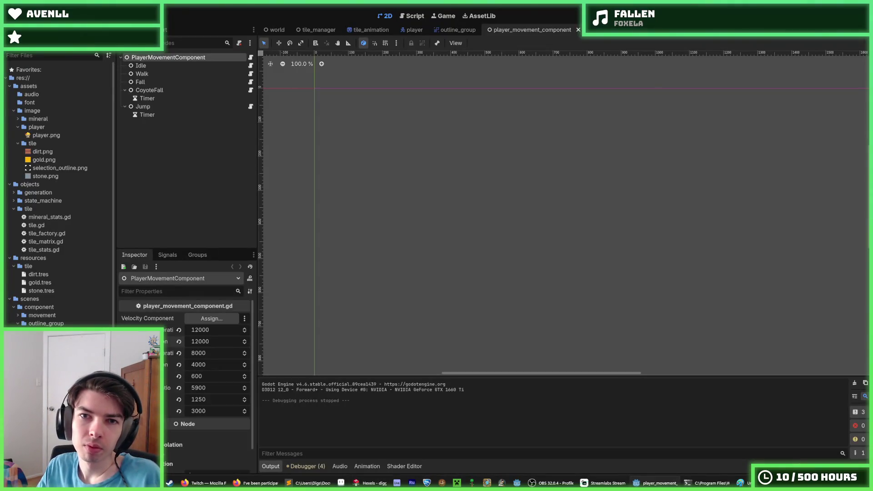
Run the game with the updated sprite, walking, jumping and digging beside the shaft, then stop it.
key("F5")
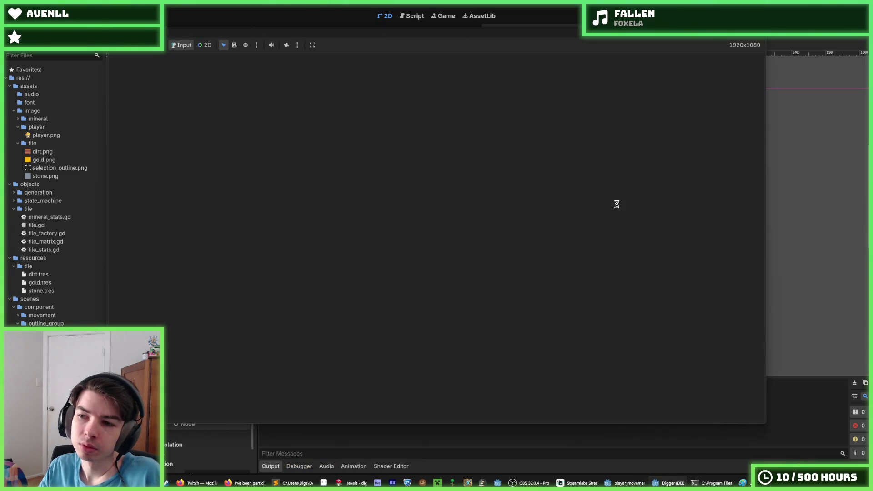
key("d")
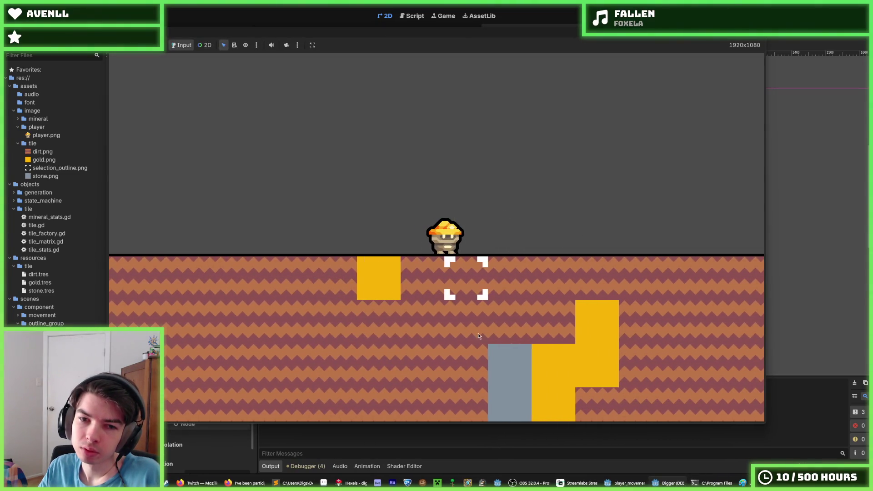
key("s")
key("s")
key("s")
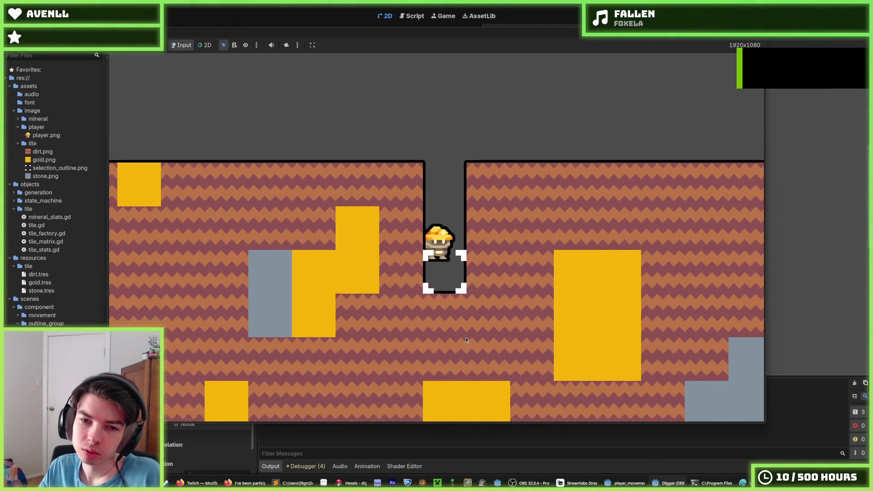
key("w")
key("d")
key("a")
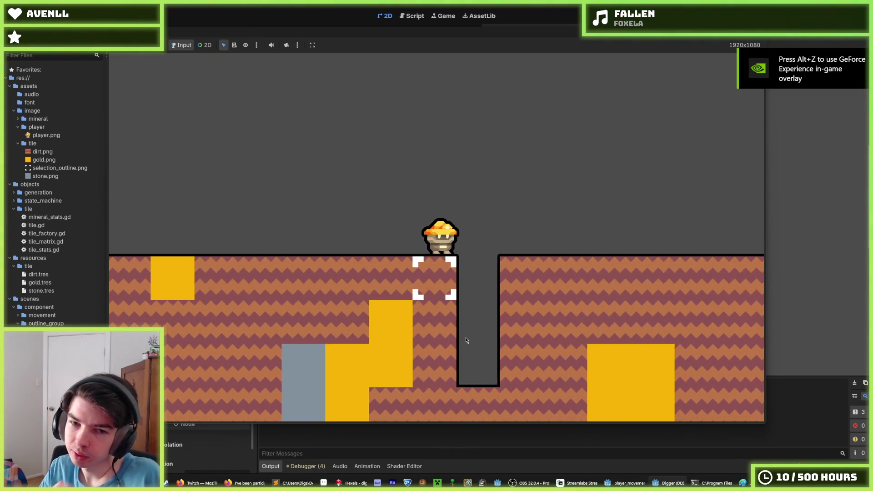
key("d")
key("w")
key("a")
key("s")
key("s")
key("s")
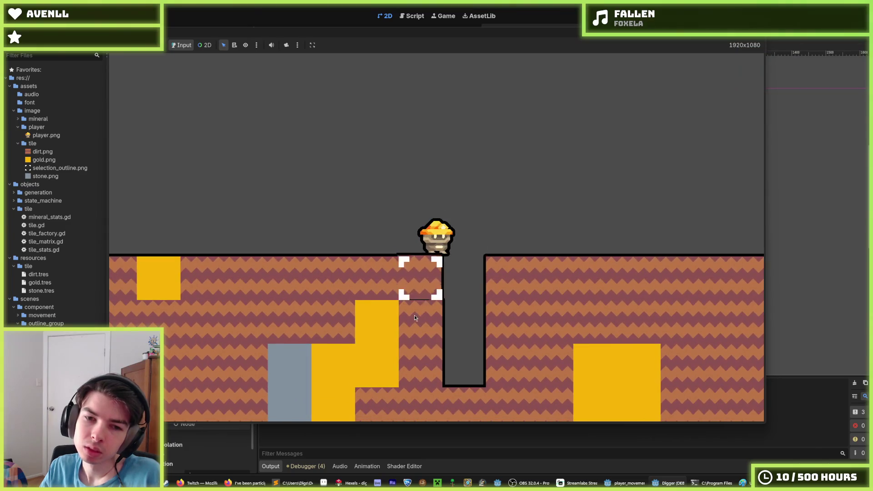
key("d")
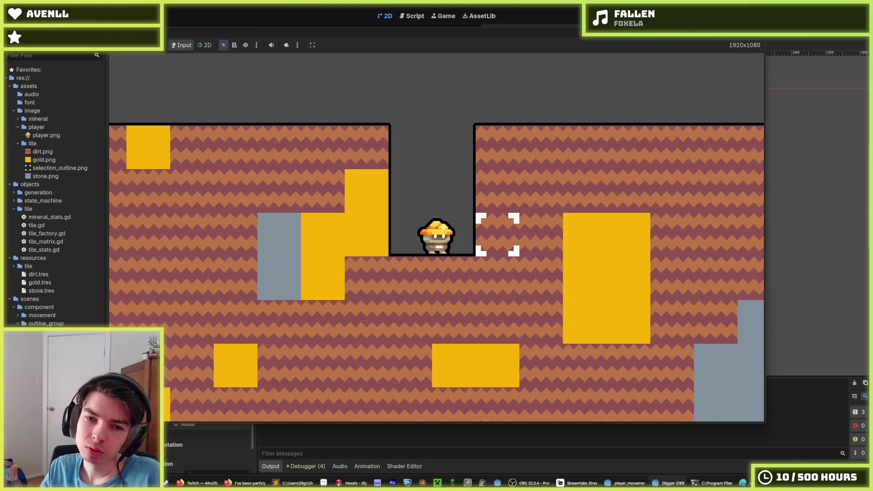
key("F8")
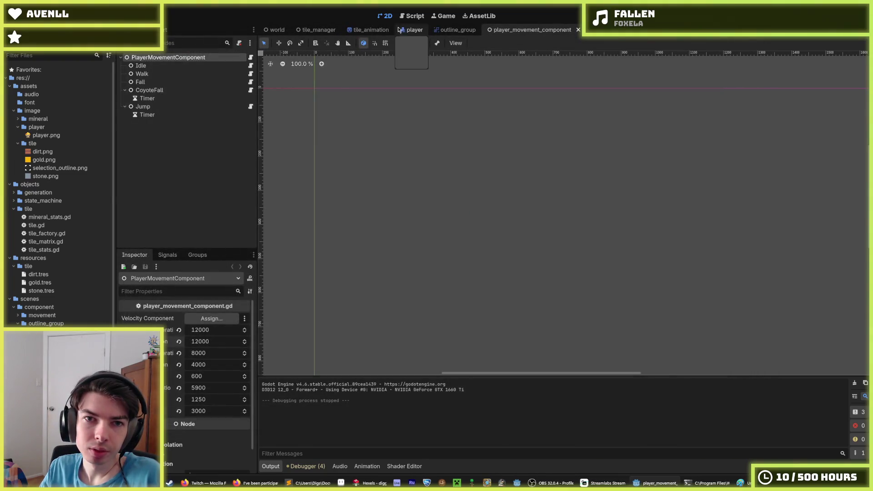
In the outline_group scene, set the ShaderMaterial's thickness parameter to 4.0 and save.
left_click(404, 31)
left_click(457, 29)
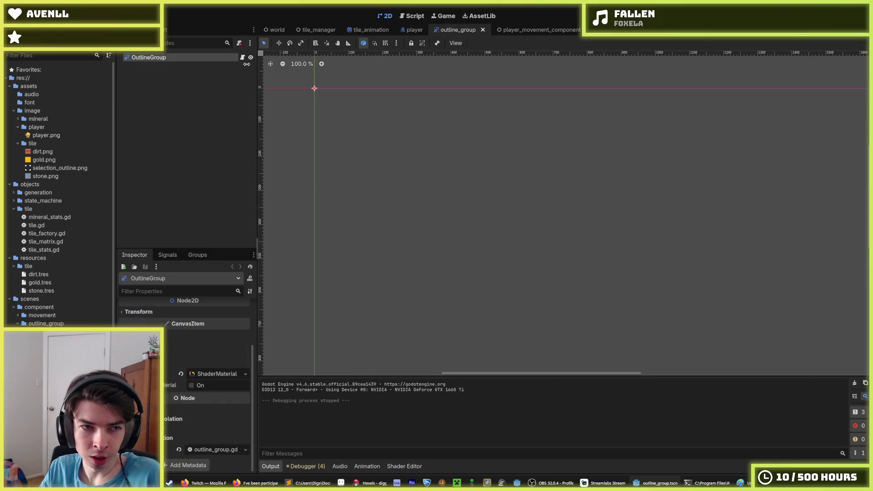
left_click(174, 312)
left_click(218, 436)
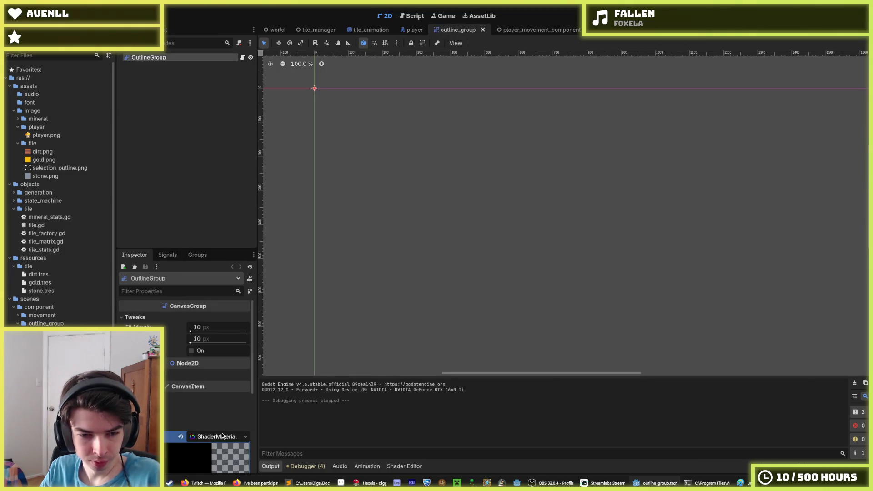
scroll(215, 423, "down", 3)
left_click(214, 372)
left_click(192, 400)
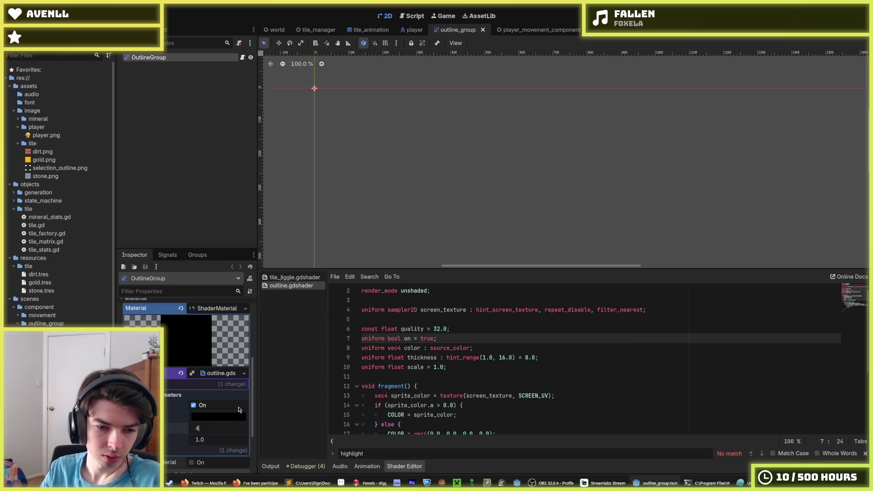
key("ctrl+s")
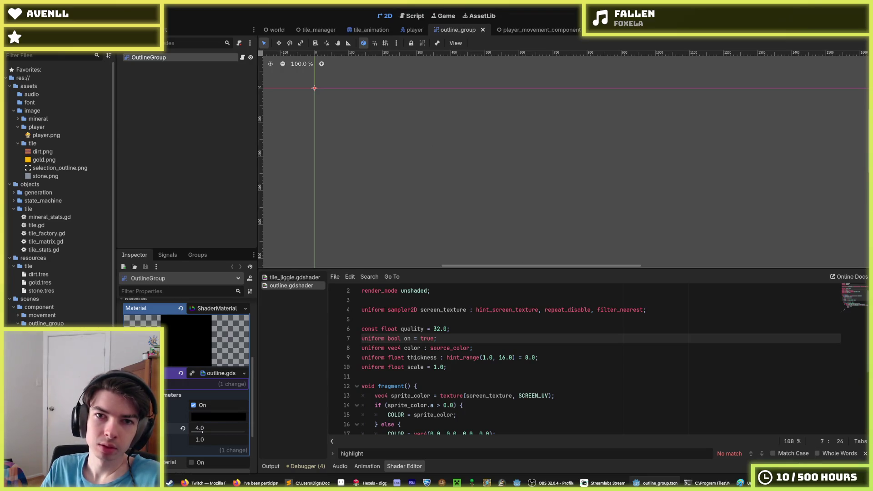
Launch the game and dig two tiles beneath the miner to check the outline.
key("F5")
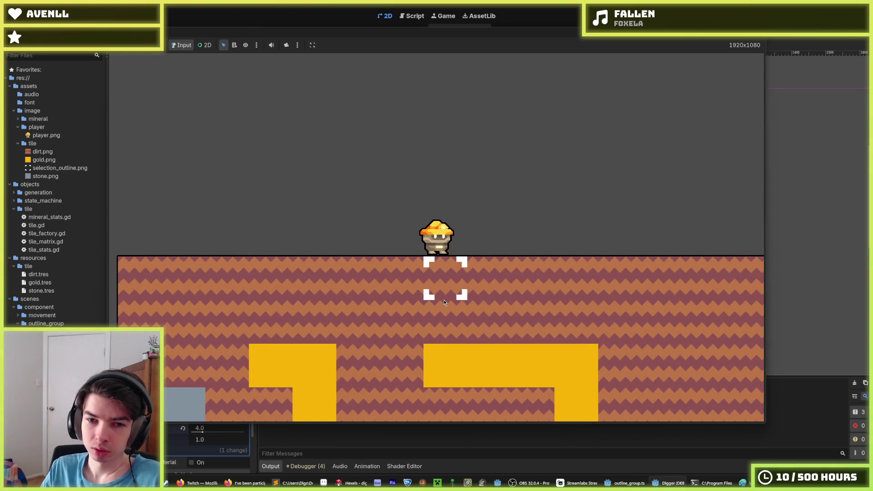
left_click(445, 301)
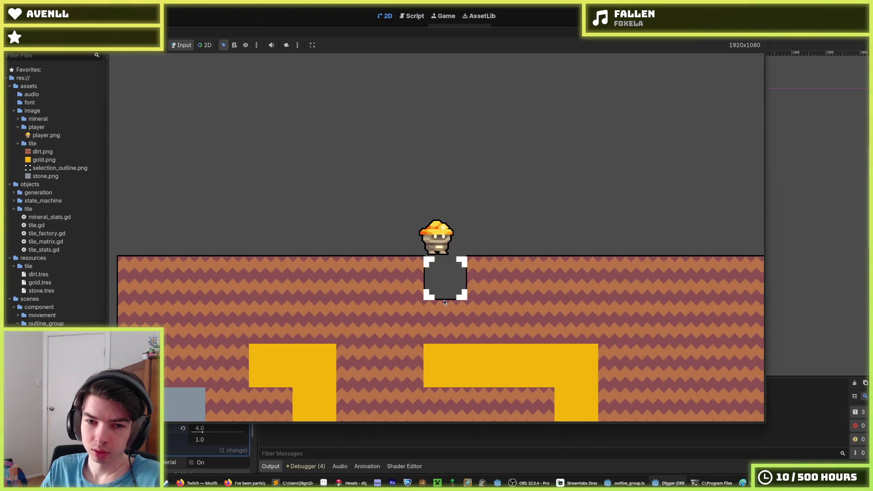
left_click(444, 299)
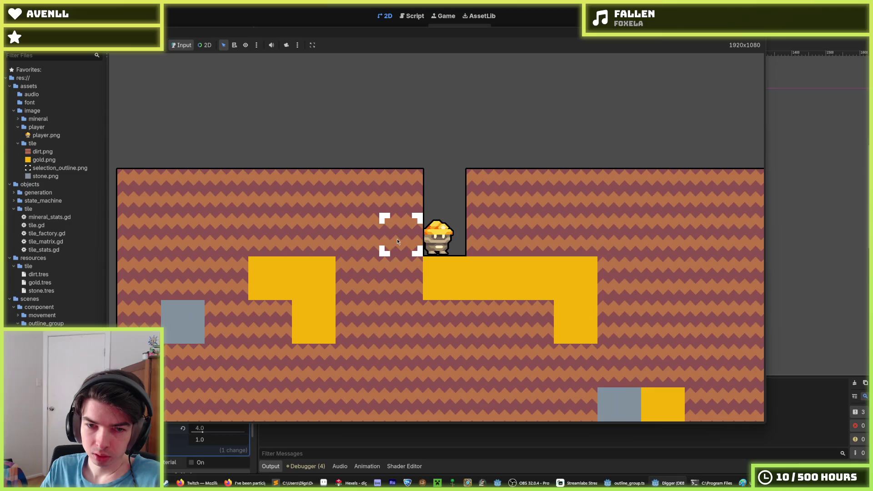
Dig a tunnel of dirt tiles down and to the right of the miner.
left_click(397, 241)
left_click(424, 300)
left_click(430, 309)
left_click(432, 313)
left_click(471, 233)
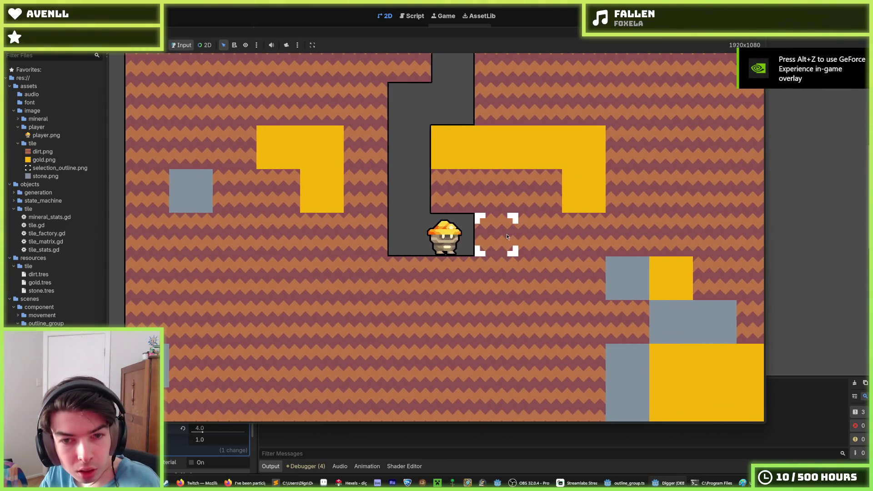
left_click(507, 236)
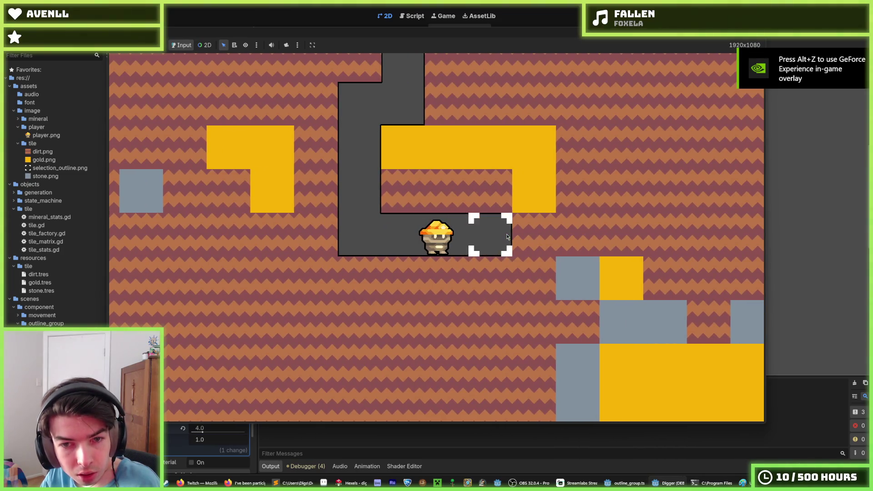
left_click(508, 236)
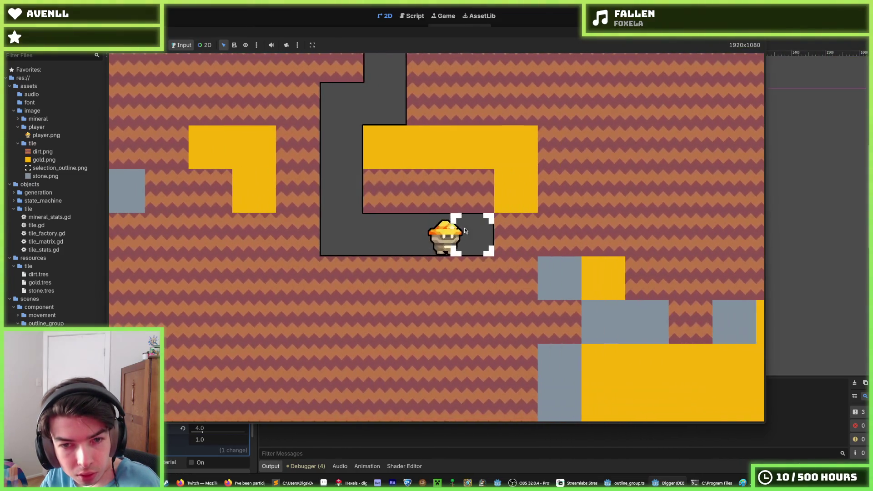
left_click(447, 275)
Walk the miner through the tunnel, up and back down the shaft, then stop the game.
key("a")
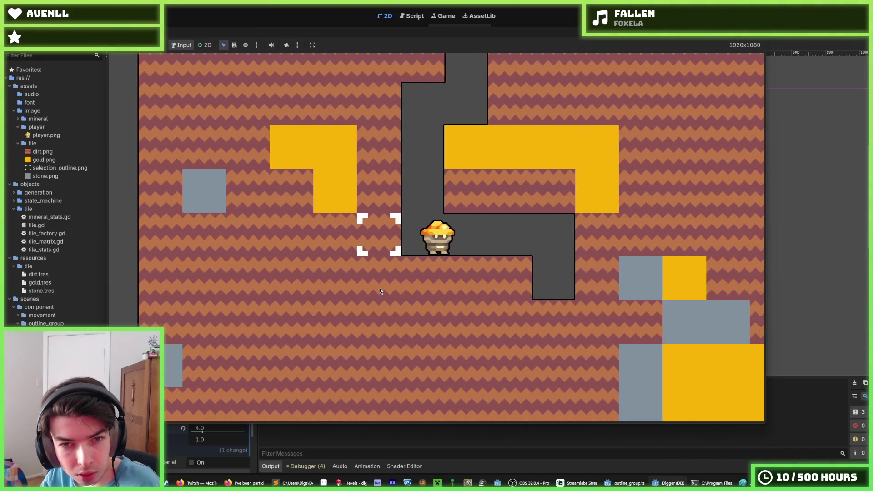
key("w")
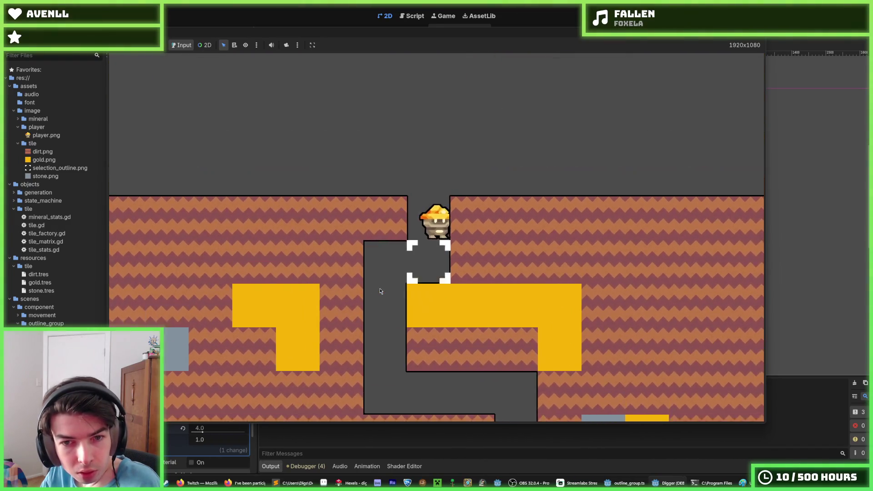
key("w")
key("d")
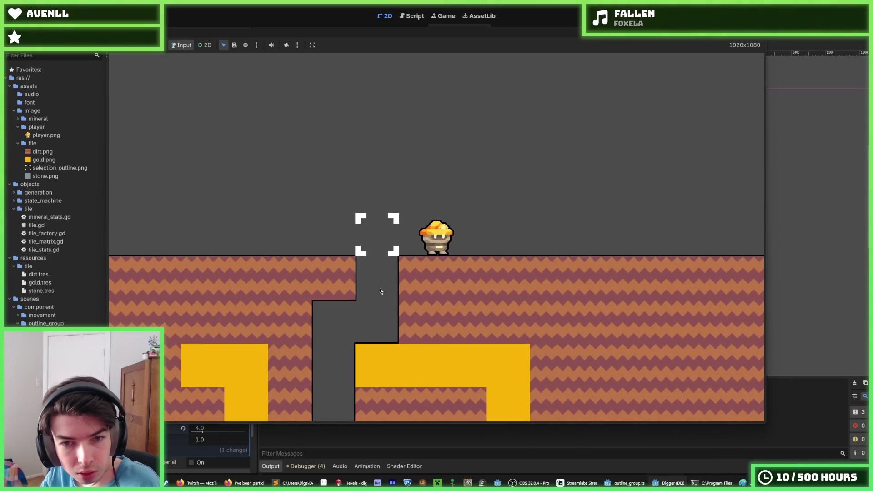
key("a")
key("s")
key("d")
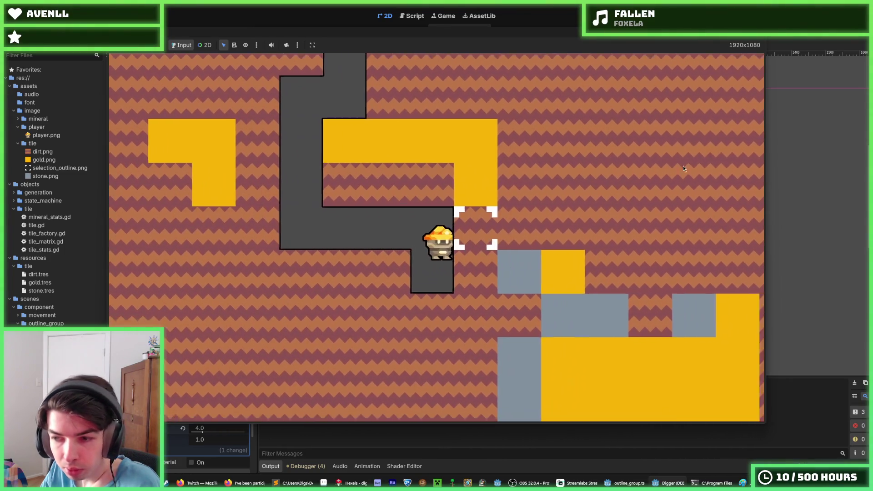
key("F8")
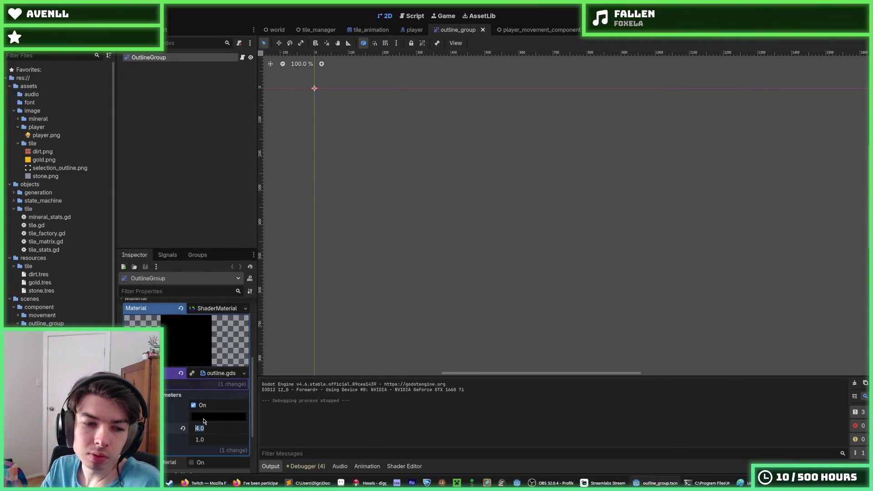
type("8")
With outline thickness 8.0, relaunch and dig a new shaft around the miner, then stop the game.
key("F5")
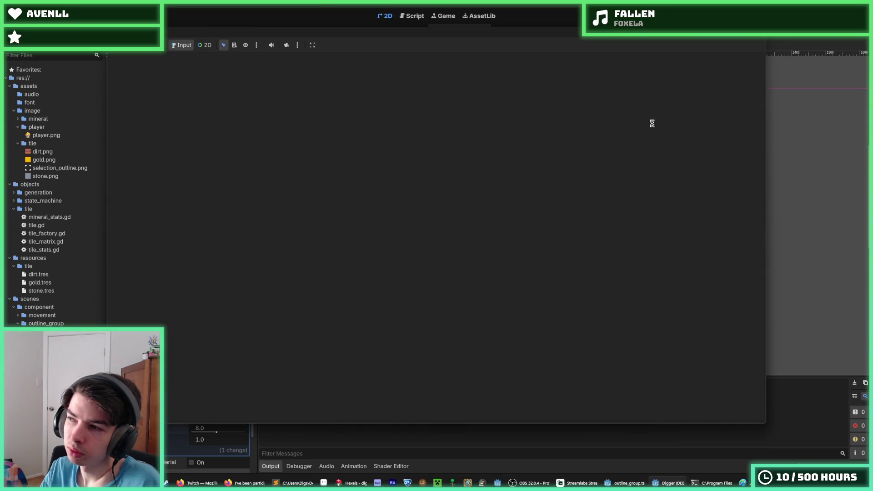
key("d")
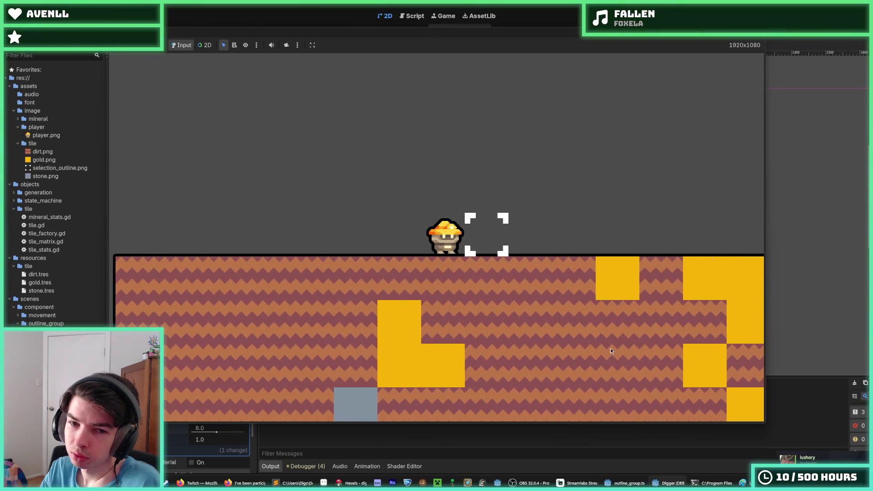
left_click(462, 336)
left_click(457, 337)
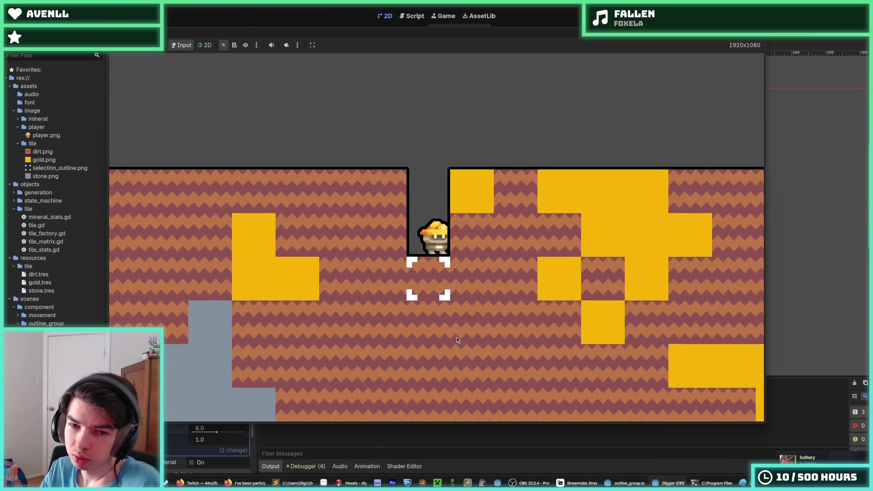
left_click(456, 337)
key("d")
left_click(466, 328)
left_click(457, 327)
left_click(338, 250)
key("a")
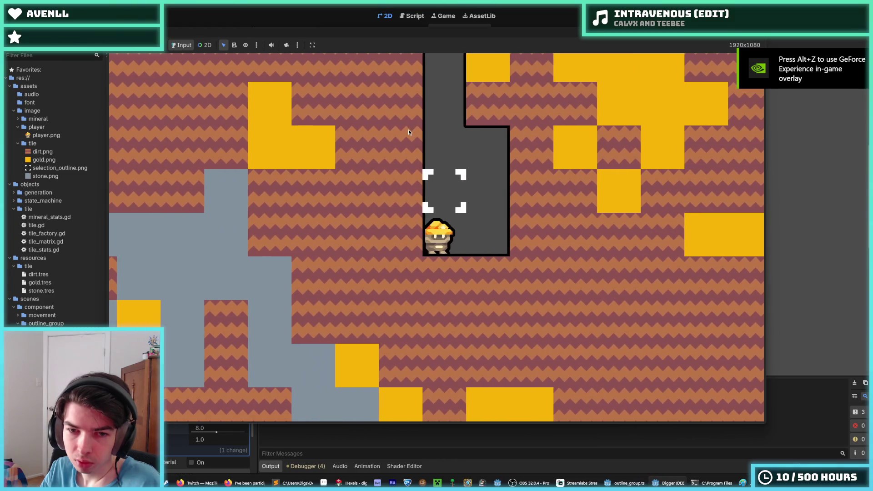
left_click(408, 129)
key("F8")
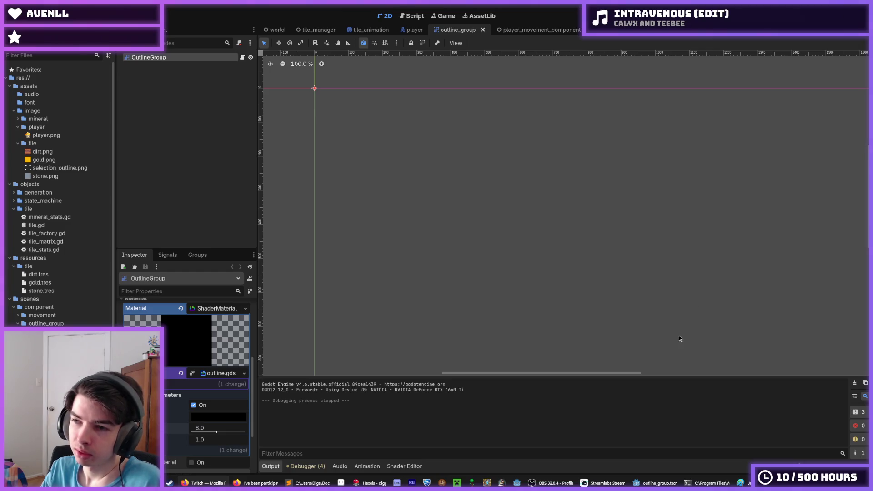
Focus the Godot editor, then bring the Hexels window with the miner sprite forward.
left_click(567, 411)
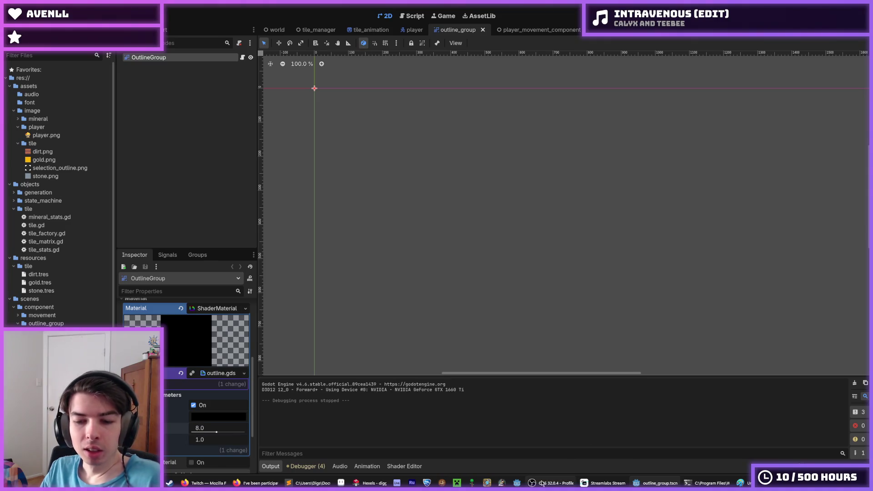
left_click(367, 482)
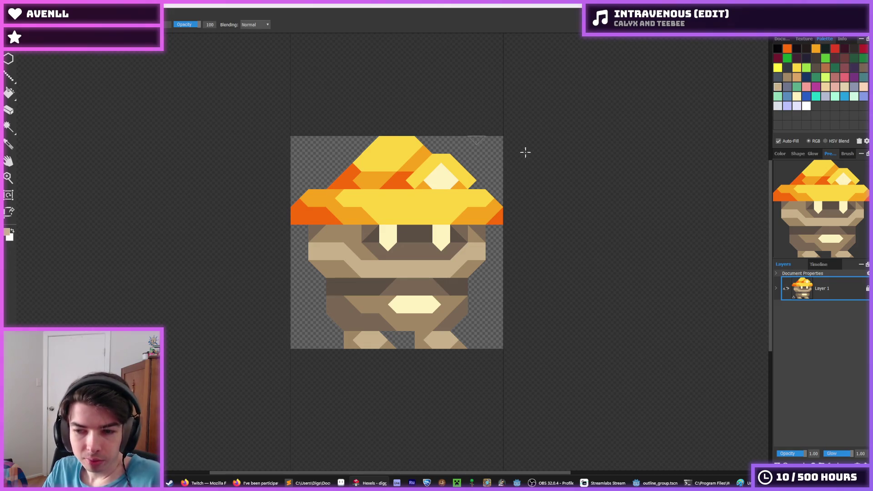
right_click(826, 291)
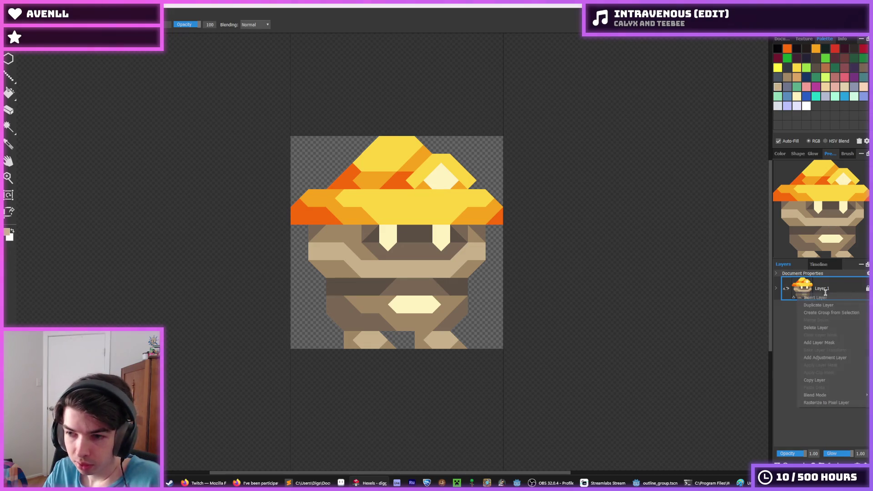
left_click(797, 346)
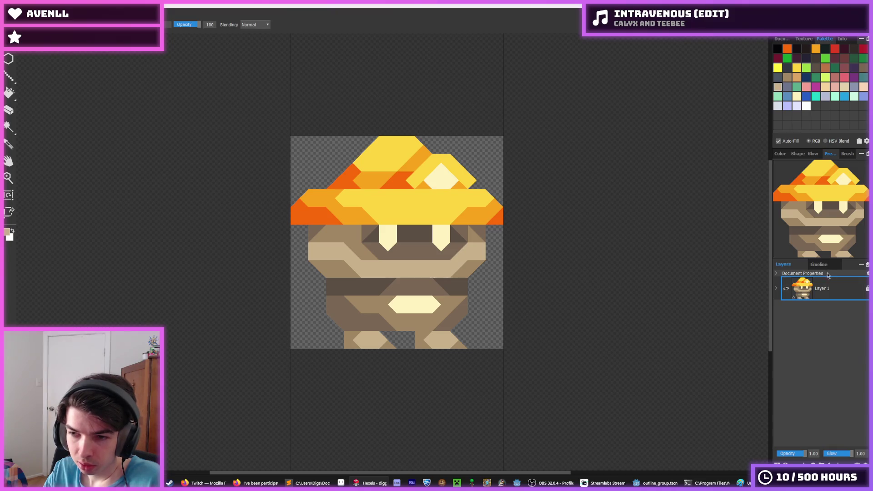
left_click(818, 265)
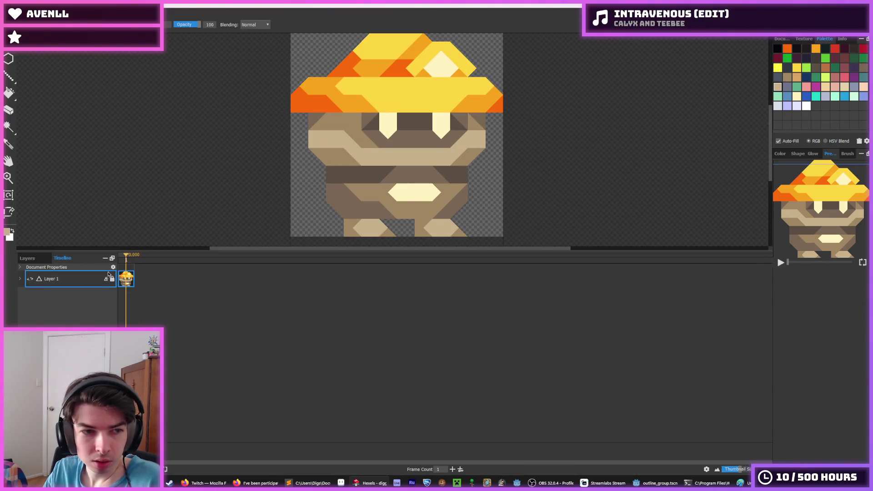
right_click(127, 286)
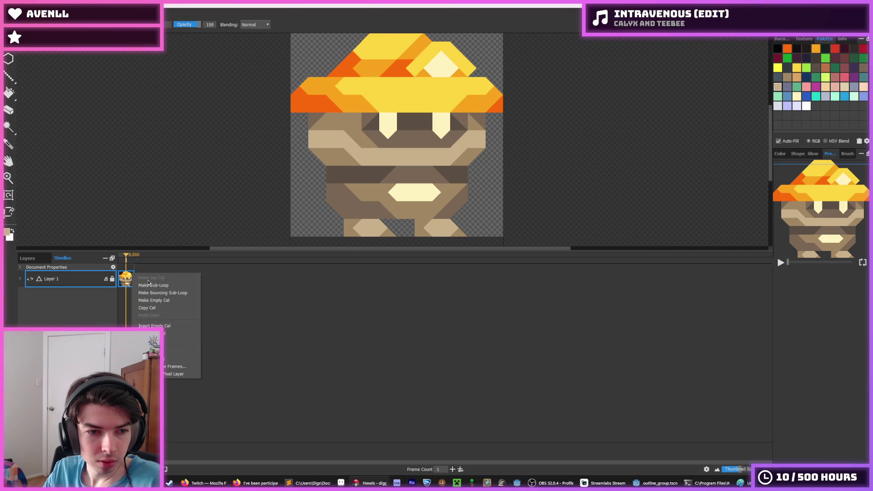
left_click(245, 289)
left_click(782, 38)
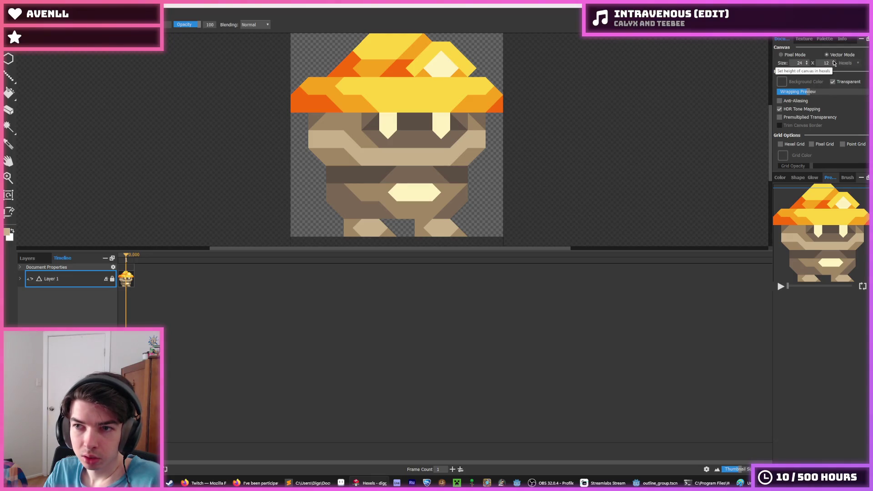
double_click(834, 61)
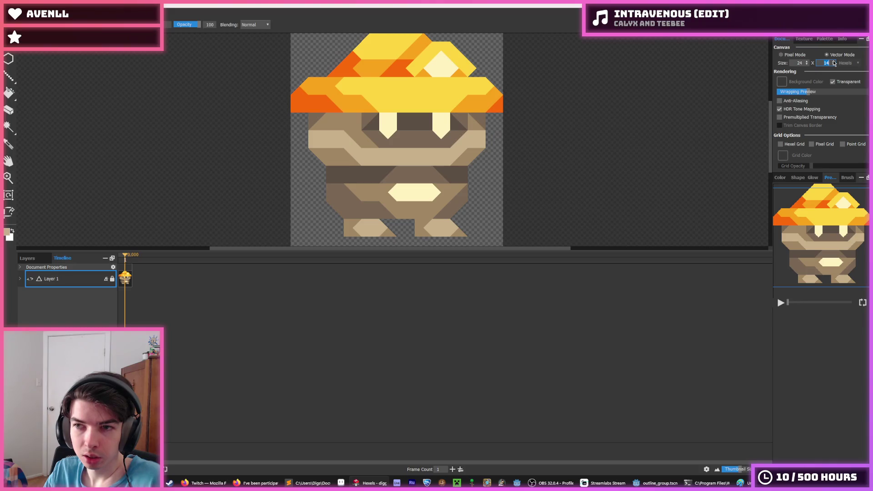
key("i")
scroll(346, 133, "down", 3)
scroll(345, 132, "up", 2)
key("b")
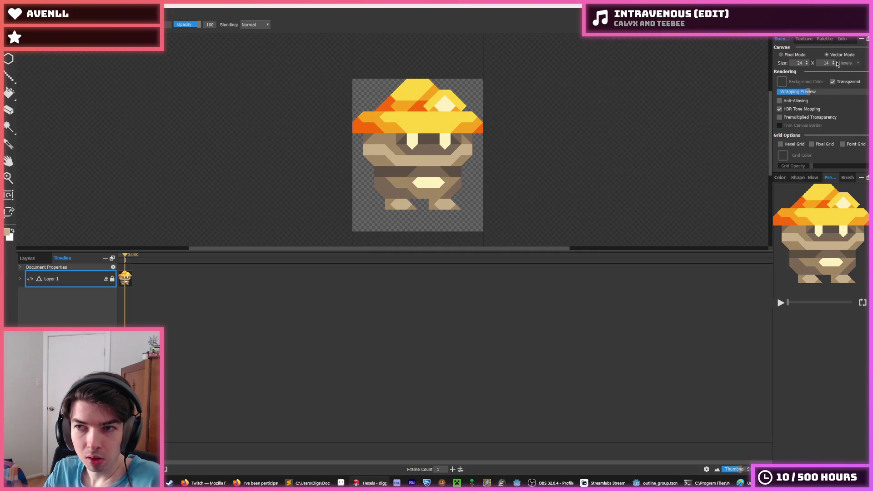
double_click(834, 62)
double_click(834, 65)
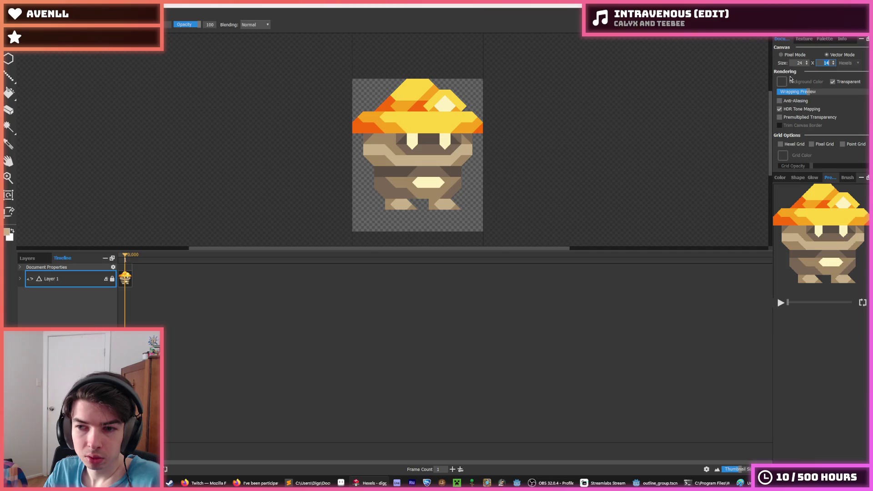
Insert a second animation frame for Layer 1 and delete the extra third frame.
right_click(126, 277)
left_click(153, 274)
right_click(126, 268)
left_click(129, 263)
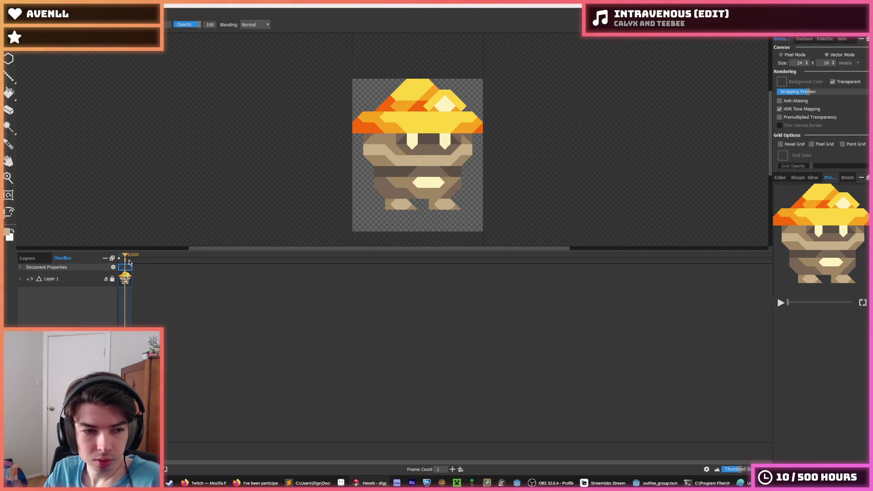
right_click(131, 278)
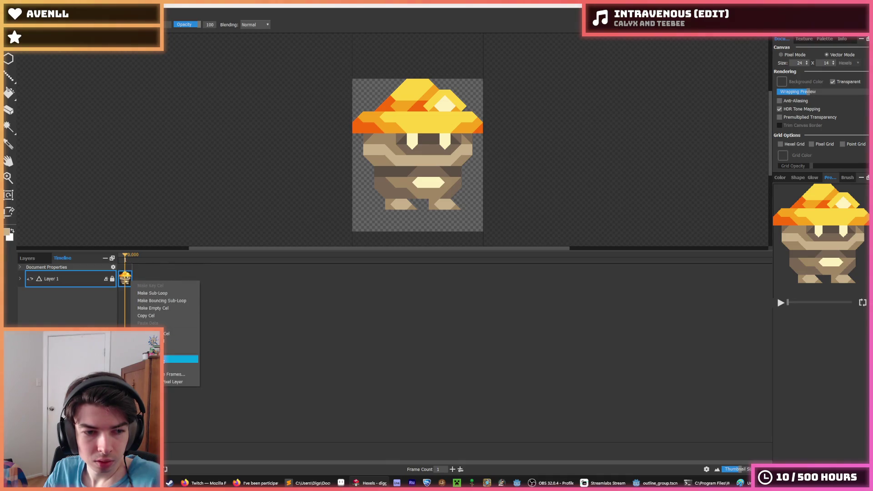
left_click(153, 359)
right_click(137, 281)
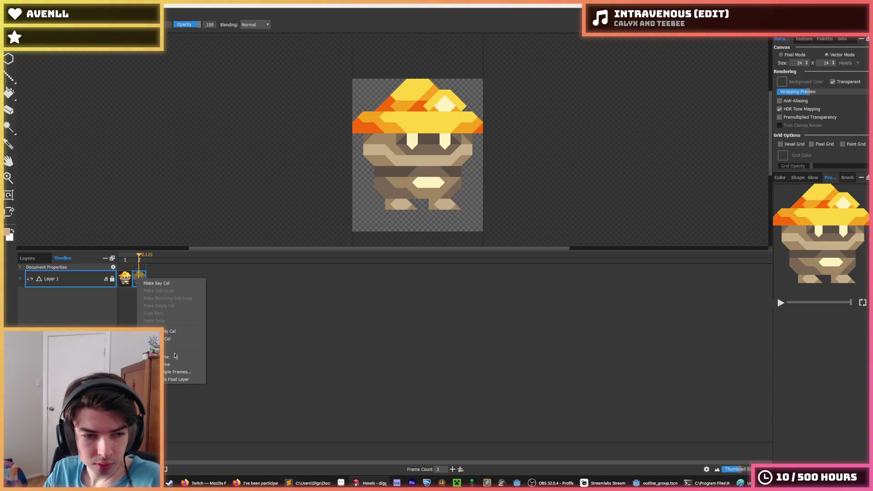
left_click(168, 342)
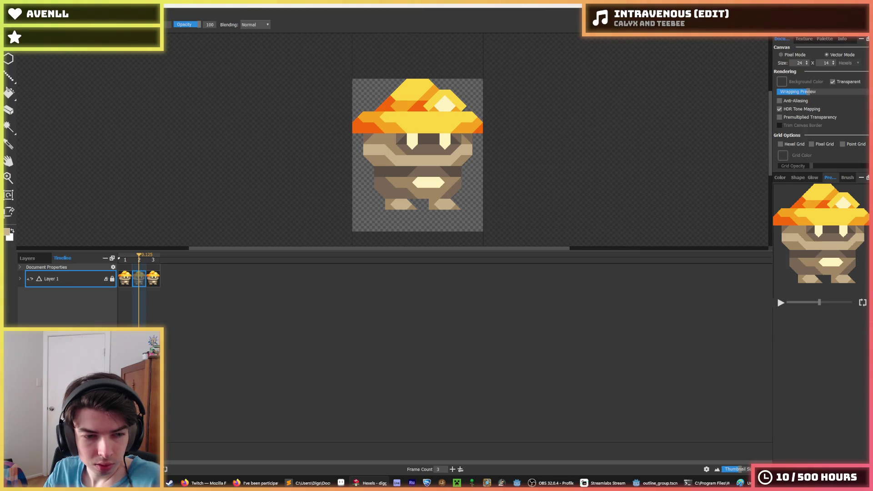
left_click(157, 470)
left_click(165, 450)
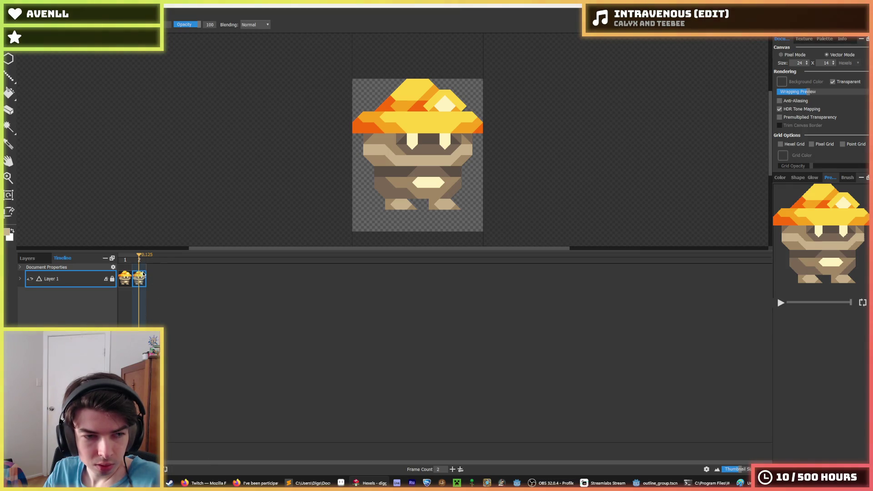
Zoom in on the sprite, return to frame 1, and select all of its art.
key("i")
scroll(396, 195, "up", 2)
scroll(396, 194, "down", 2)
scroll(403, 191, "up", 2)
key("b")
left_click(123, 278)
key("ctrl+a")
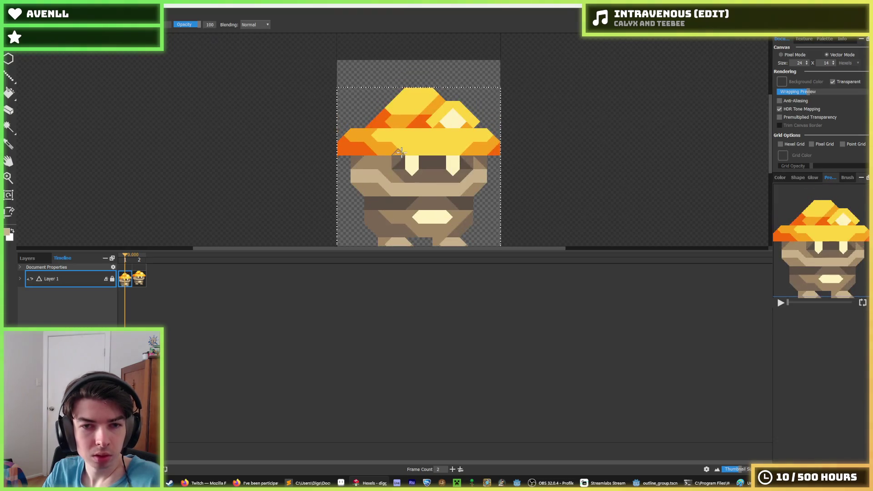
Make the drawing area taller, zoom in, and advance to the second frame.
mouse_move(526, 129)
left_mouse_down()
mouse_move(531, 73)
mouse_move(510, 113)
left_mouse_up()
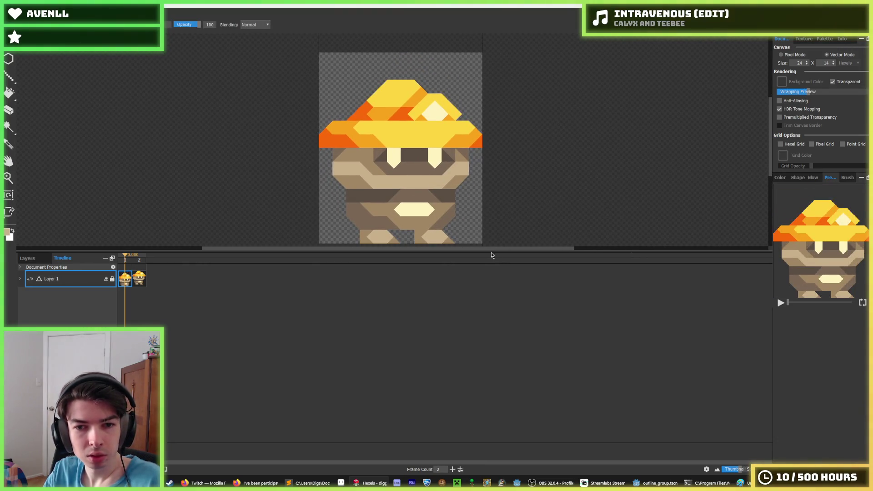
left_click_drag(498, 249, 500, 353)
key("i")
scroll(385, 173, "up", 1)
scroll(386, 173, "down", 1)
key("b")
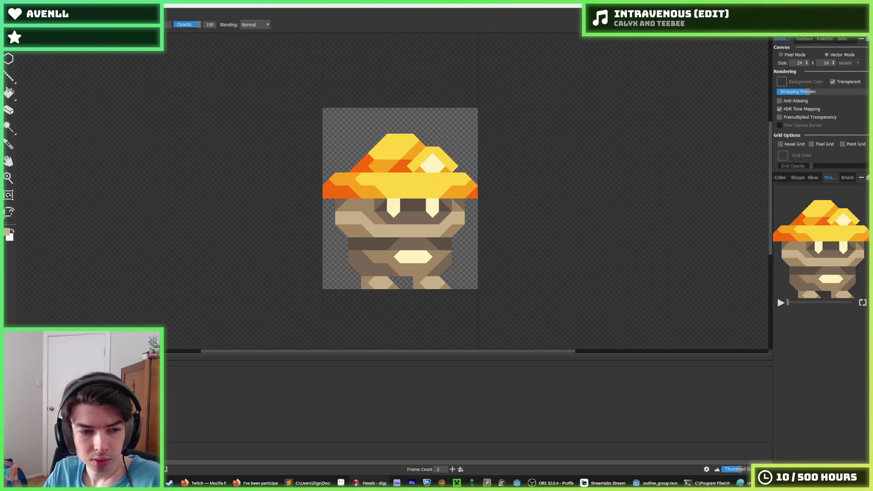
key("period")
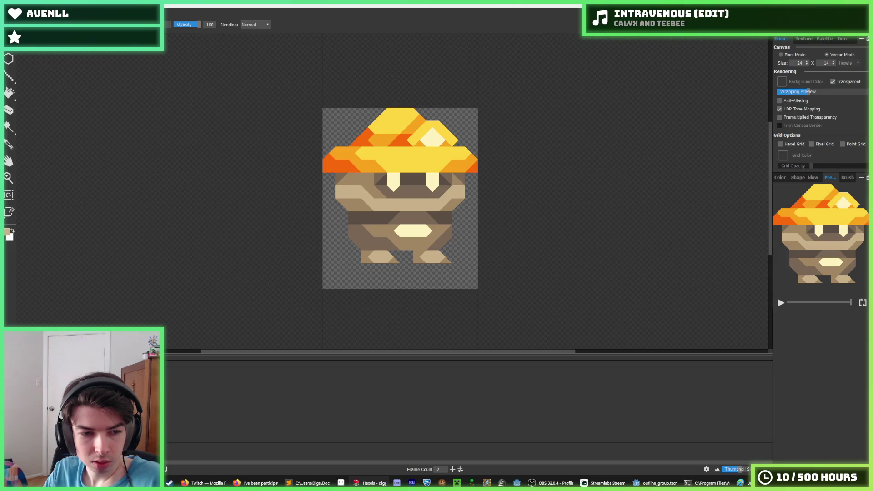
Insert two new key cels so the animation gains frames 3 and 4.
right_click(157, 385)
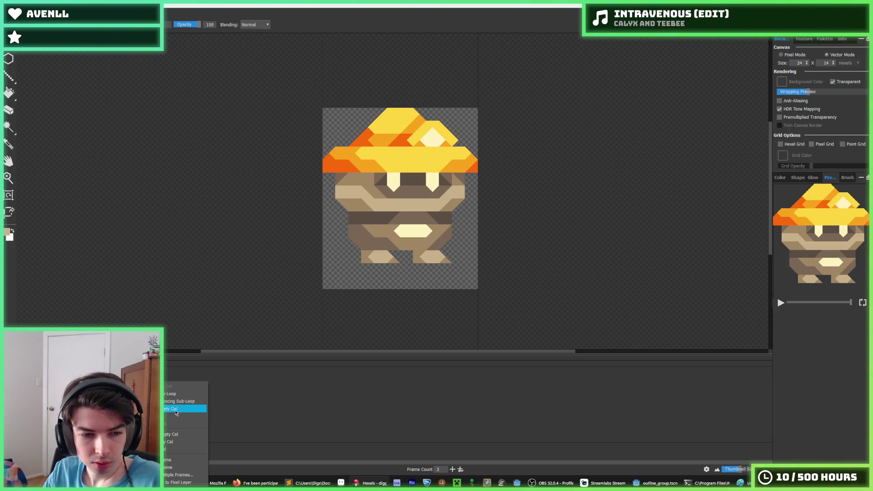
left_click(178, 442)
right_click(164, 384)
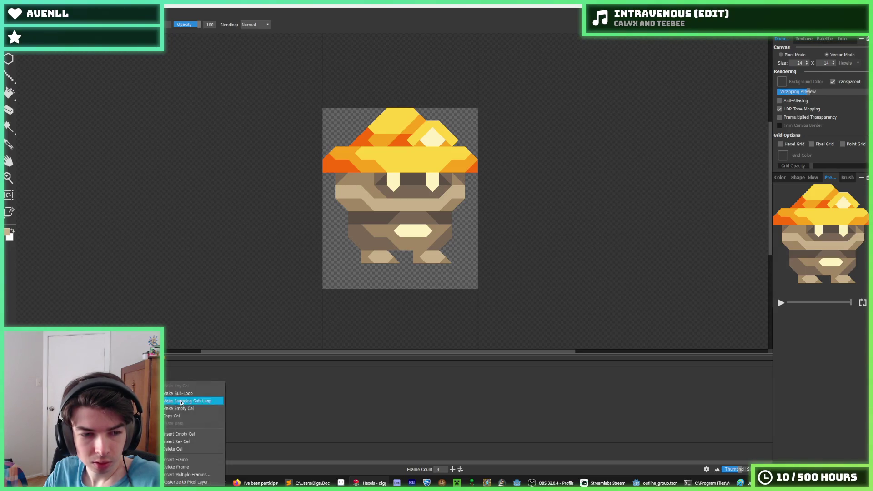
left_click(194, 443)
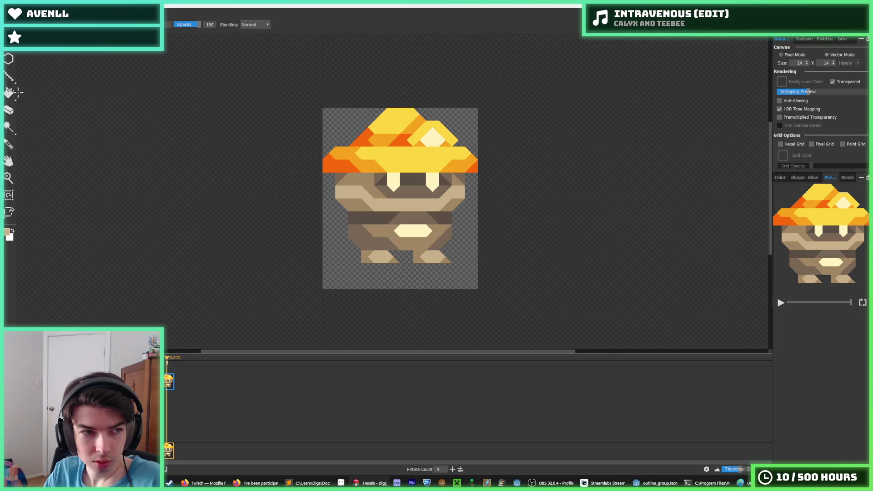
Shift the first frame's sprite down one row, insert another cel, and preview the bobbing animation.
left_click(172, 376)
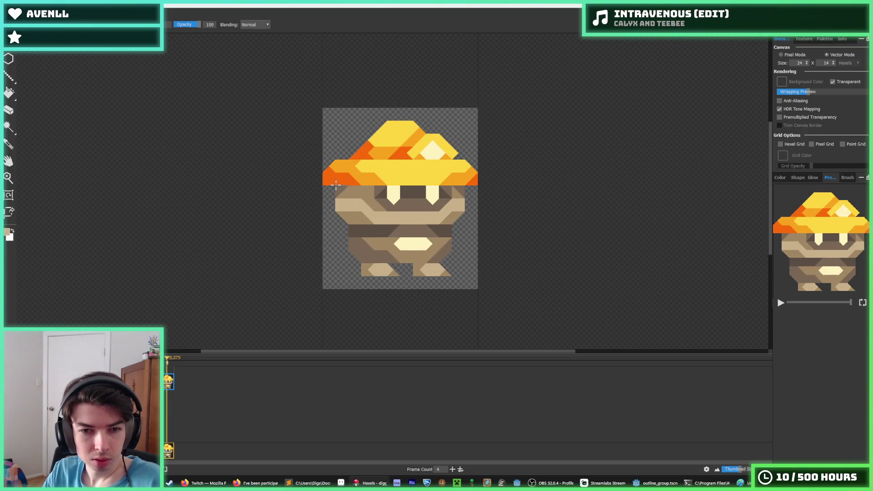
key("ctrl+a")
key("Down")
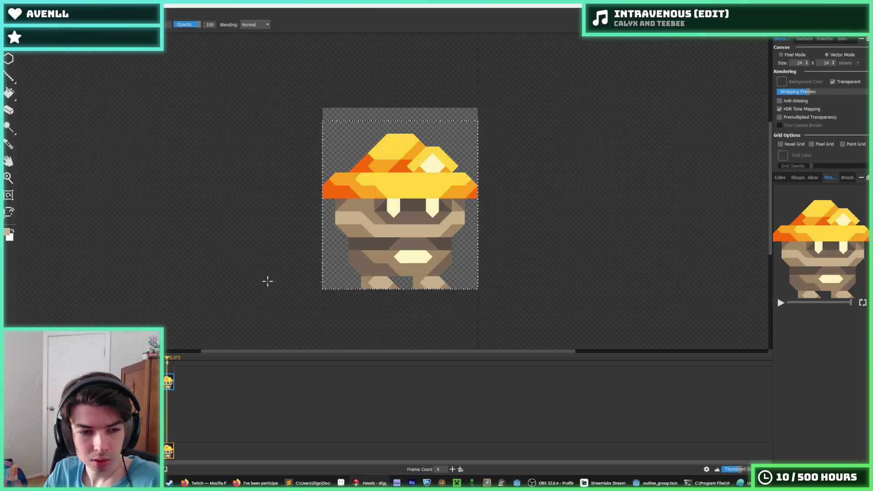
left_click(167, 382)
right_click(167, 385)
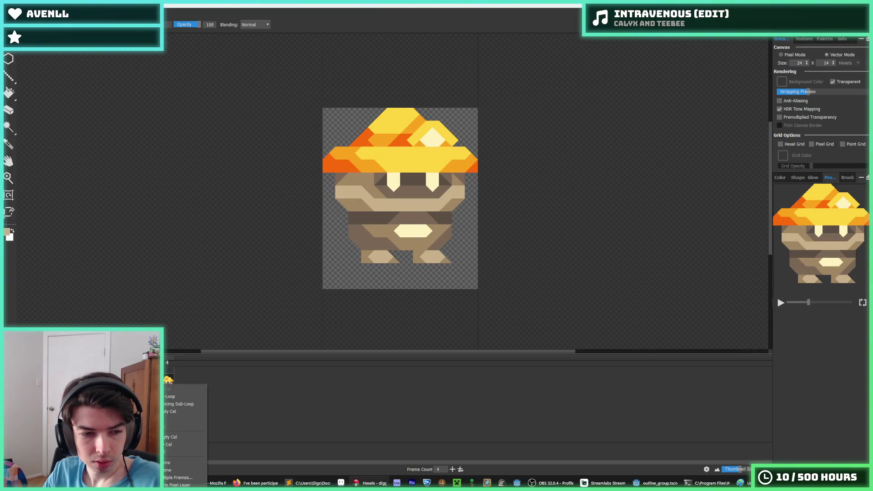
left_click(167, 445)
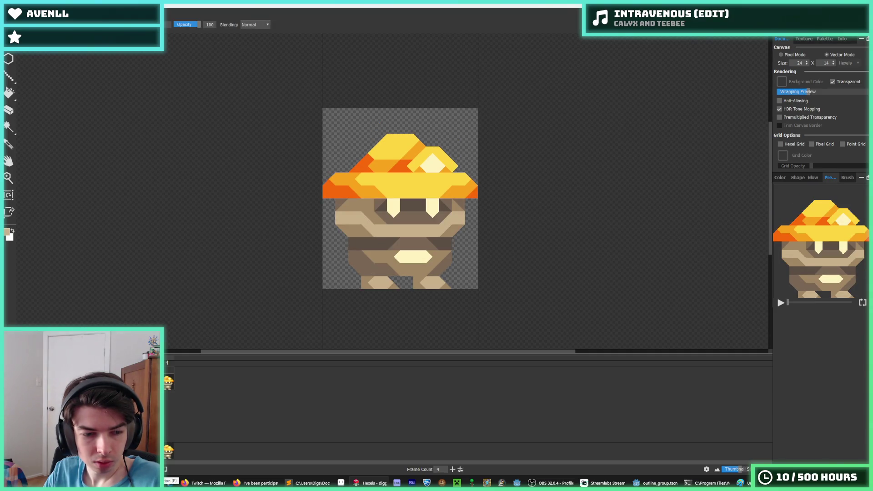
key("p")
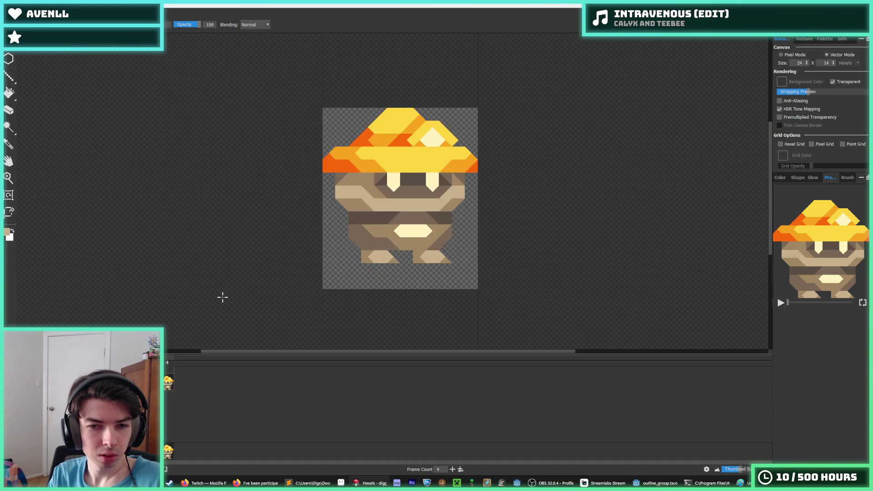
key("p")
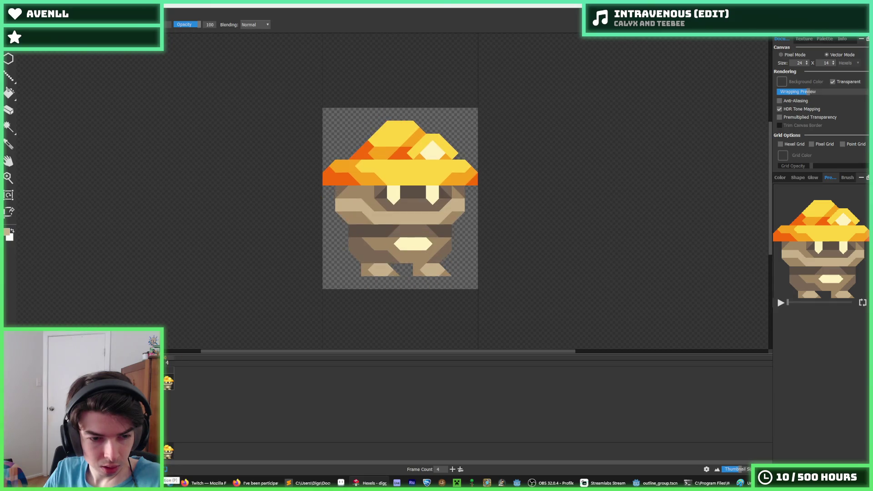
Stop playback and stretch the left foot into a long diagonal tan leg.
key("space")
right_click(168, 383)
left_click(191, 389)
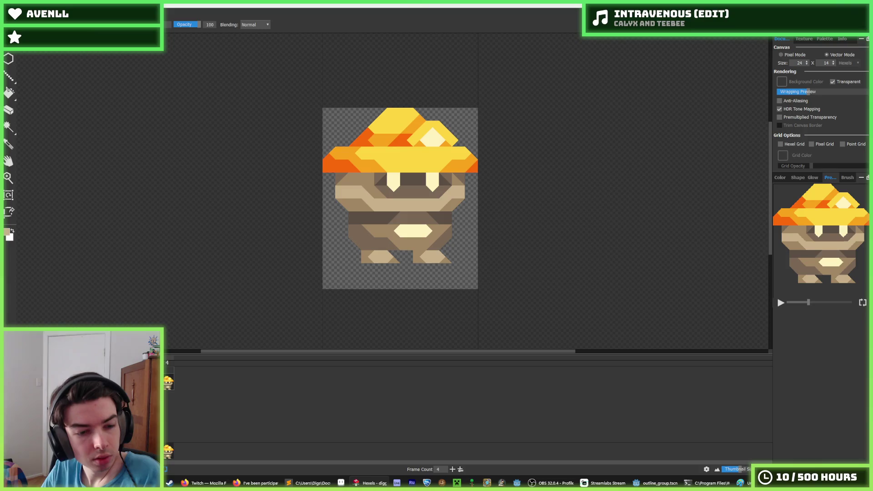
mouse_move(363, 258)
left_mouse_down()
mouse_move(354, 273)
mouse_move(389, 257)
mouse_move(434, 253)
mouse_move(420, 259)
mouse_move(451, 275)
mouse_move(420, 254)
left_mouse_up()
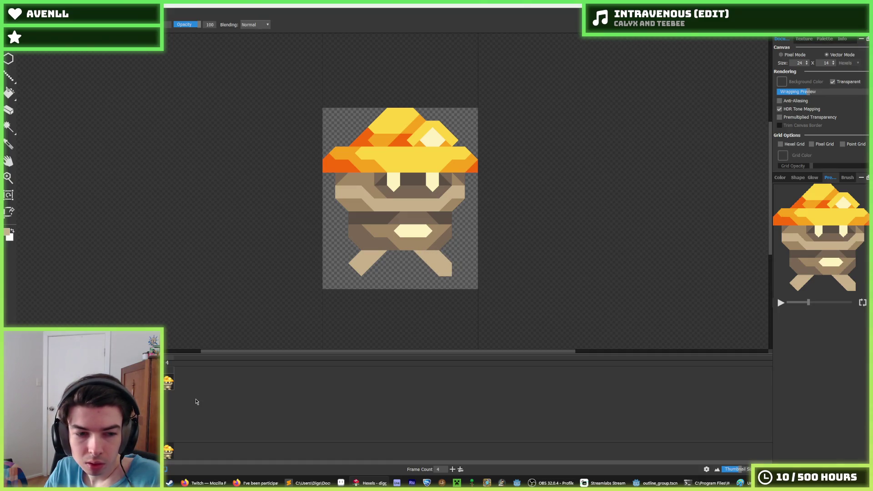
Check the legs across frames with a playback preview, then erase the lower-left leg.
left_click(157, 382)
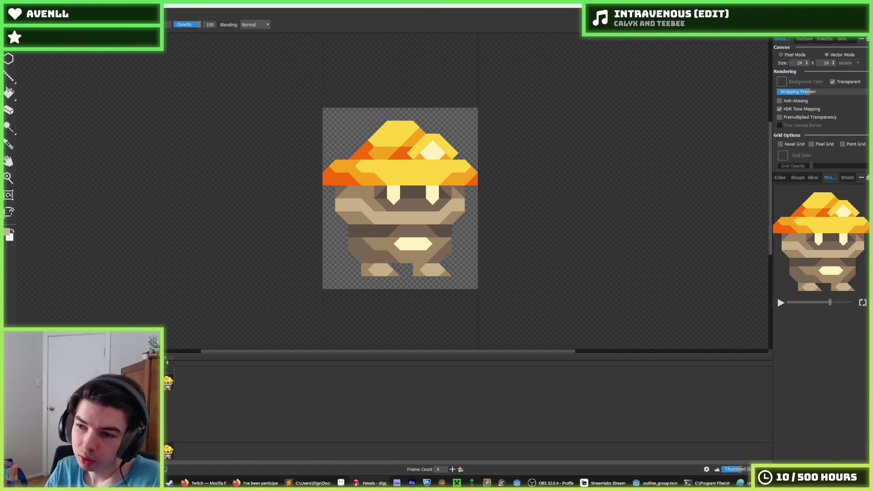
key("Left")
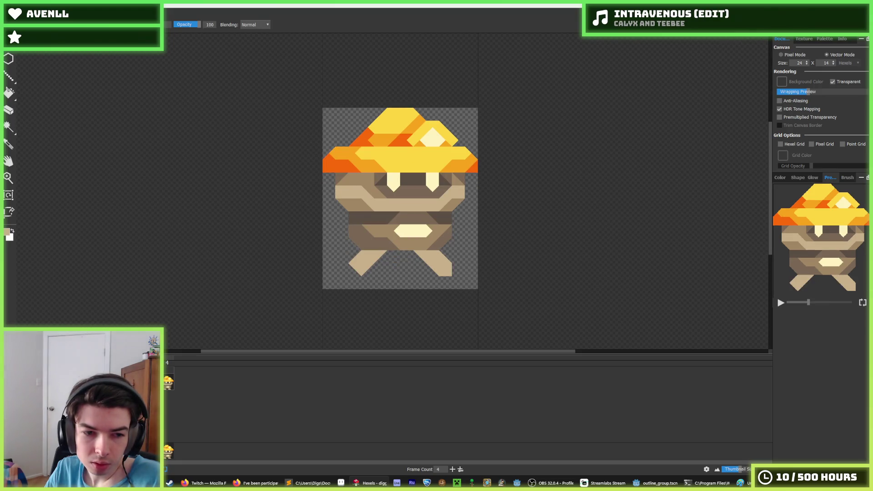
left_click(169, 387)
key("space")
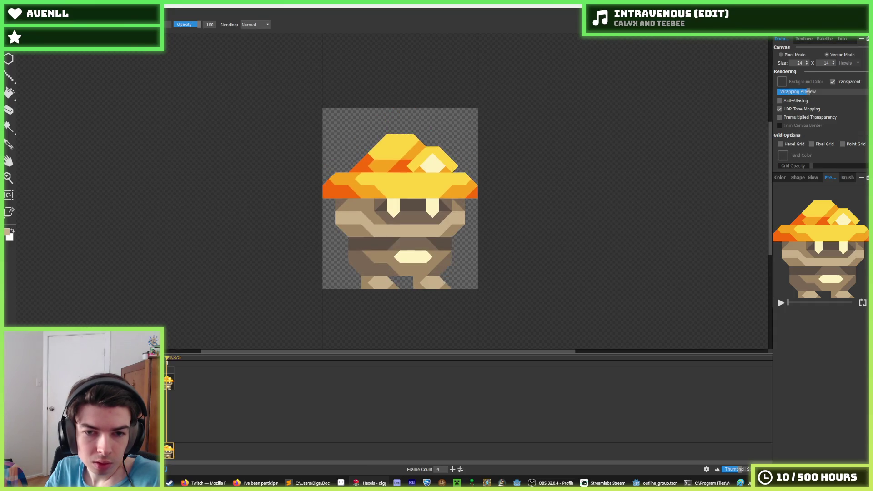
key("space")
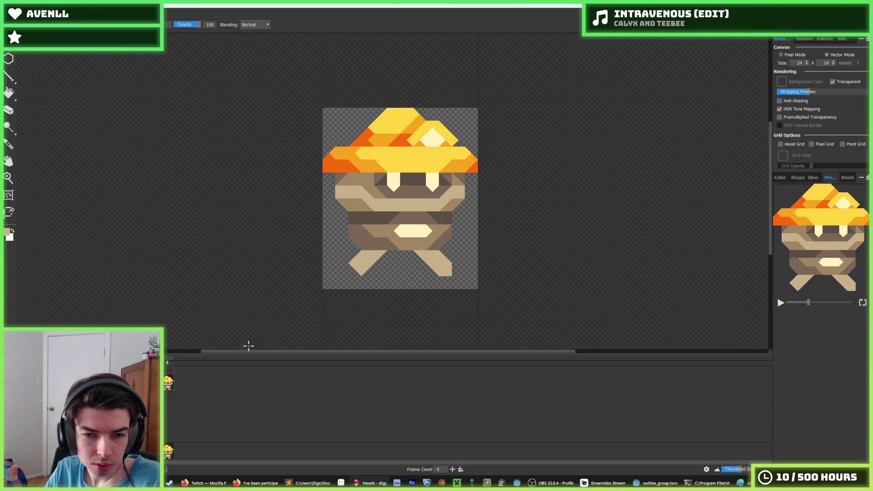
key("e")
mouse_move(357, 269)
left_mouse_down()
mouse_move(372, 253)
mouse_move(445, 267)
mouse_move(444, 259)
left_mouse_up()
Erase the leftover lower-left leg fragment on the next frame and replay the animation to check it.
key("b")
key("e")
mouse_move(389, 279)
left_mouse_down()
mouse_move(370, 282)
mouse_move(395, 287)
left_mouse_up()
key("Return")
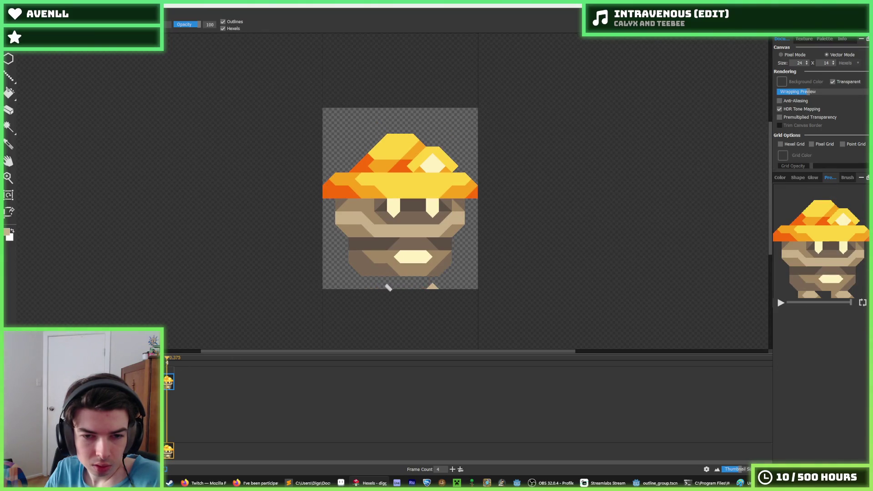
key("Return")
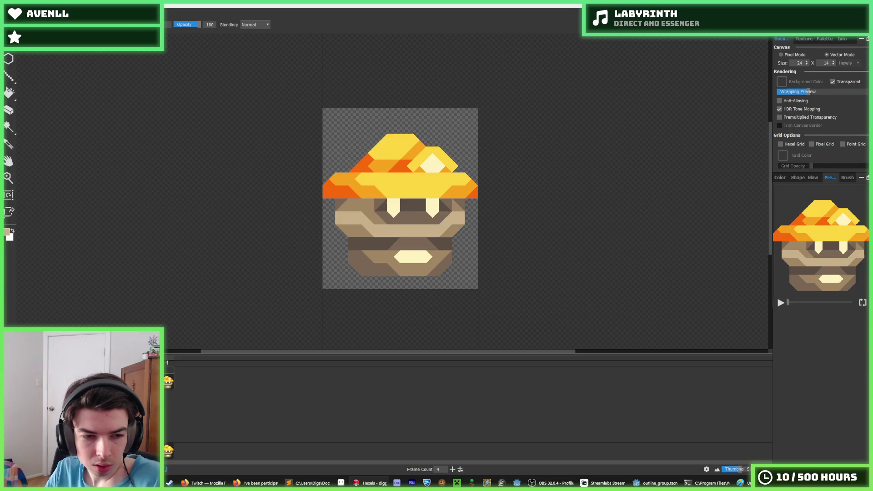
left_click(169, 385)
Add a fifth key cel frame and play the animation to check it.
right_click(169, 387)
left_click(191, 480)
right_click(127, 379)
left_click(182, 384)
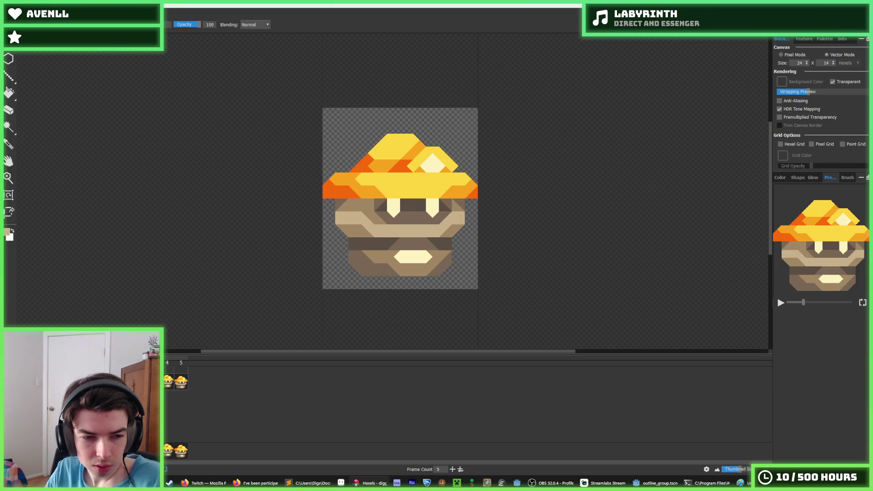
left_click(182, 364)
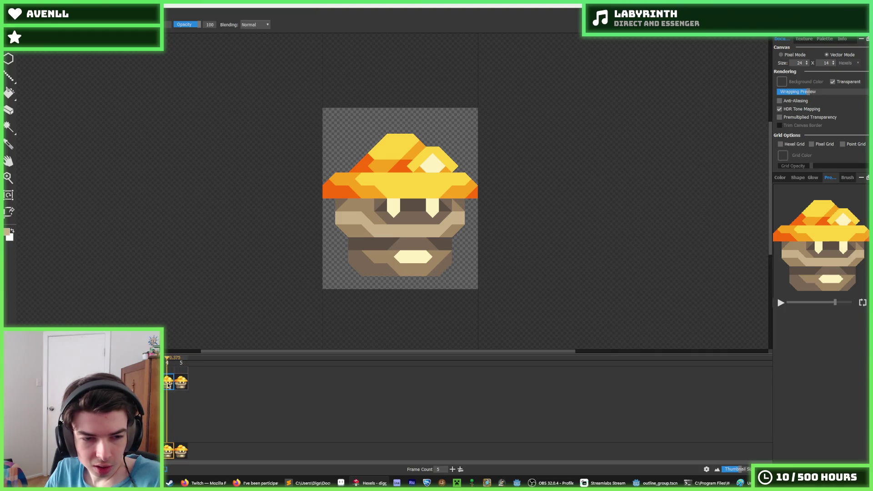
key("space")
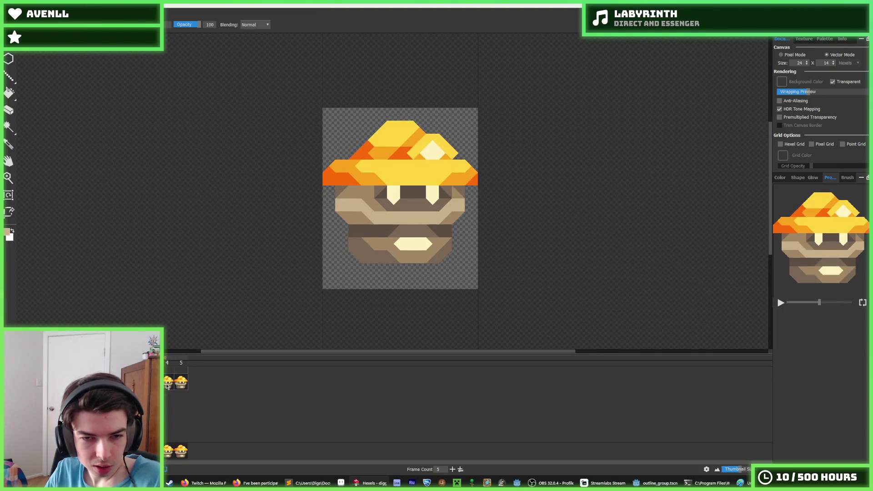
key("space")
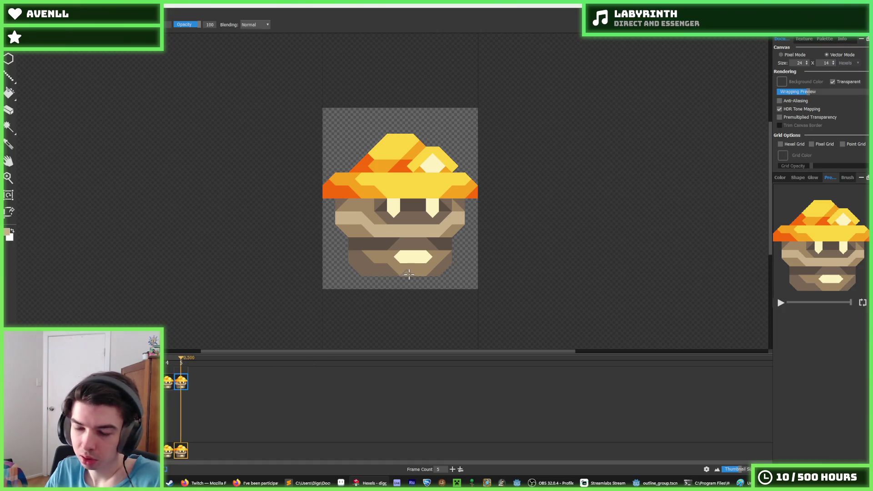
key("space")
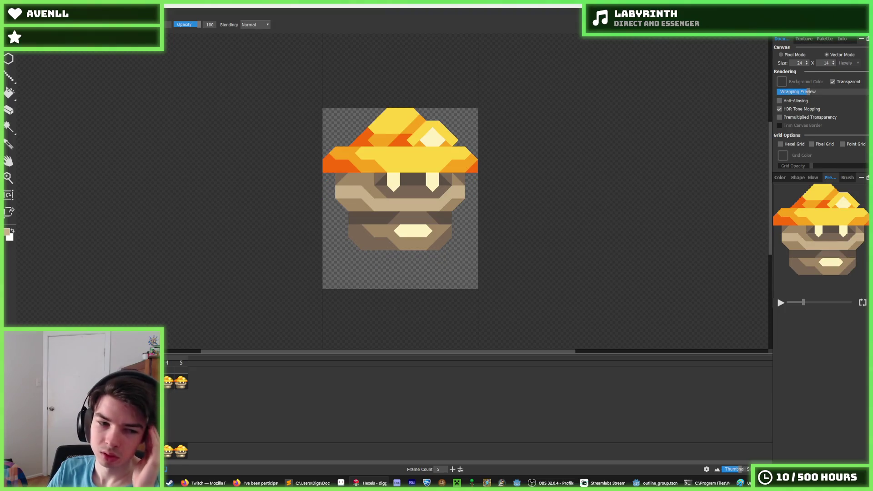
Add frame 6 and raise its sprite two rows.
right_click(137, 386)
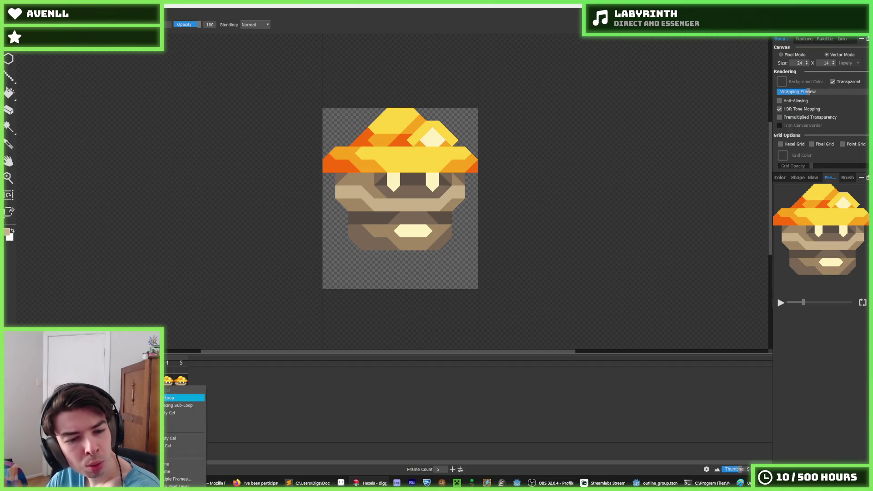
left_click(169, 448)
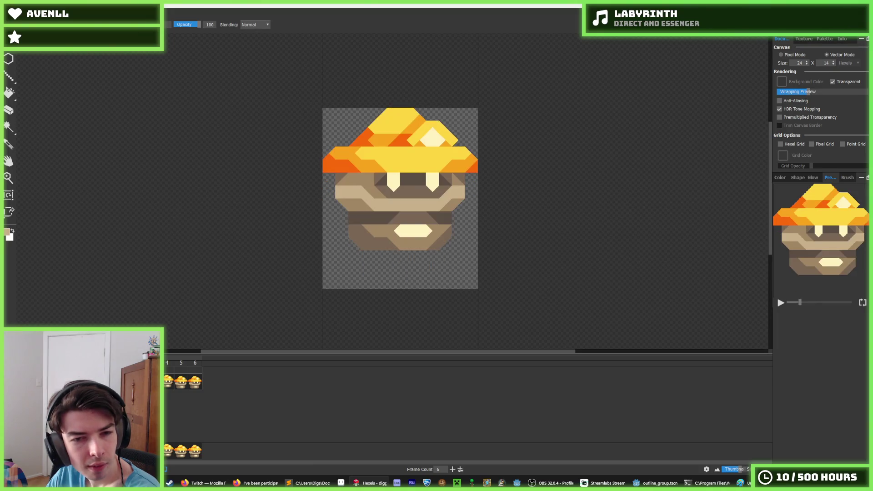
left_click(170, 386)
left_click(199, 387)
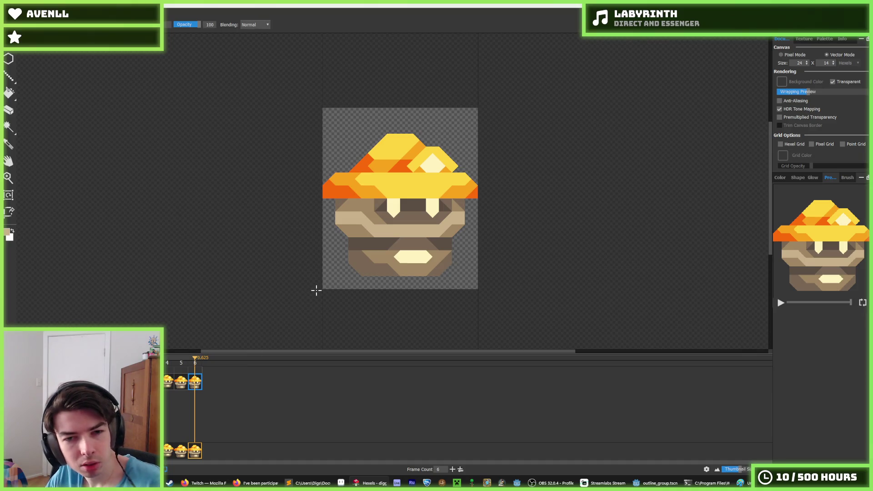
key("ctrl+a")
key("Up")
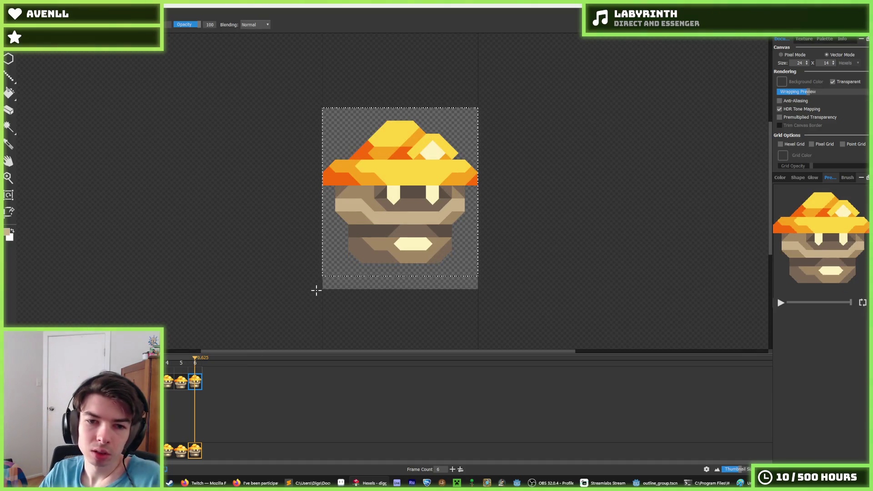
key("Up")
key("ctrl+d")
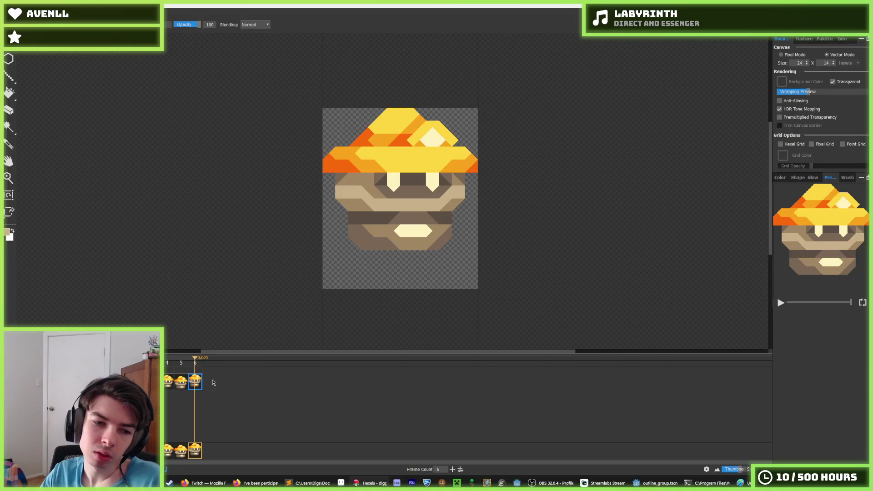
Add frame 7 with the sprite lowered one row, then review frames 4 to 6.
right_click(198, 381)
left_click(216, 439)
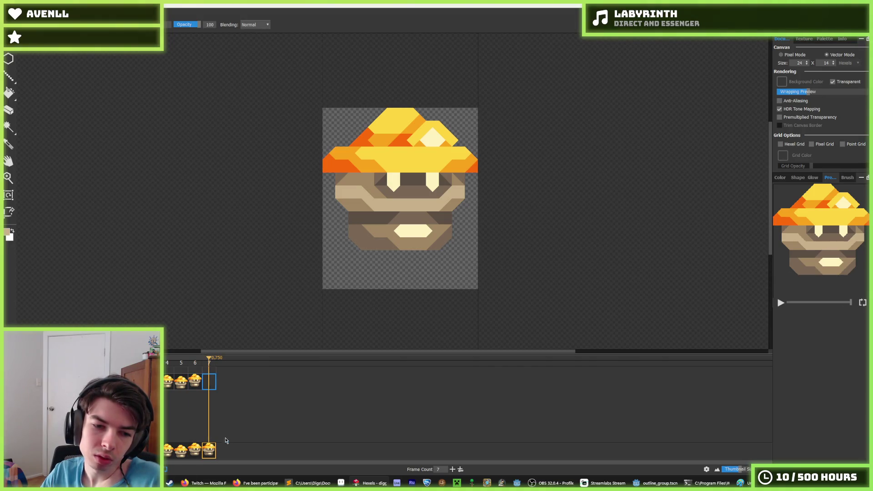
key("Down")
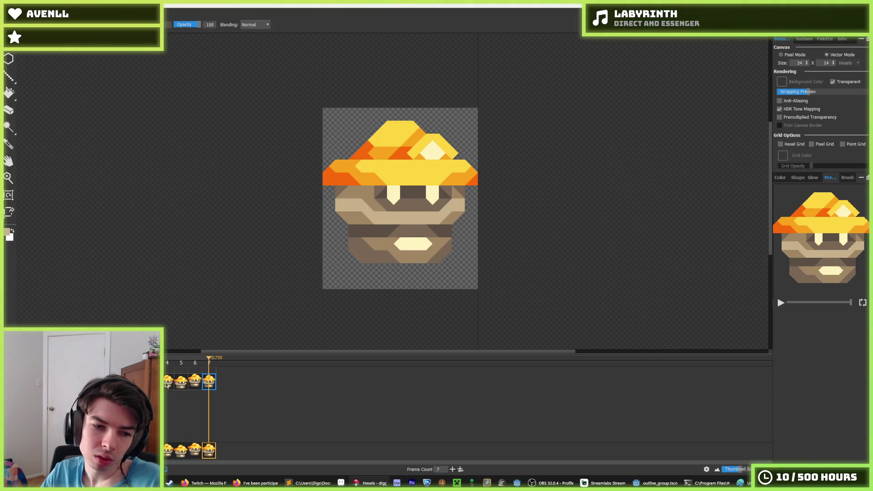
left_click(125, 382)
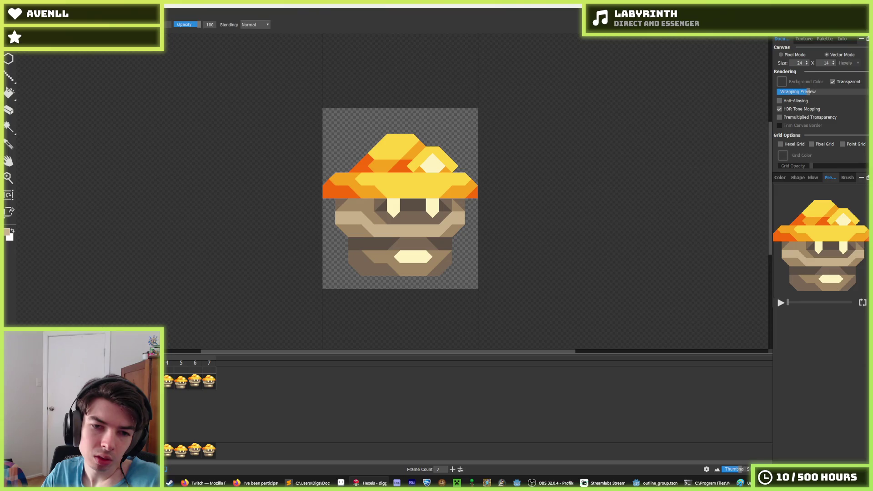
key("period")
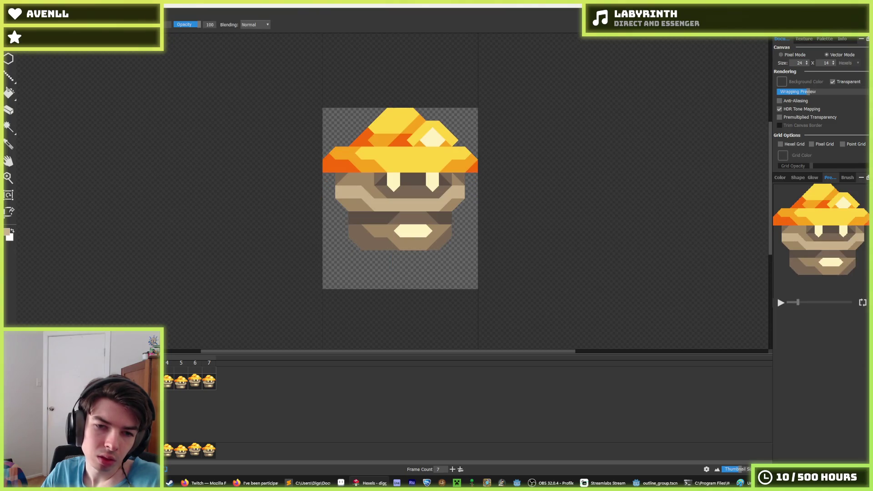
left_click(168, 386)
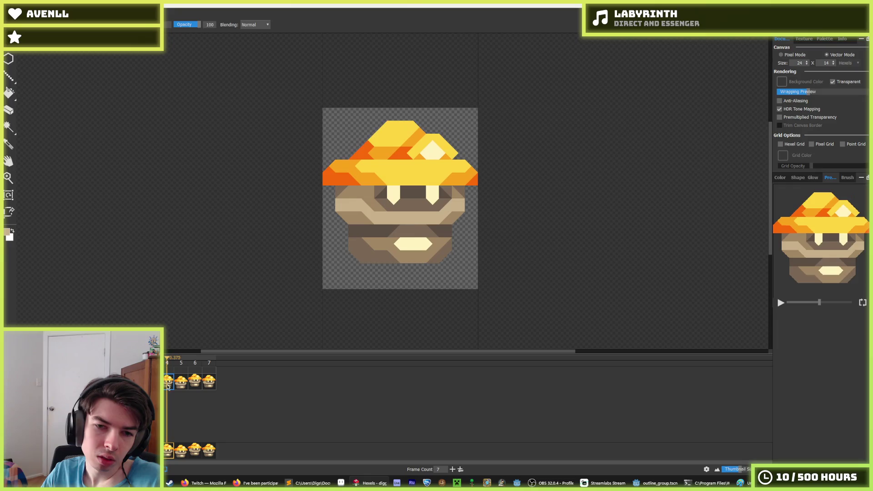
left_click(188, 387)
left_click(196, 385)
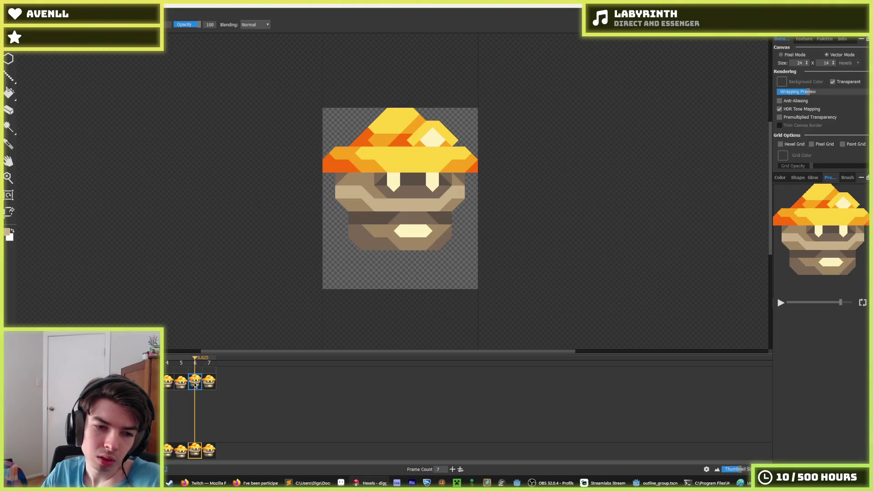
Insert frame 8 as a key cel and flip through frames 5 to 7.
right_click(196, 385)
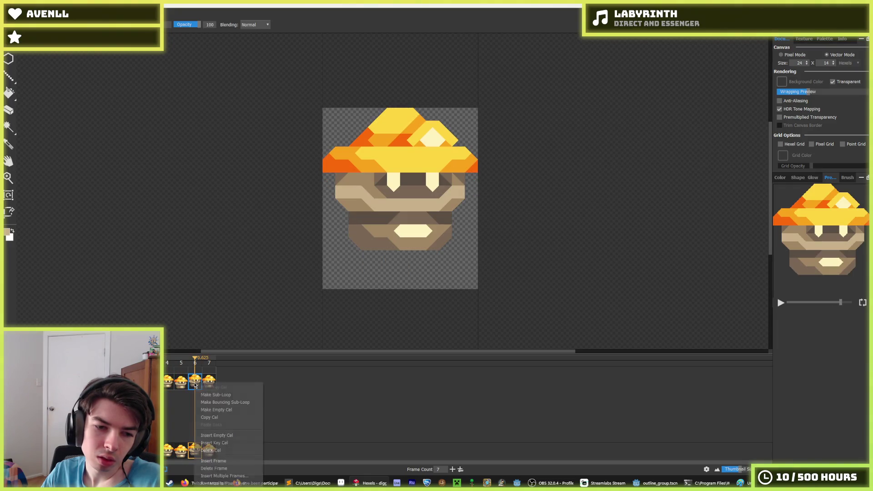
left_click(232, 442)
left_click(221, 385)
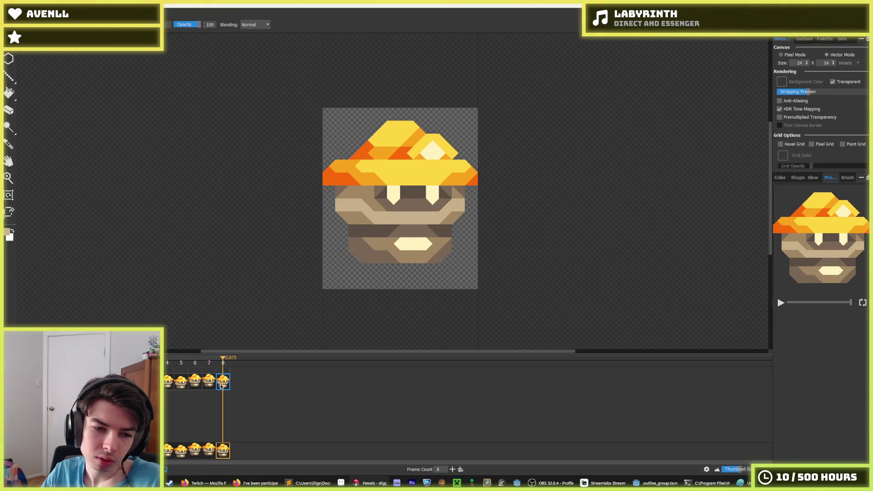
left_click(184, 385)
left_click(203, 386)
left_click(195, 386)
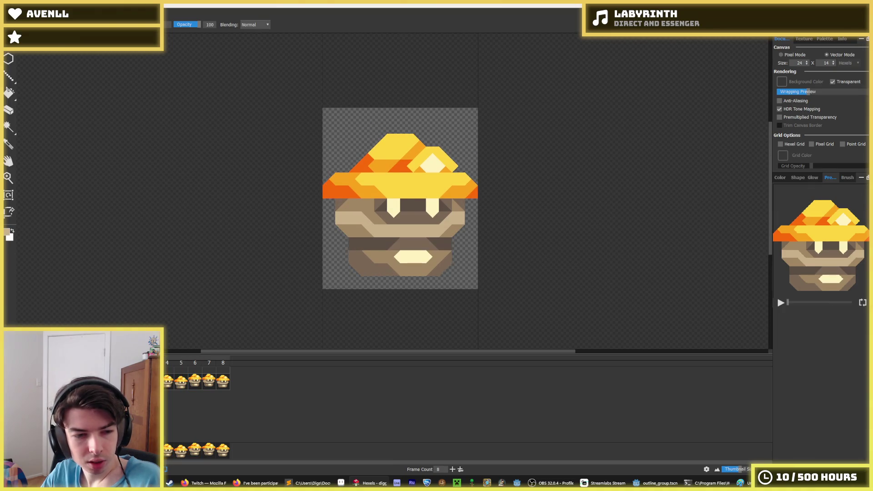
left_click(178, 382)
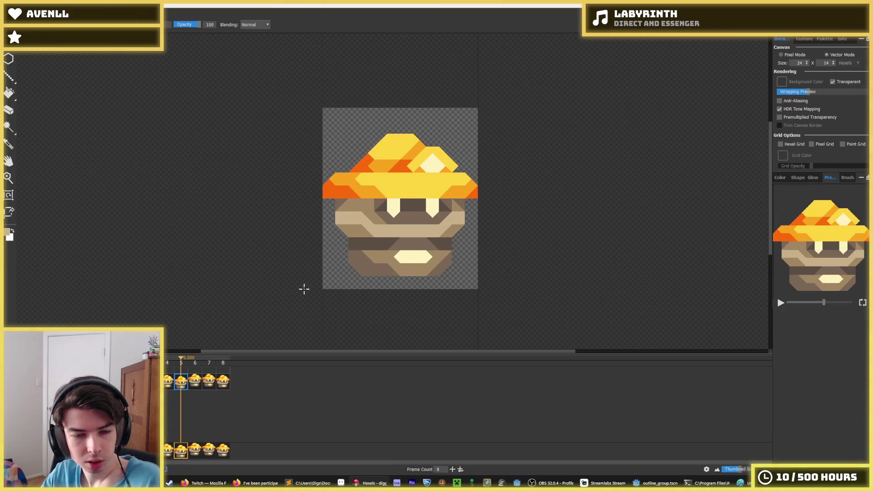
Select the face's eye band and shift it two hexels to the right.
scroll(380, 223, "up", 1)
key("i")
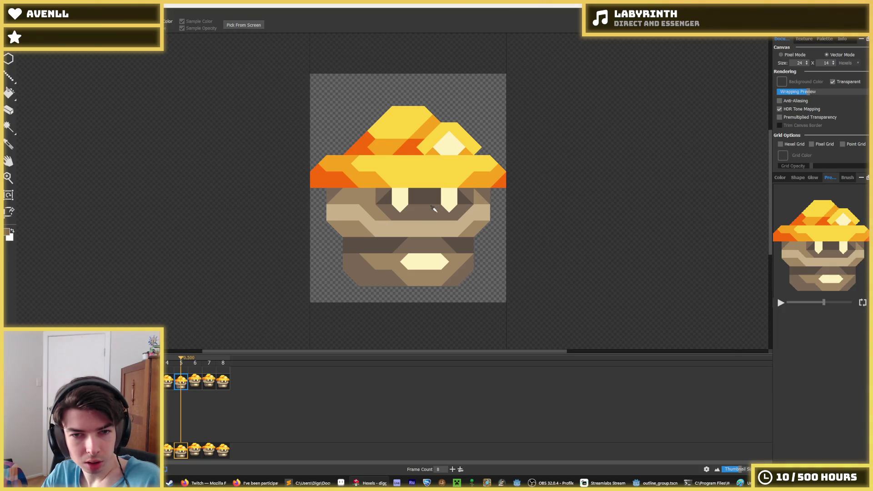
key("w")
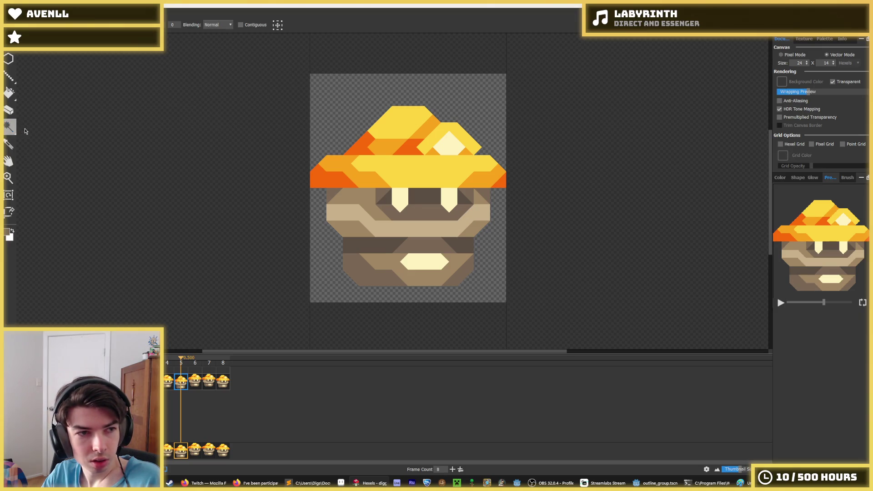
left_click_drag(9, 129, 9, 127)
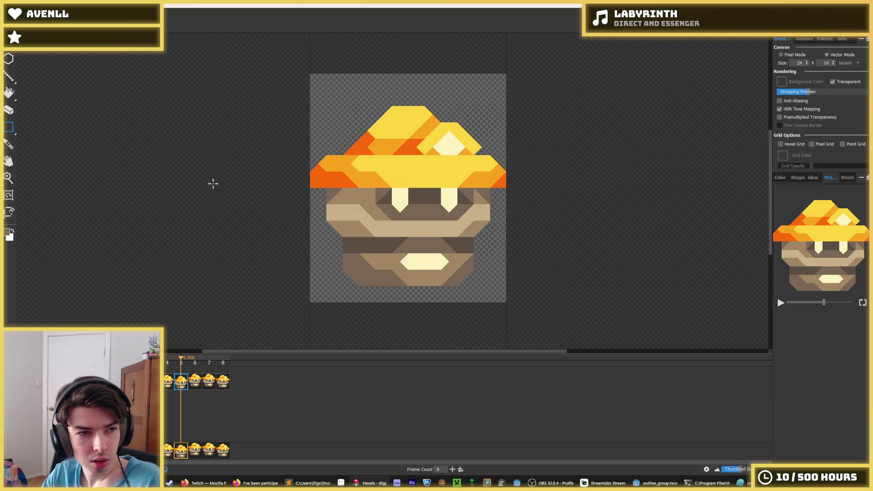
left_click_drag(369, 190, 469, 224)
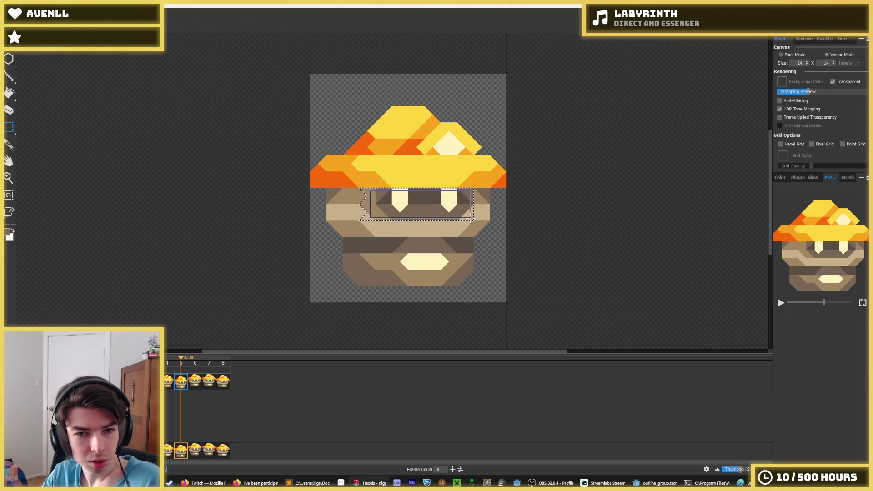
key("Right")
key("Right")
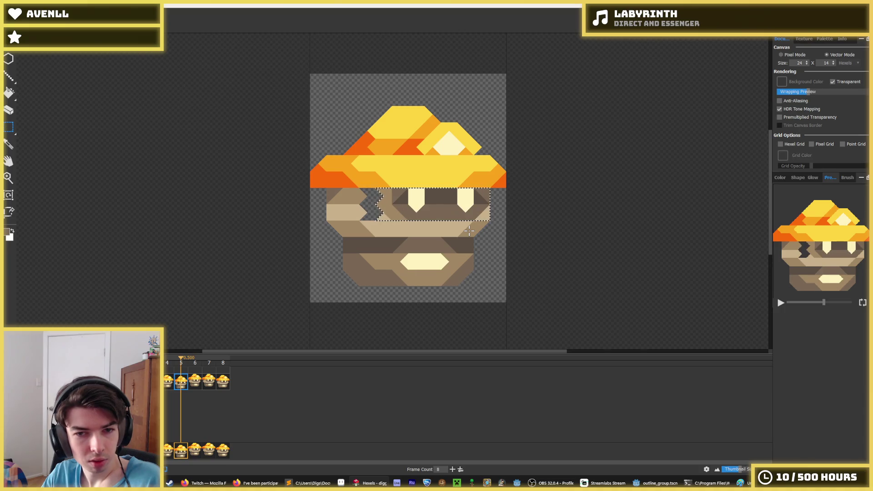
Fill the gap left of the shifted eyes with beige and brown.
key("b")
left_click(378, 221, "alt")
left_click_drag(366, 213, 375, 191)
left_click(352, 196, "alt")
Extend the cream mouth to the right and trim its left end with brown.
left_click(438, 260, "alt")
key("m")
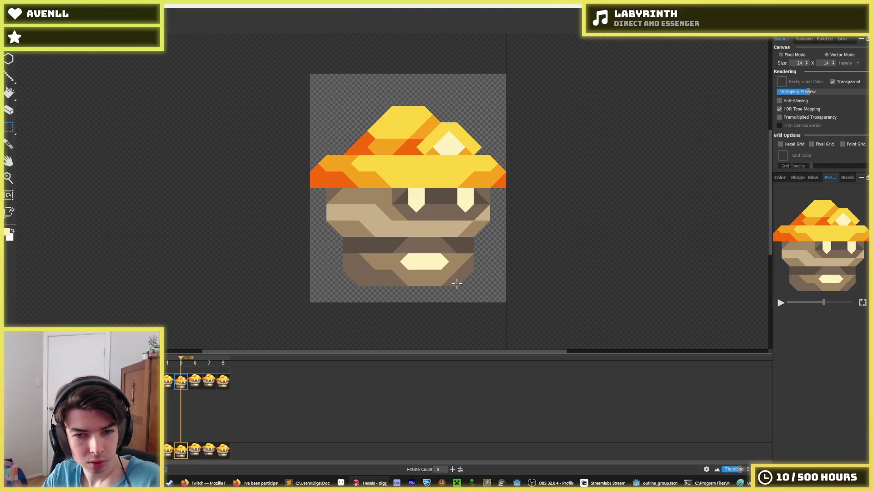
key("b")
left_click(398, 276, "alt")
mouse_move(401, 274)
left_mouse_down()
mouse_move(415, 282)
mouse_move(458, 259)
mouse_move(405, 260)
mouse_move(418, 269)
left_mouse_up()
left_click(422, 262, "alt")
left_click(420, 272, "alt")
left_click(440, 245, "alt")
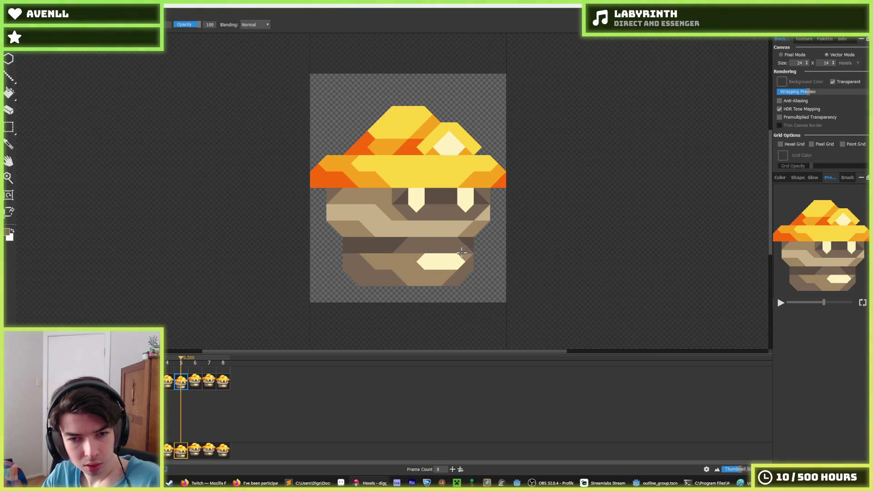
Repaint the lower band under the face in dark and light brown.
mouse_move(405, 244)
left_mouse_down()
mouse_move(413, 244)
mouse_move(400, 273)
mouse_move(462, 273)
mouse_move(471, 264)
left_mouse_up()
left_click(390, 271, "alt")
left_click(436, 275, "alt")
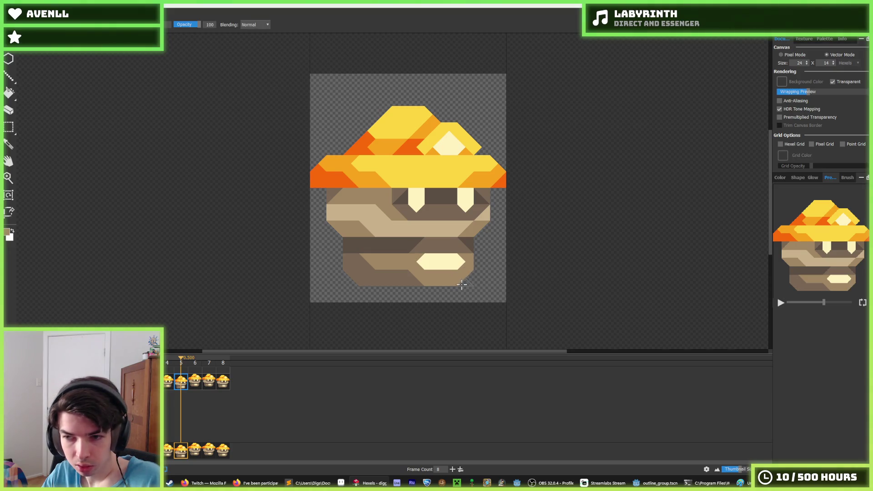
left_click(464, 237, "alt")
left_click_drag(468, 231, 475, 224)
Touch up the brown band while comparing frame 5 against frame 4.
left_click(168, 382)
left_click(180, 384)
left_click(168, 382)
left_click(176, 384)
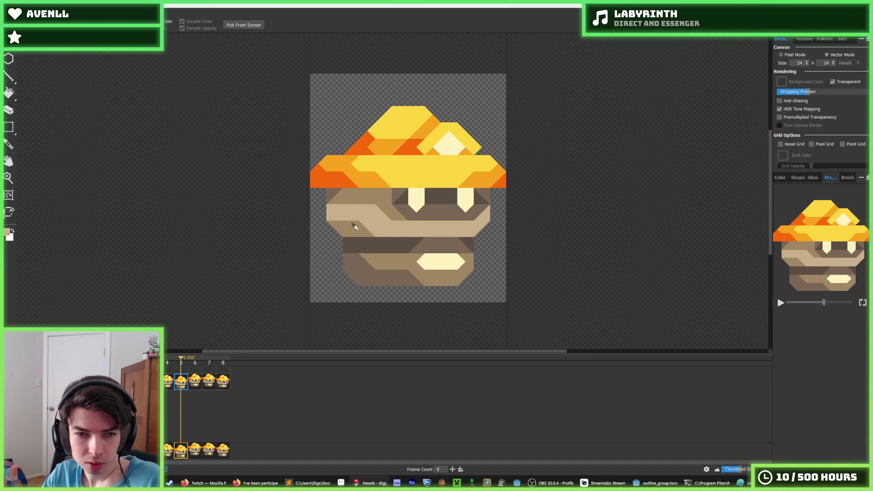
left_click_drag(375, 230, 378, 235)
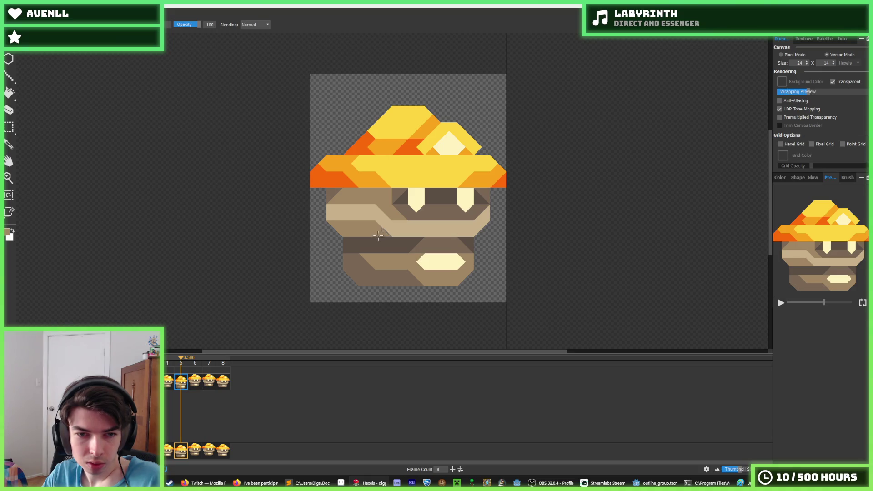
left_click(167, 383)
left_click(175, 384)
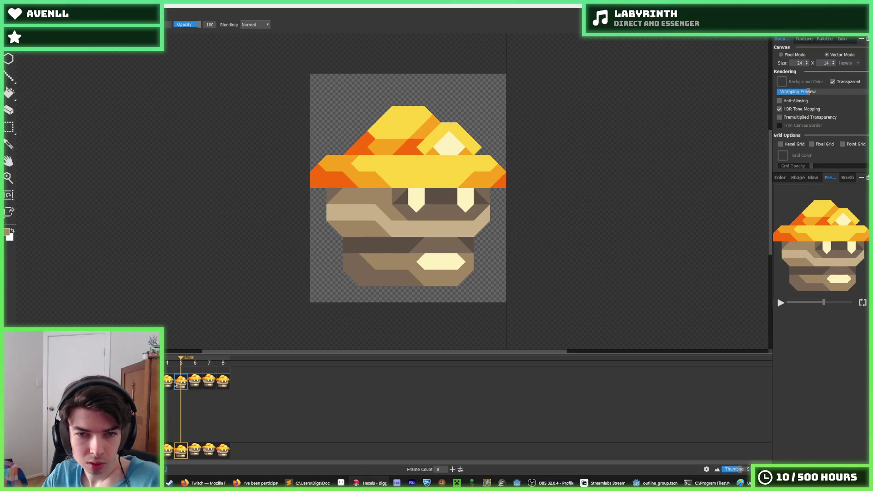
left_click(172, 384)
left_click(177, 385)
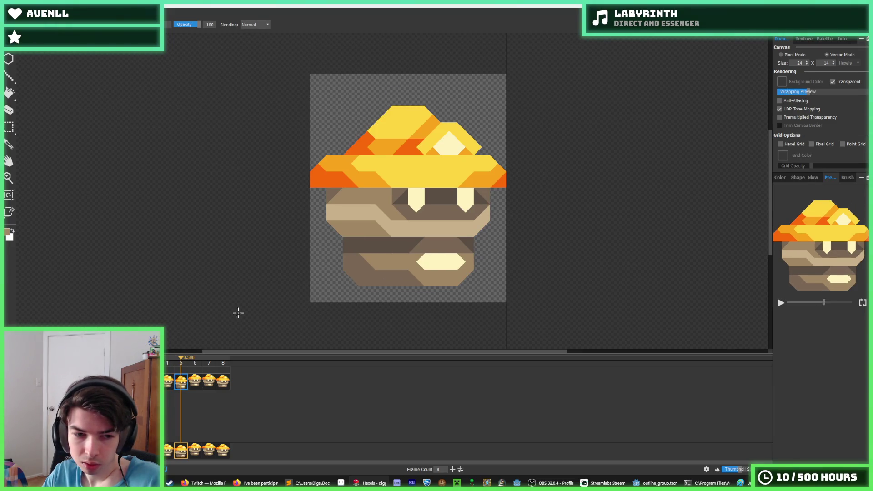
left_click(168, 383)
left_click(181, 386)
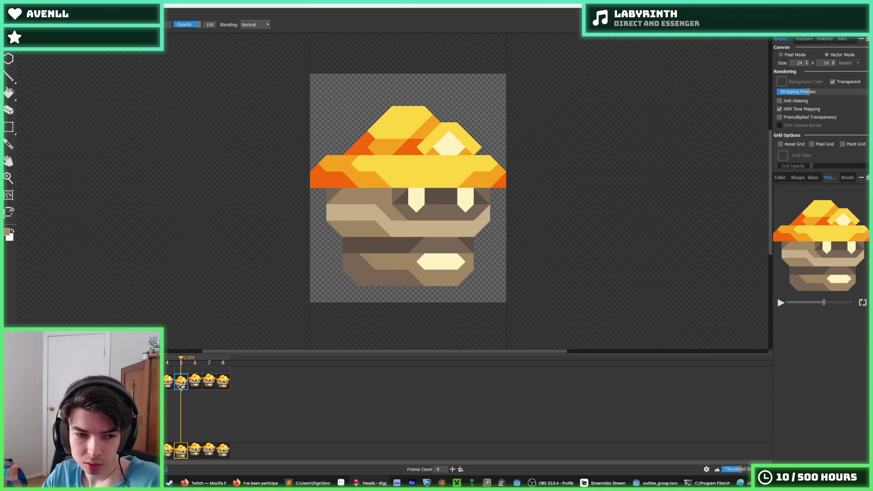
Preview the animation and try moving the frame 4 cel toward frame 8.
key("Home")
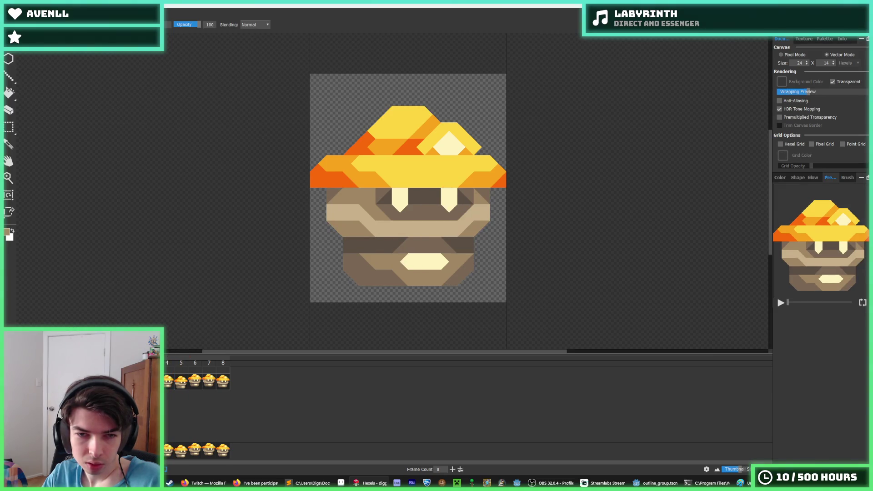
key("Right")
key("Left")
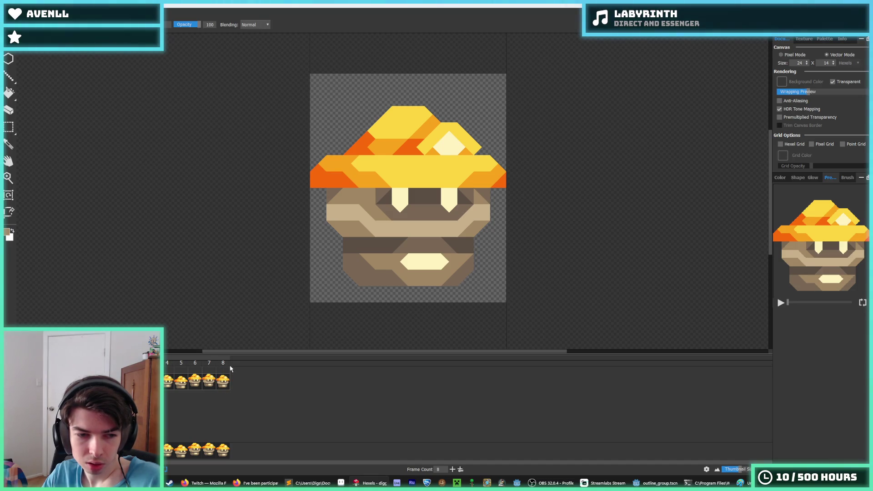
left_click(221, 373)
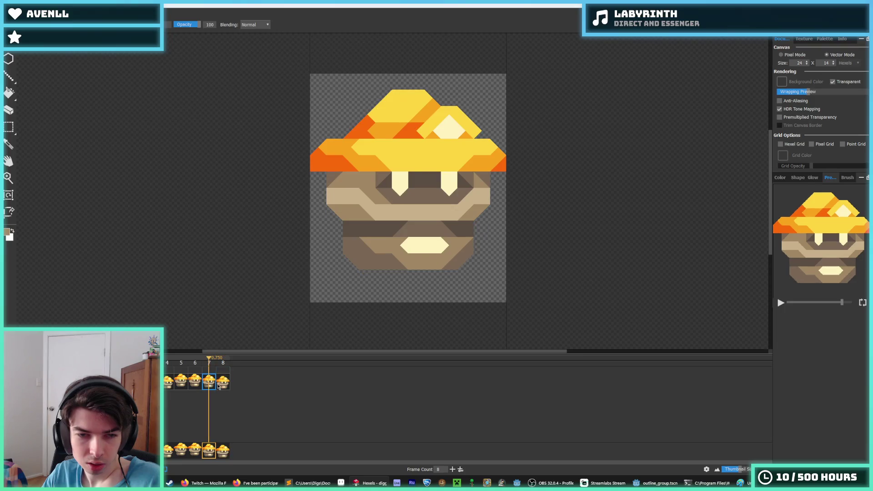
key("Escape")
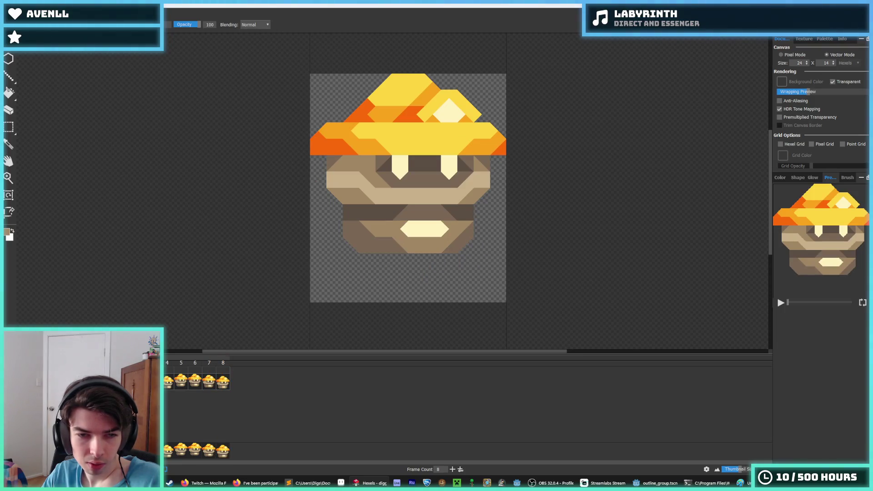
left_click(166, 384)
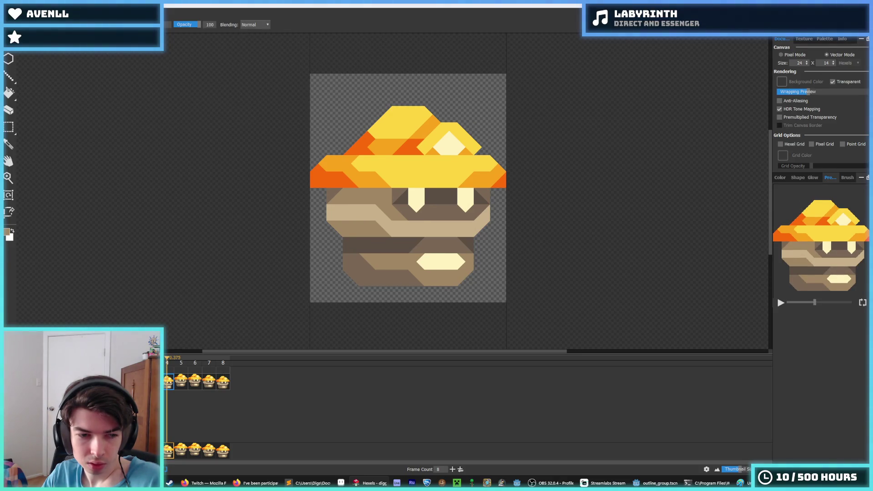
key("Escape")
left_click(165, 383)
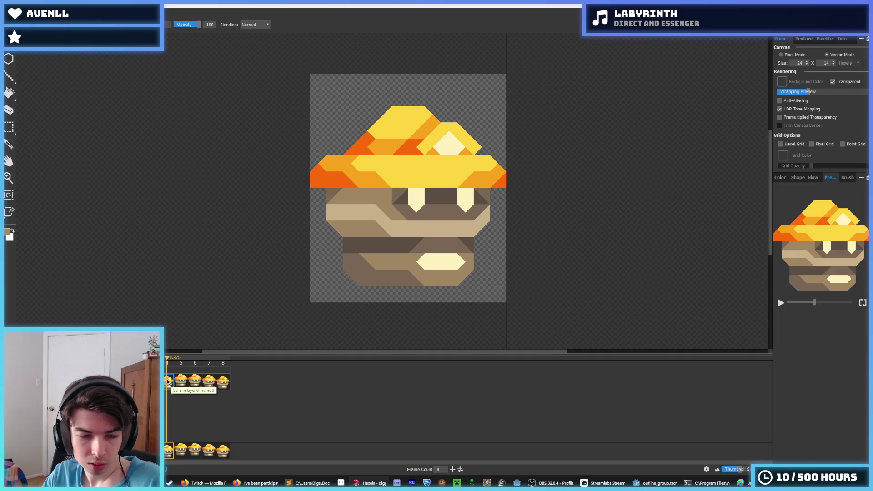
mouse_move(209, 382)
left_mouse_down()
mouse_move(232, 369)
mouse_move(173, 366)
left_mouse_up()
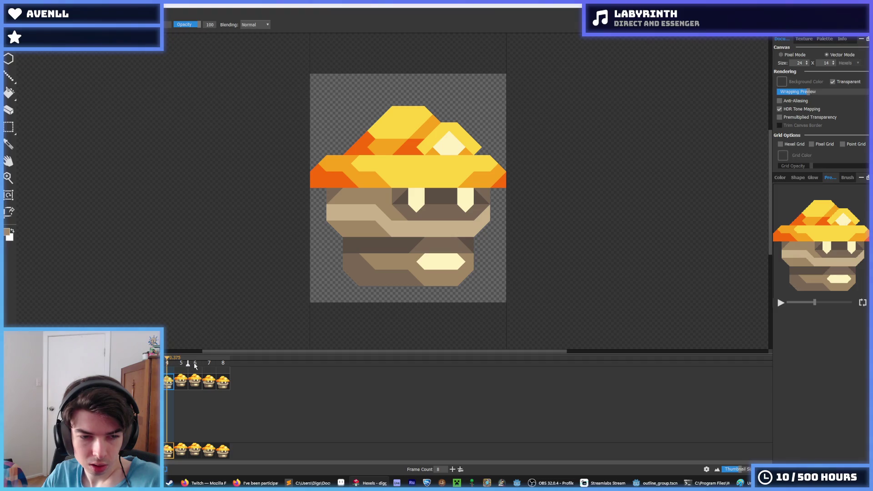
Step through frames 4 to 8, stopping on frame 8.
left_click(196, 366)
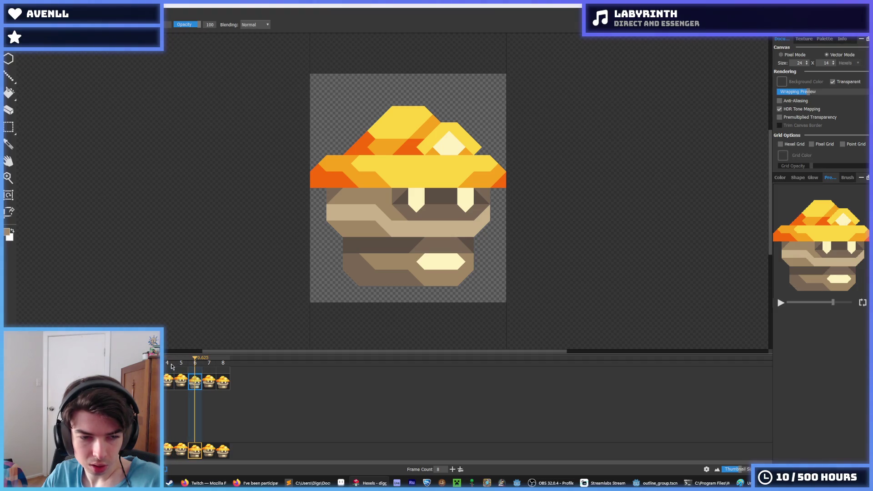
left_click(213, 366)
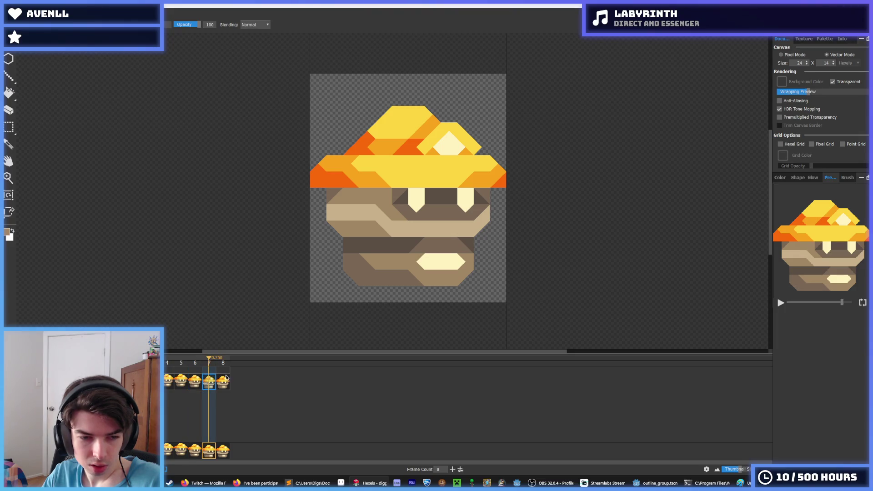
left_click(223, 364)
left_click(168, 366)
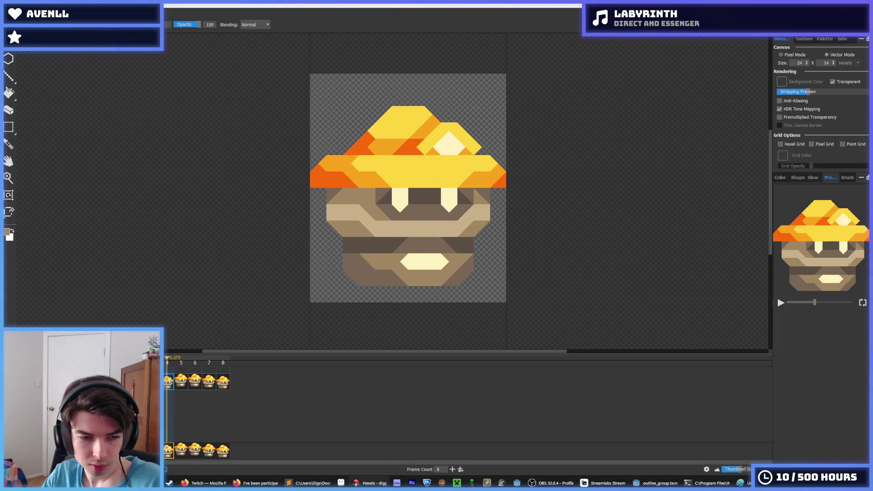
key("Left")
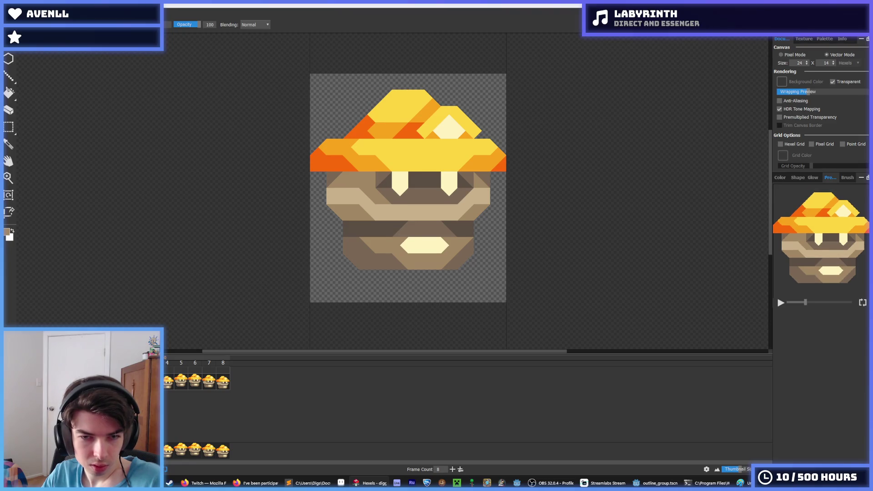
left_click(167, 384)
left_click(186, 384)
left_click(195, 384)
left_click(209, 383)
left_click(224, 385)
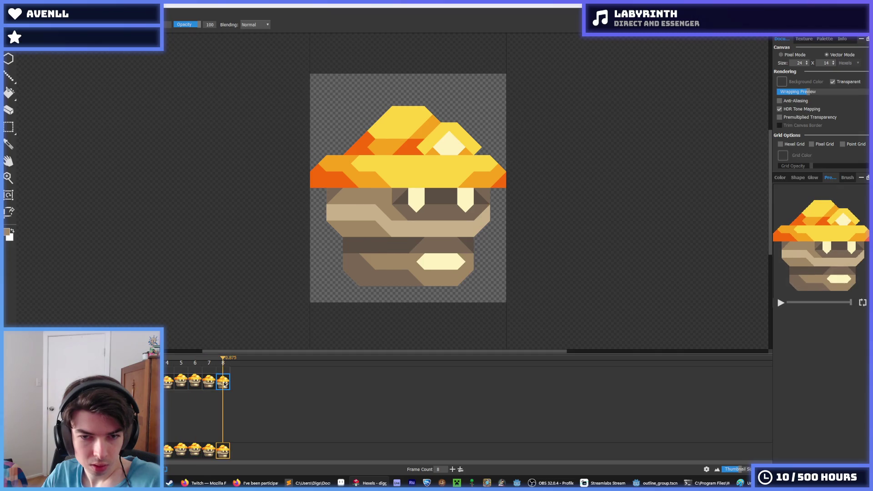
key("m")
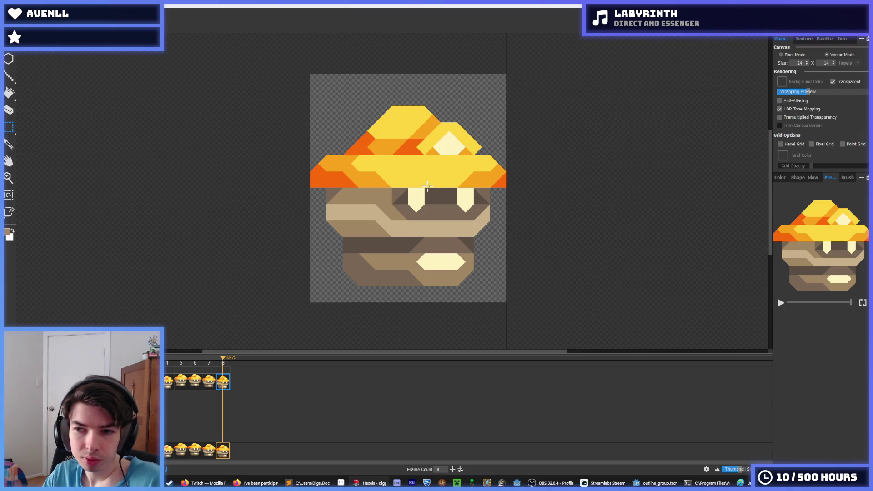
Paint over the hat's large cream highlight, leaving one cream gem hexel with orange beside it.
left_click_drag(428, 185, 450, 209)
mouse_move(527, 200)
left_mouse_down()
mouse_move(478, 171)
mouse_move(399, 160)
mouse_move(413, 136)
mouse_move(474, 115)
left_mouse_up()
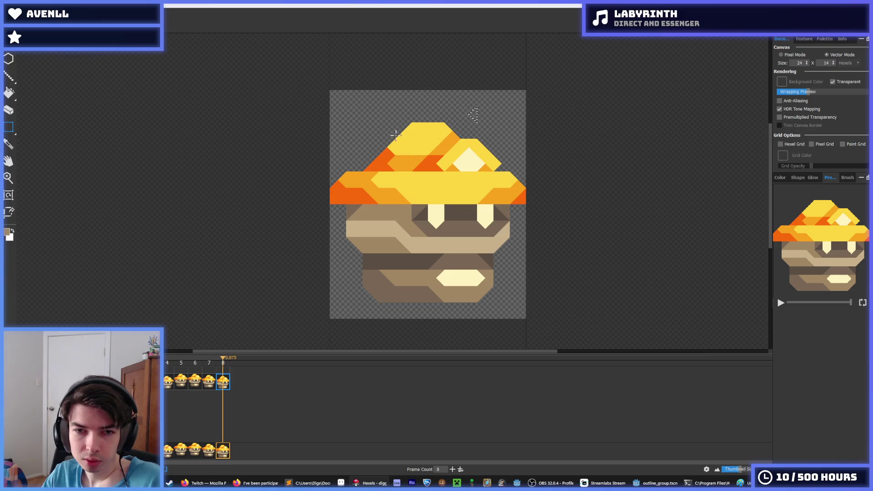
key("b")
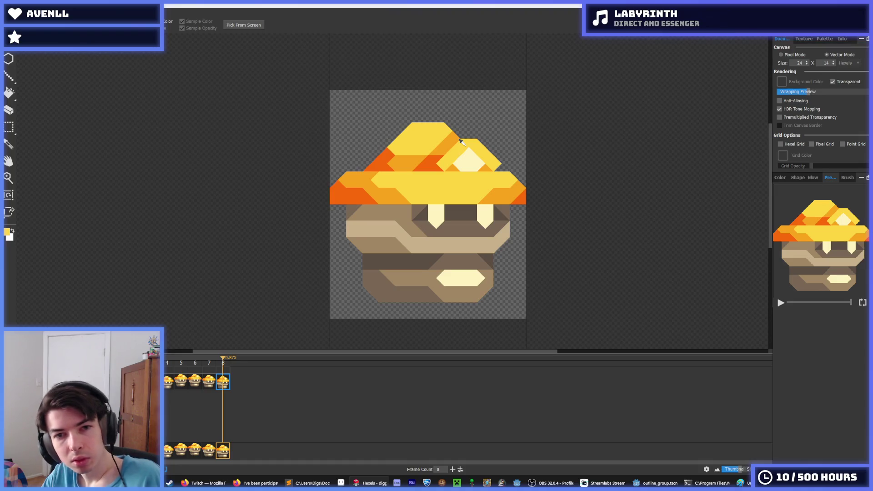
left_click(467, 156, "alt")
key("alt")
left_click(434, 159, "alt")
left_click(461, 155, "alt")
left_click_drag(455, 157, 484, 157)
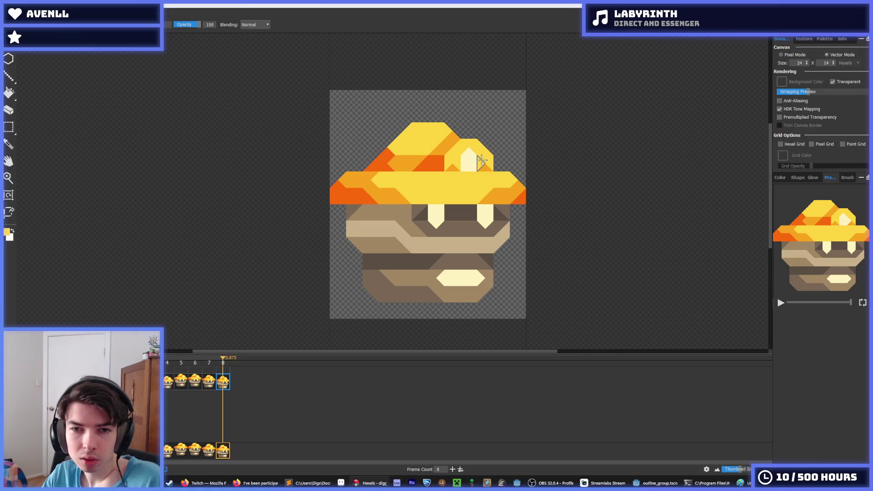
left_click(471, 156, "alt")
left_click(486, 162)
Sample the hat's orange and yellow tones, compare against frame 7, and select the gem area.
key("m")
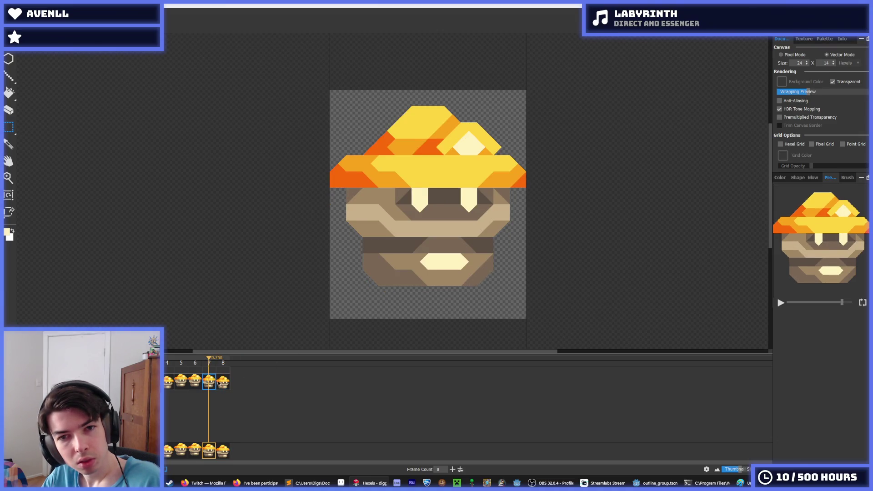
key("i")
left_click(447, 164)
key("b")
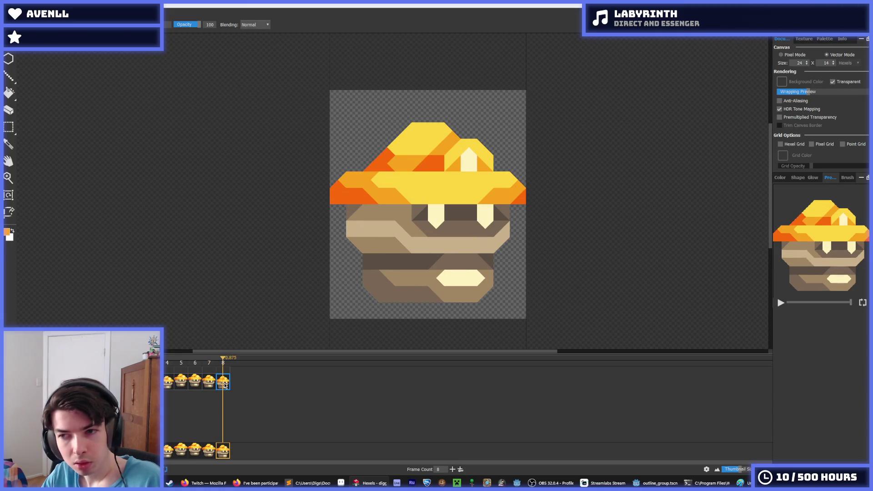
left_click(442, 155, "alt")
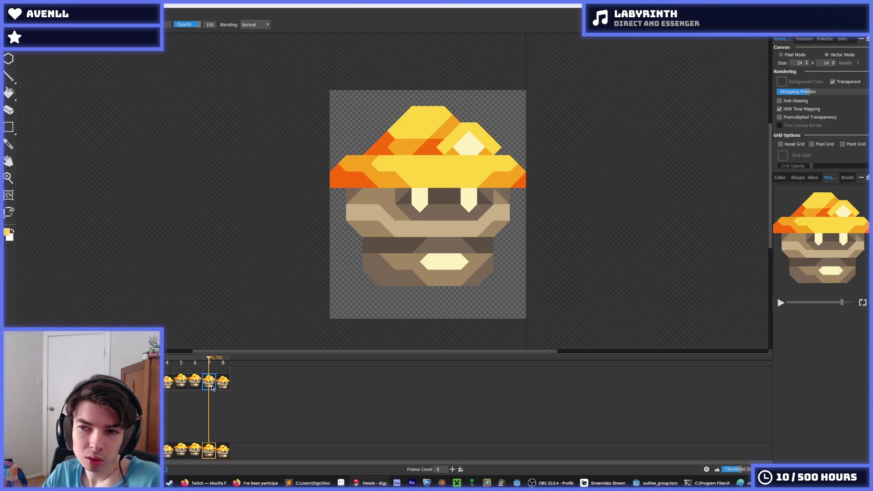
left_click(211, 386)
left_click(221, 387)
left_click(464, 163, "alt")
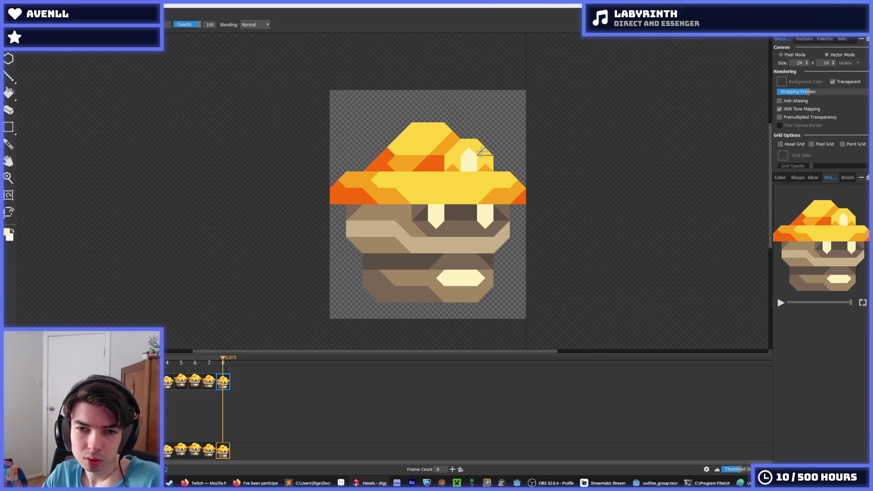
key("m")
left_click_drag(505, 171, 443, 137)
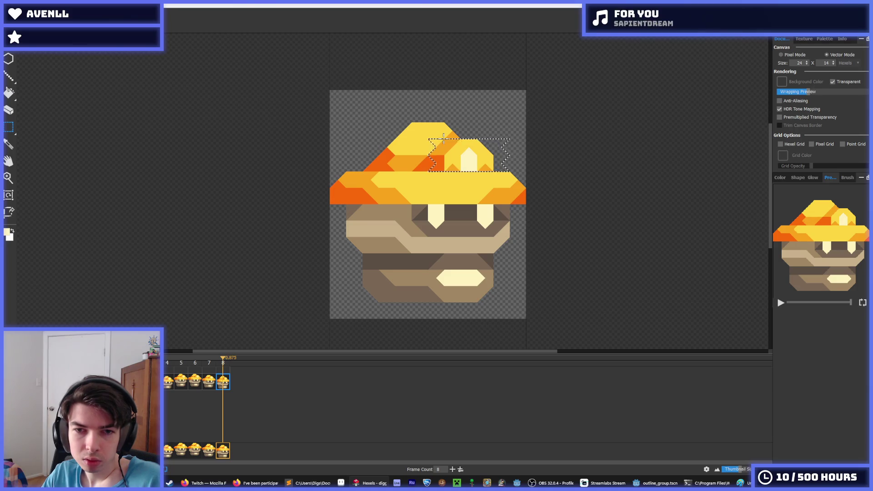
Nudge the hat gem right on frame 8 and fill the leftover notch with yellow and orange.
key("Right")
key("ctrl+d")
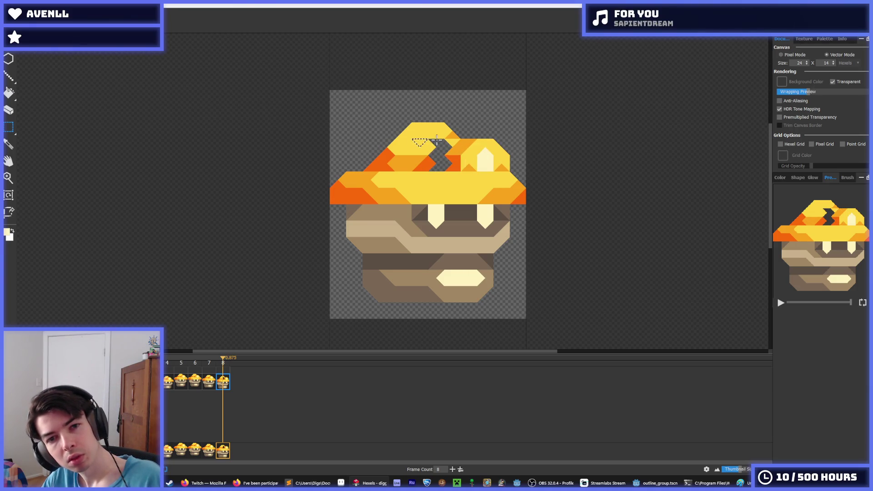
key("b")
left_click(436, 139, "alt")
mouse_move(437, 141)
left_mouse_down()
mouse_move(446, 163)
mouse_move(432, 161)
left_mouse_up()
left_click(420, 164, "alt")
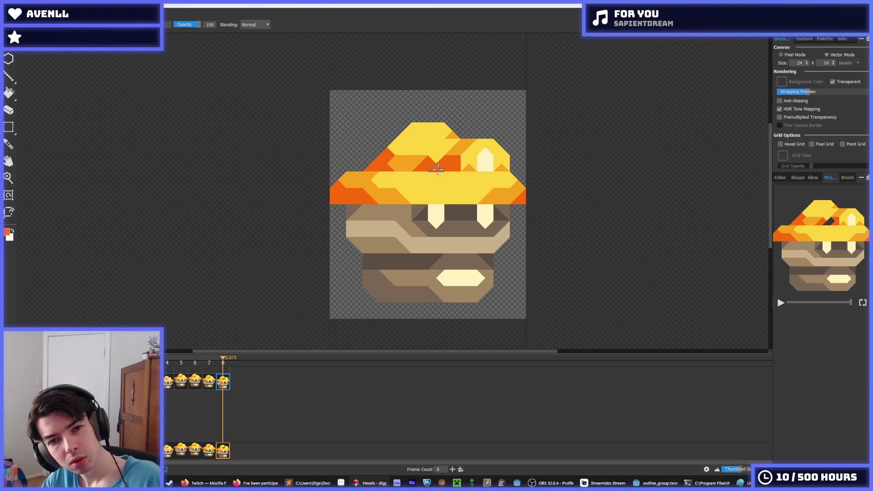
left_click(421, 150, "alt")
left_click(446, 135)
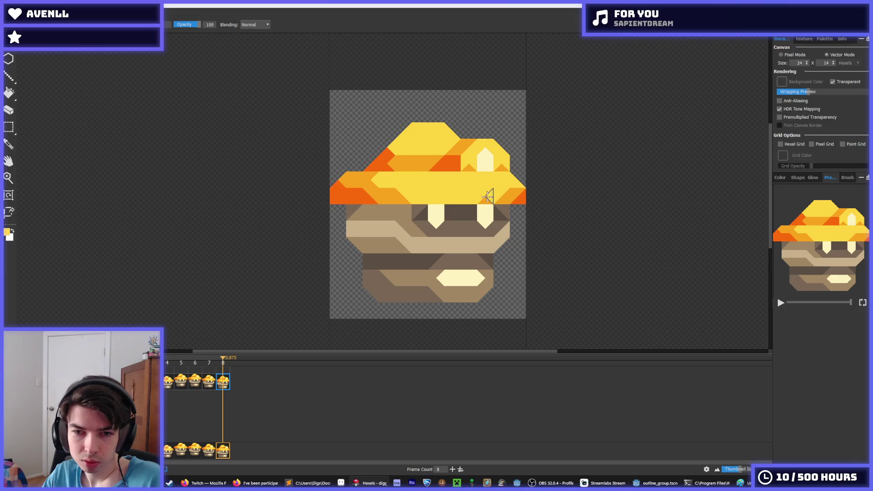
left_click(391, 193, "alt")
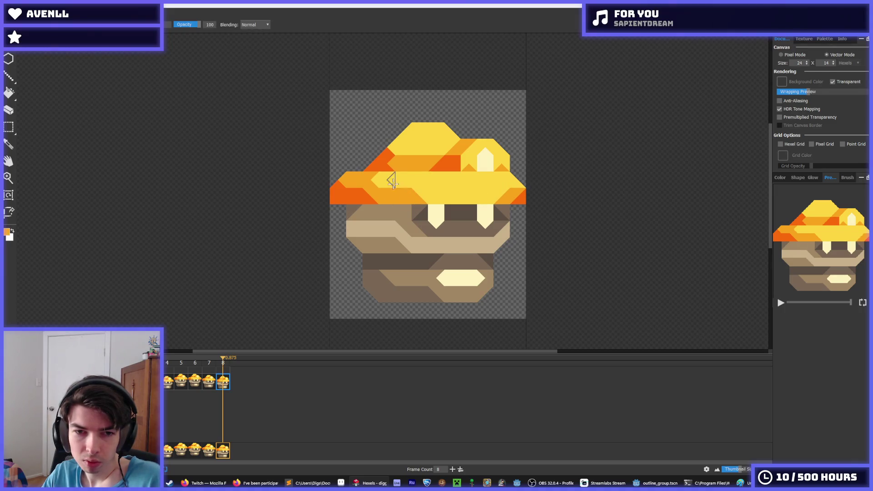
Flip between frames 7 and 8 to compare the hat, then sample the hat's orange-red.
left_click(212, 381)
left_click(219, 382)
left_click(210, 383)
left_click(222, 383)
left_click(208, 386)
left_click(219, 387)
left_click(395, 164, "alt")
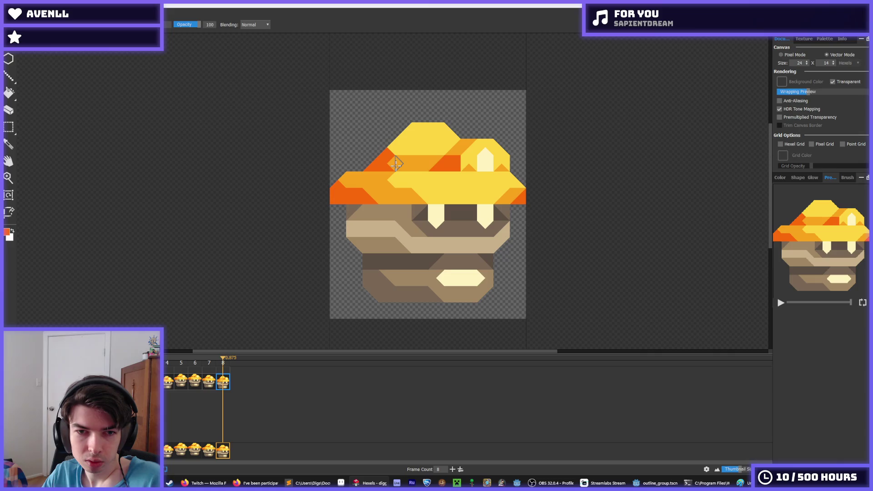
Check frame 8's reworked hat against frame 7 once more.
left_click(210, 385)
left_click(223, 388)
left_click(212, 390)
left_click(223, 387)
left_click(216, 383)
left_click(226, 386)
left_click(213, 383)
left_click(224, 384)
left_click(210, 384)
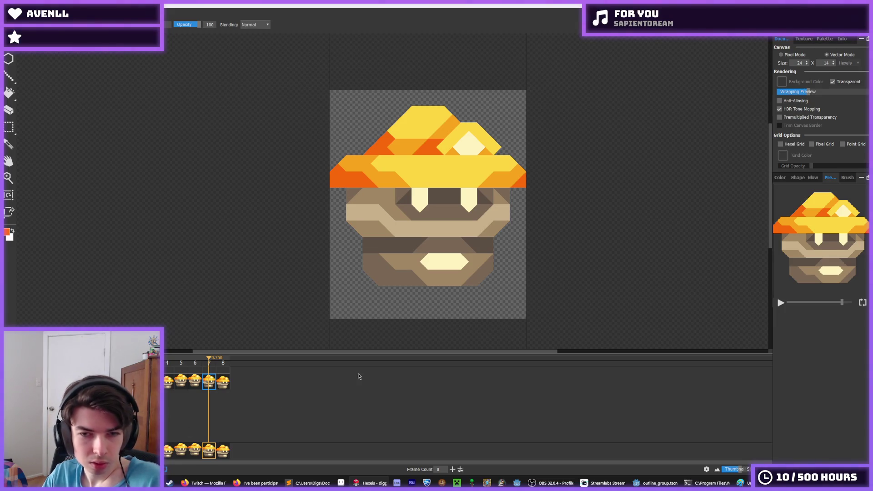
Step back and forth between frames 7 and 8 to compare the reworked hat, finishing on frame 8.
key("Right")
key("Left")
key("Right")
key("Left")
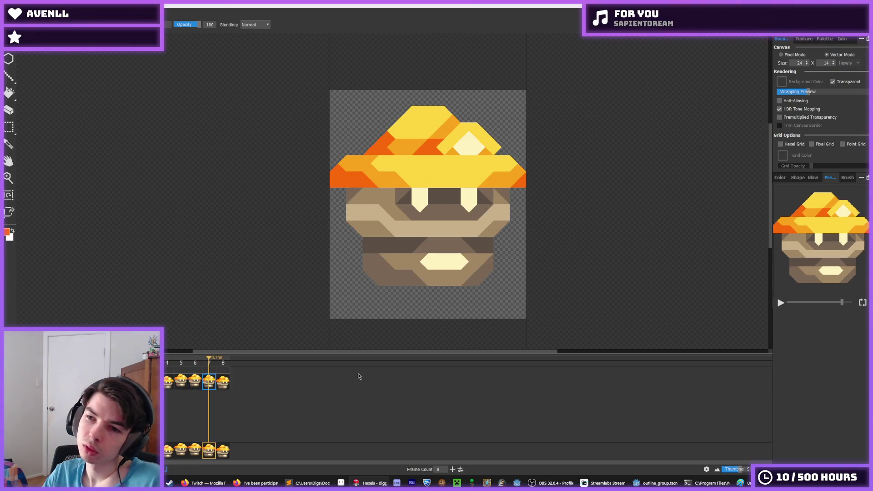
key("Right")
key("Left")
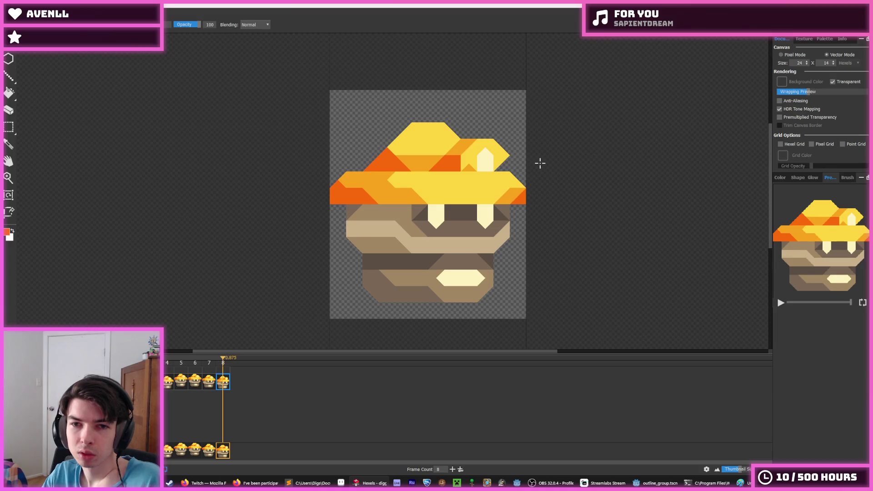
Undo the yellow patch beside the hat gem and return to frame 8.
key("ctrl+z")
key("comma")
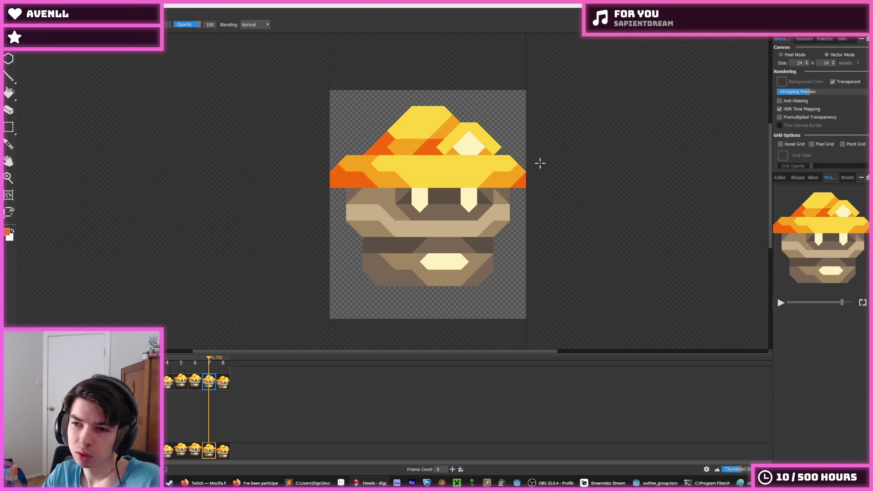
key("i")
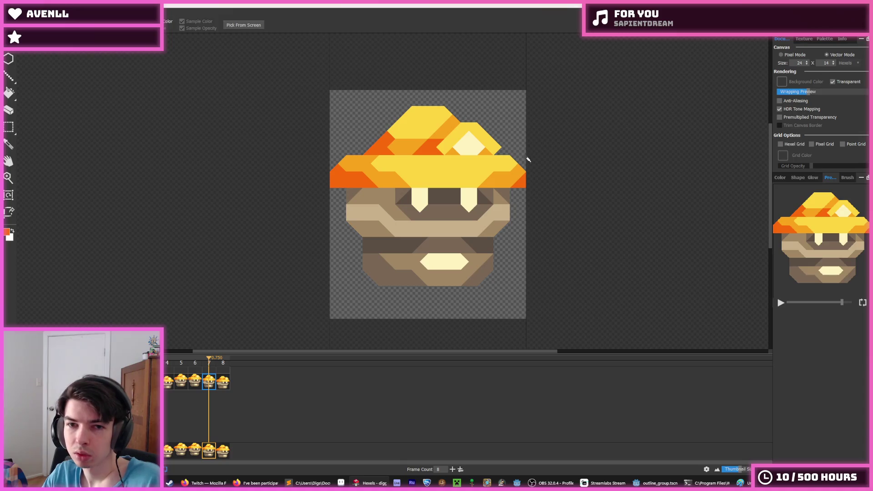
left_click(486, 139)
key("period")
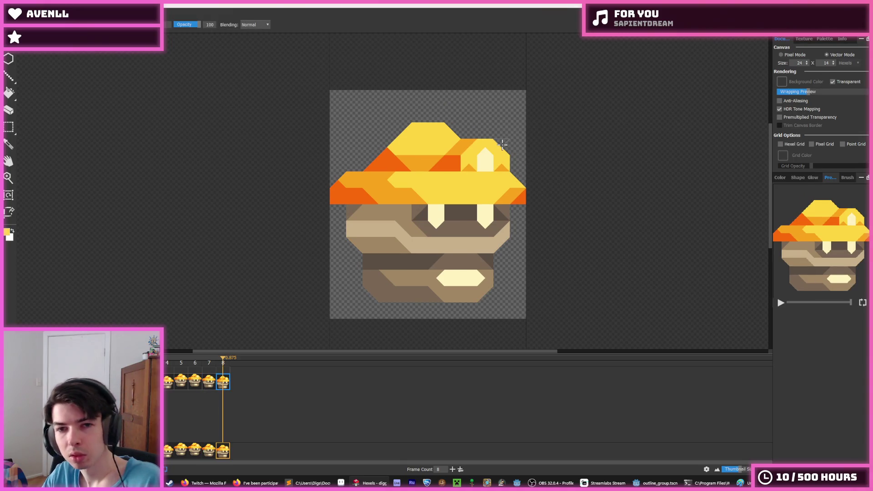
Flip between frames 8 and 7 to compare them, ending on frame 7.
key("comma")
key("period")
key("comma")
key("period")
key("comma")
key("period")
key("comma")
key("period")
key("comma")
key("period")
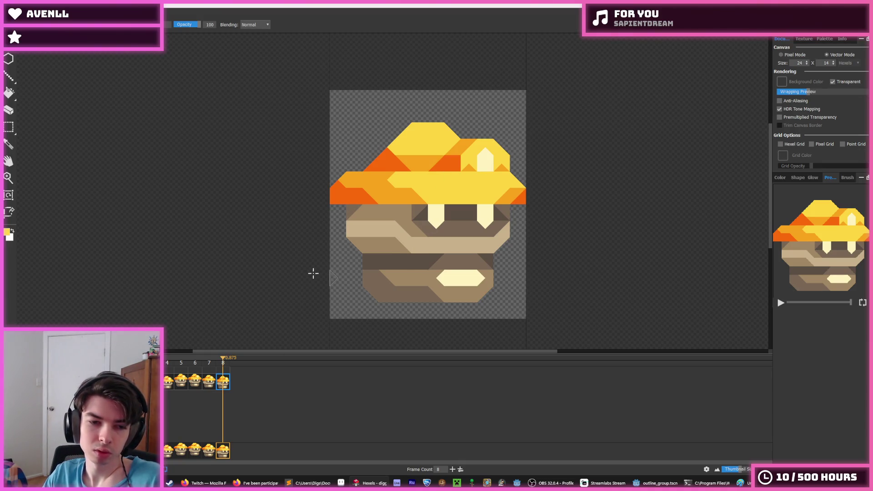
key("comma")
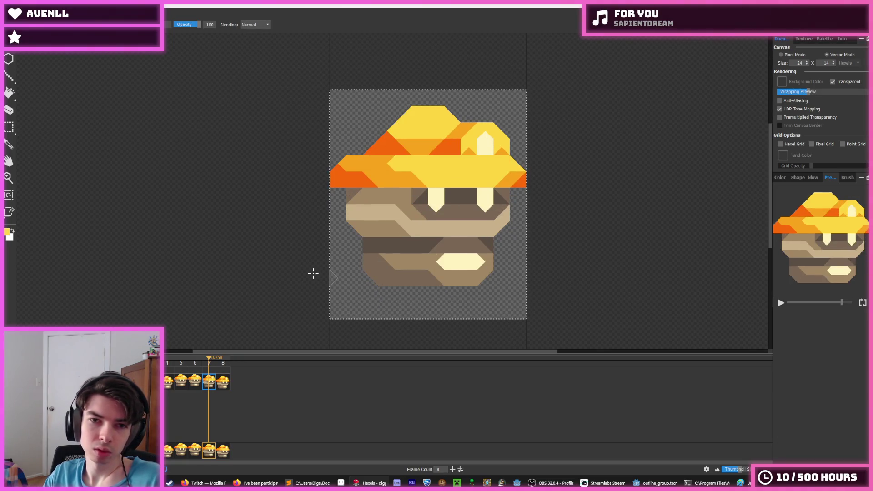
Cut, paste and nudge the whole sprite upward on frames 7 and 6.
key("ctrl+a")
key("ctrl+x")
key("ctrl+v")
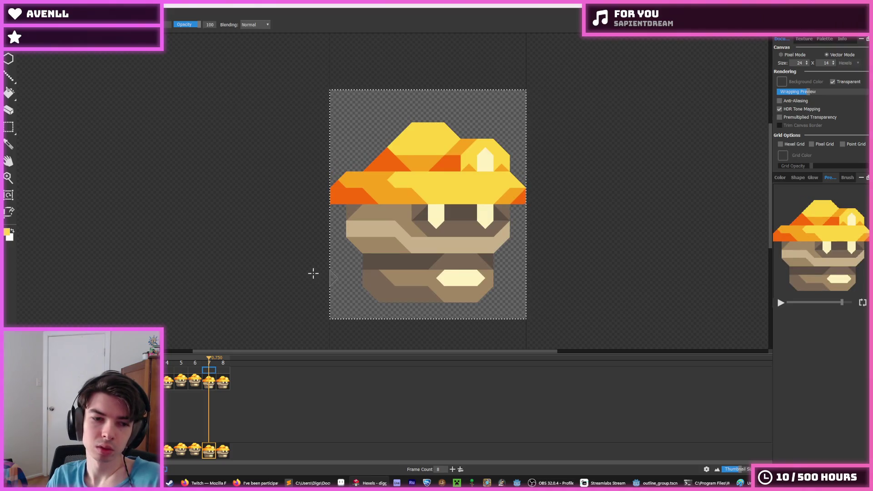
key("Up")
key("Up")
key("ctrl+d")
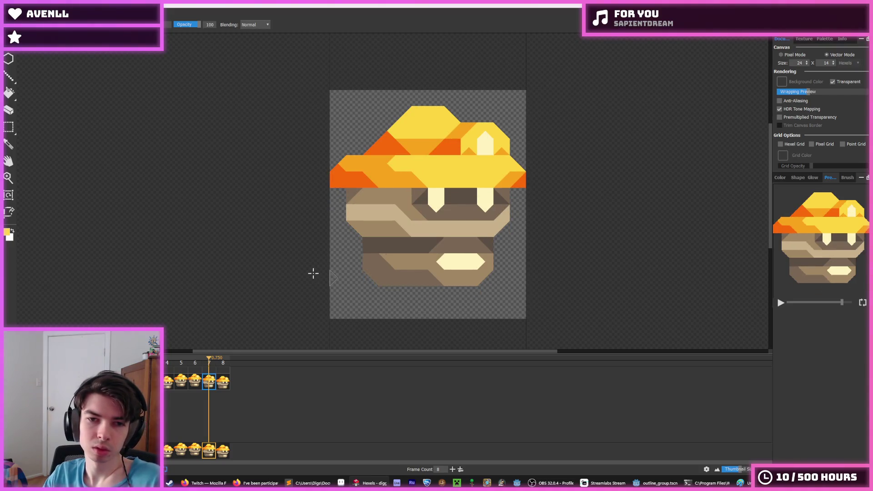
left_click(197, 386)
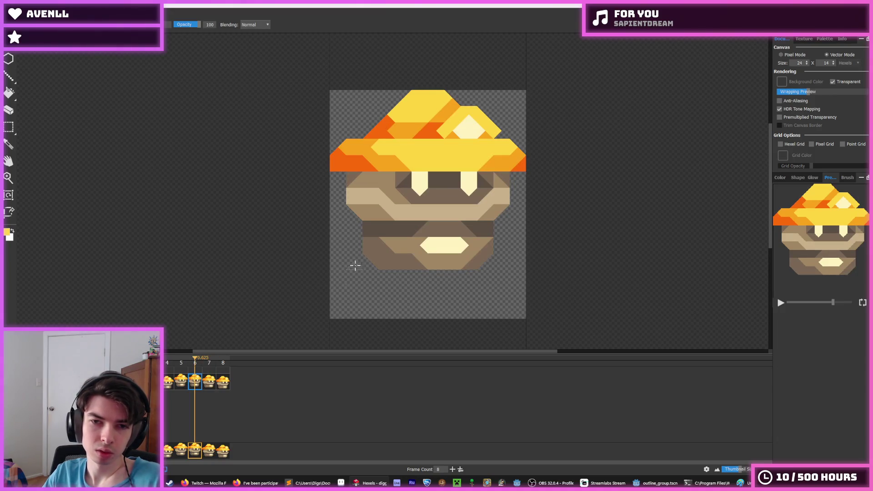
key("ctrl+a")
key("ctrl+x")
key("ctrl+v")
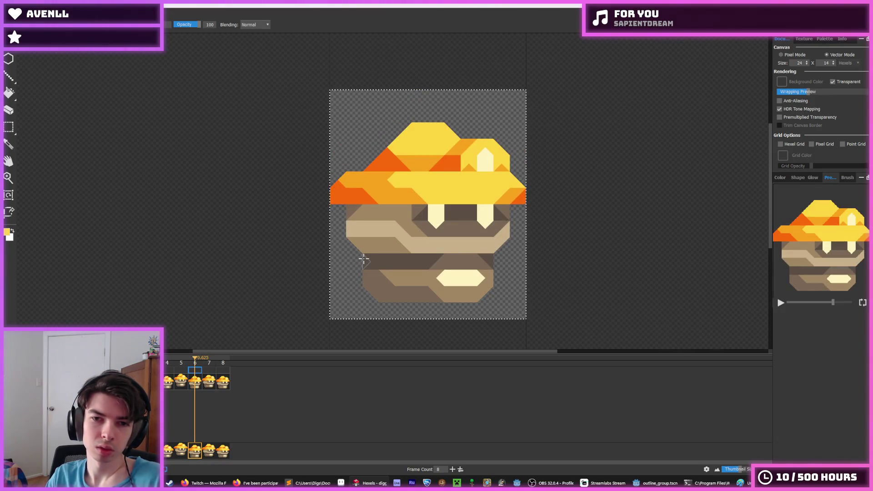
key("Up")
key("Up")
key("Up")
key("ctrl+d")
Raise the frame 5 sprite the same way and play the animation to check the bob.
left_click(180, 382)
key("ctrl+a")
key("ctrl+x")
key("ctrl+v")
key("Up")
key("Up")
key("ctrl+d")
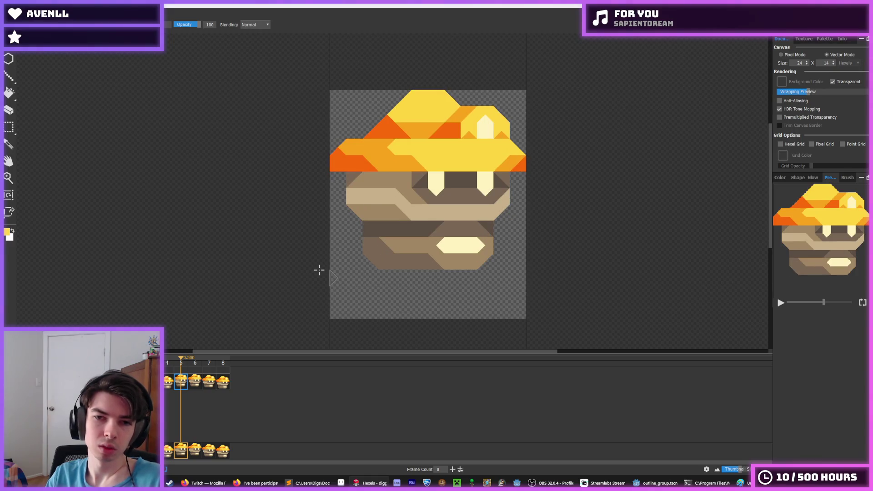
key("space")
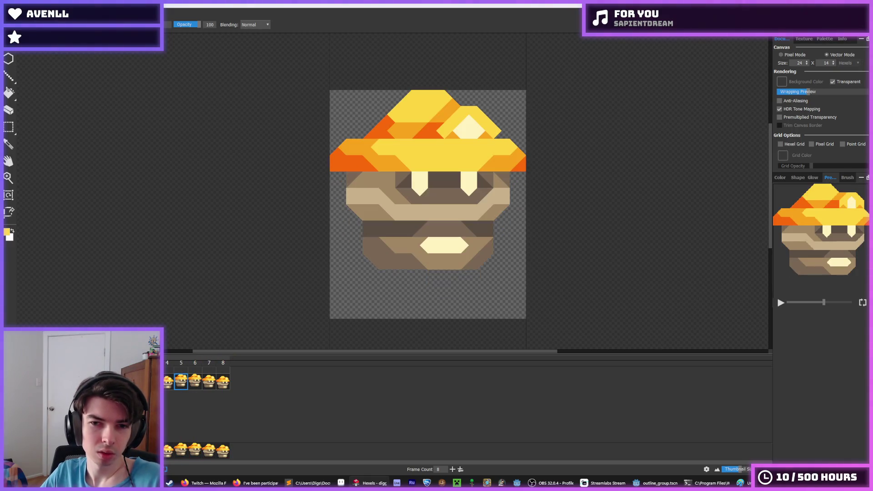
key("i")
scroll(323, 300, "down", 5)
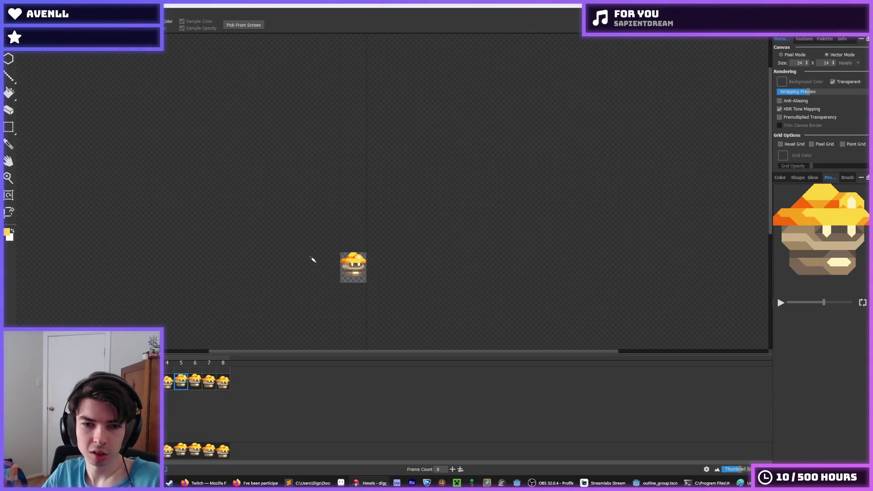
scroll(288, 268, "up", 2)
key("b")
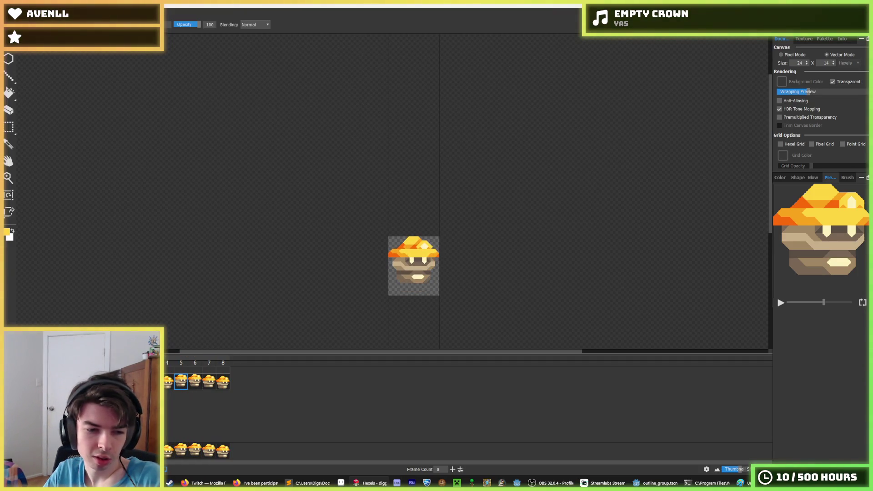
key("i")
scroll(368, 249, "up", 3)
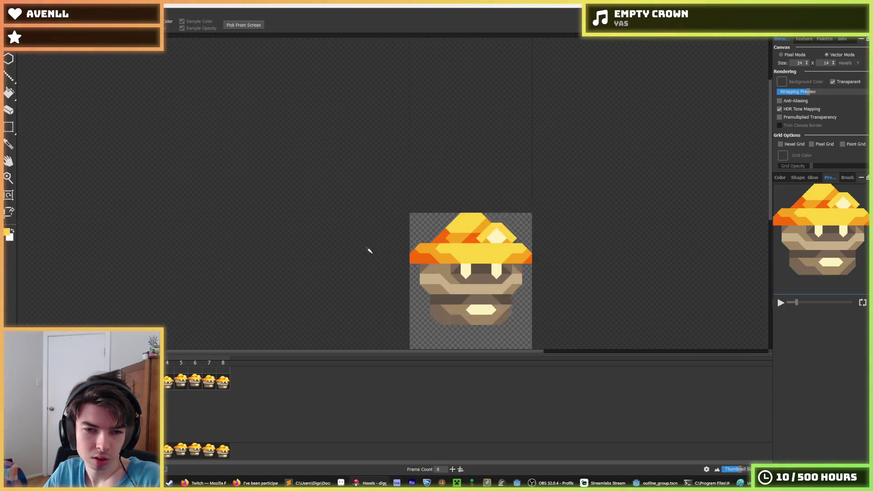
scroll(670, 289, "up", 2)
key("b")
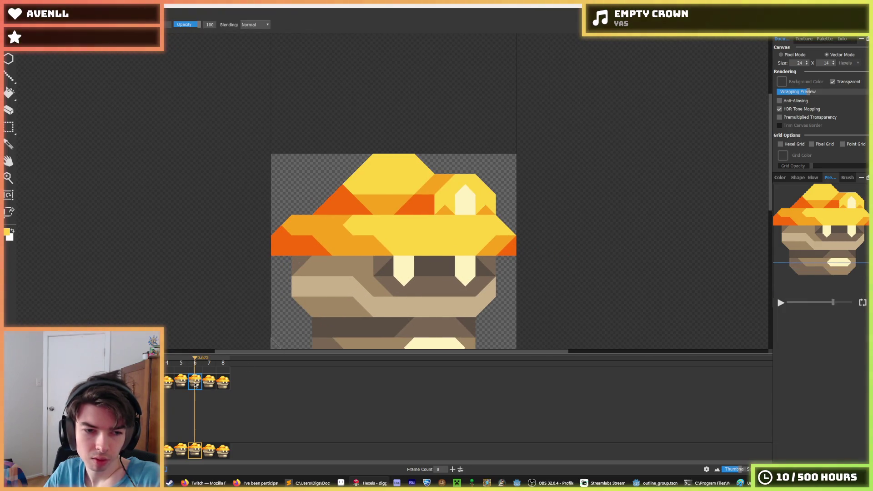
left_click(209, 382)
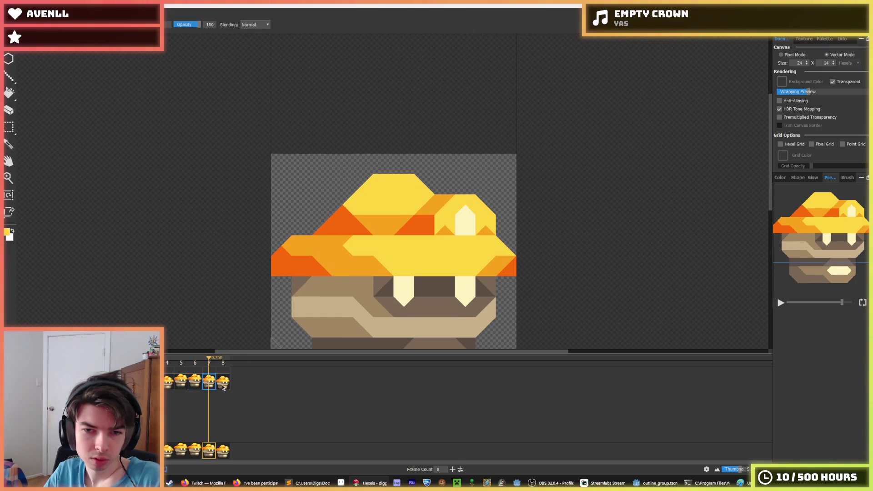
left_click(223, 382)
key("Return")
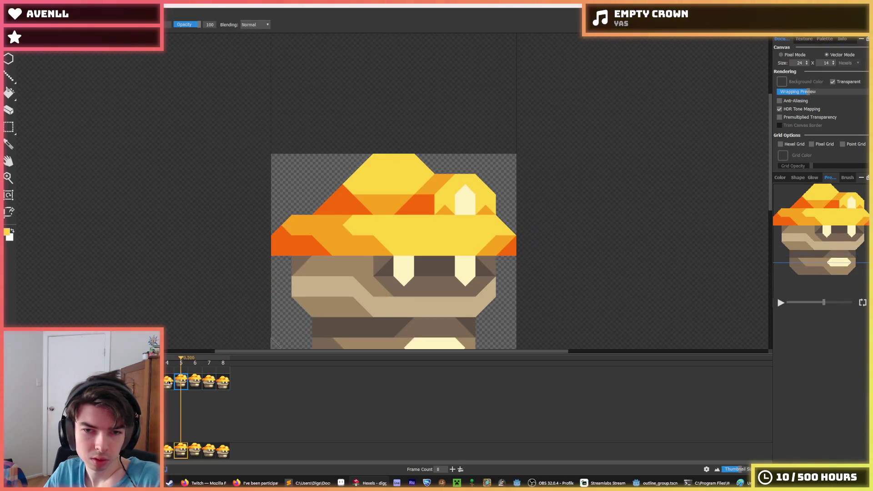
Play the animation, pausing on the frame 6 and frame 7 poses.
left_click(194, 382)
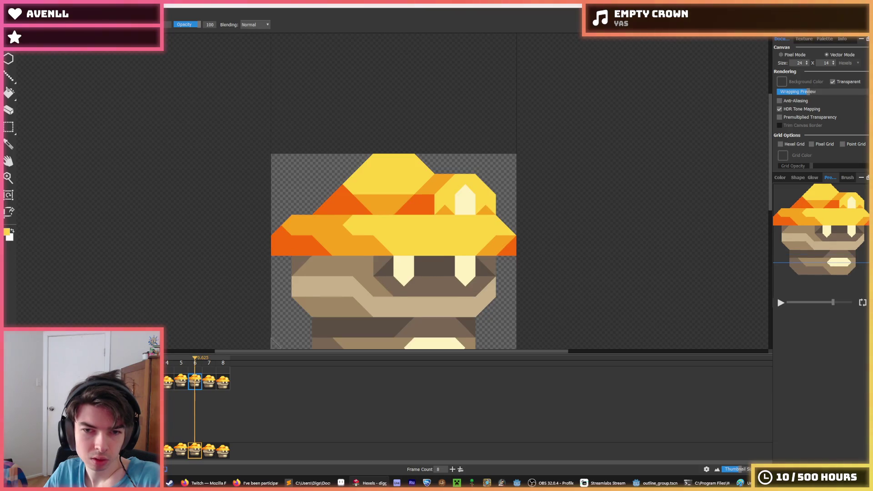
key("Return")
left_click(193, 386)
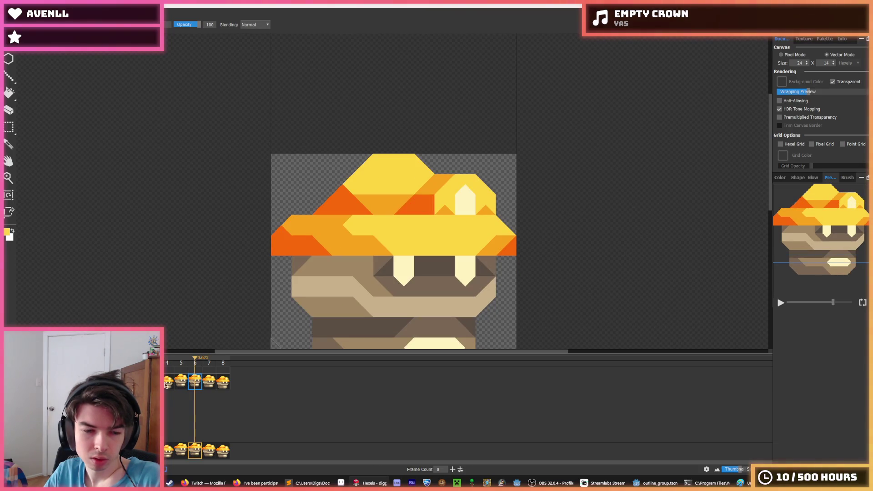
key("Return")
left_click(208, 385)
Compare frames 4 and 8, then paint a darker orange hexel beside the hat gem on frame 4.
key("Left")
key("Left")
key("Left")
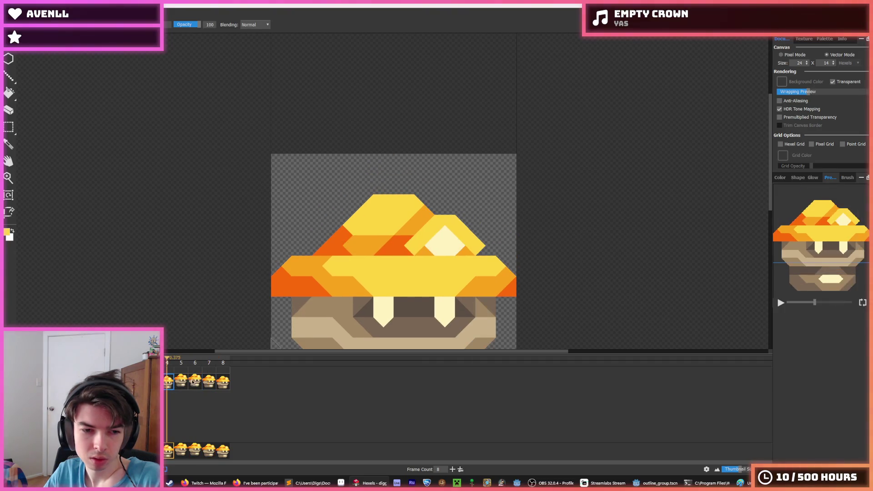
key("Right")
key("Right")
key("Right")
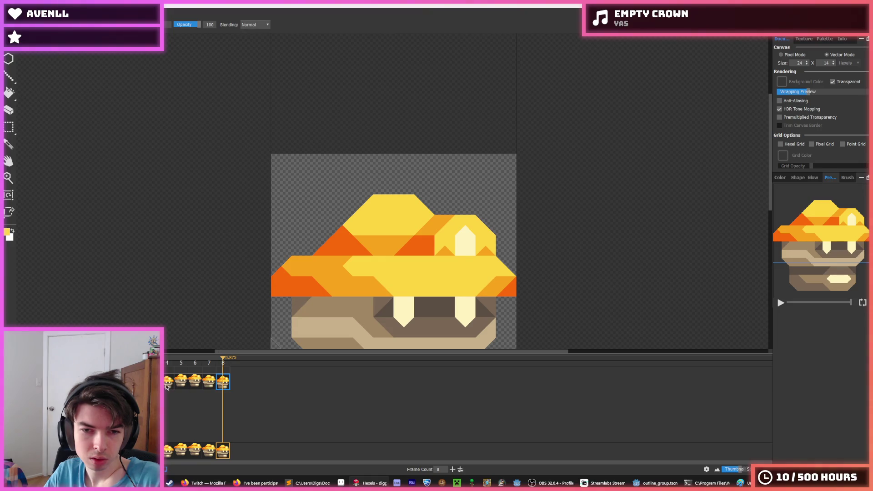
left_click(167, 386)
left_click(222, 385)
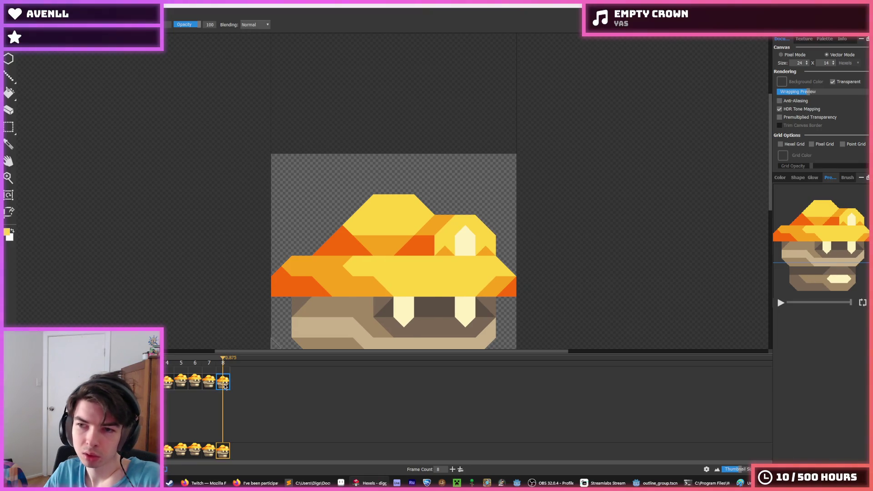
left_click(170, 382)
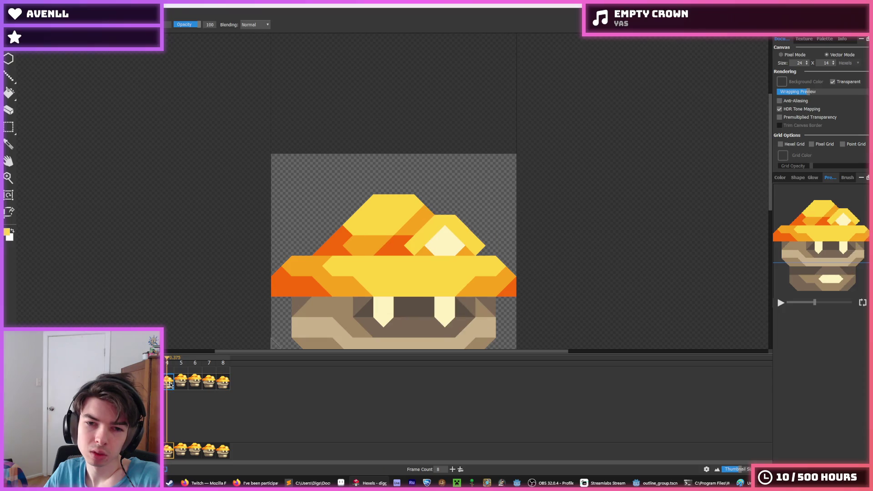
left_click(222, 385)
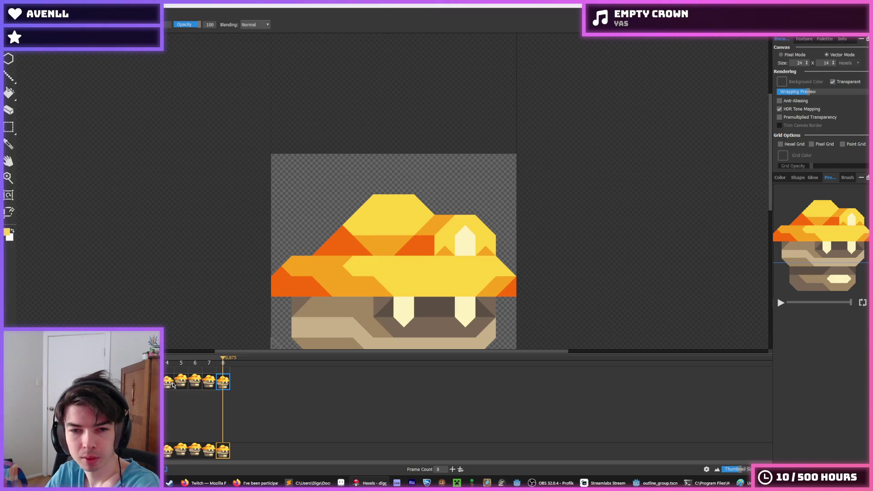
left_click(173, 385)
left_click(223, 381)
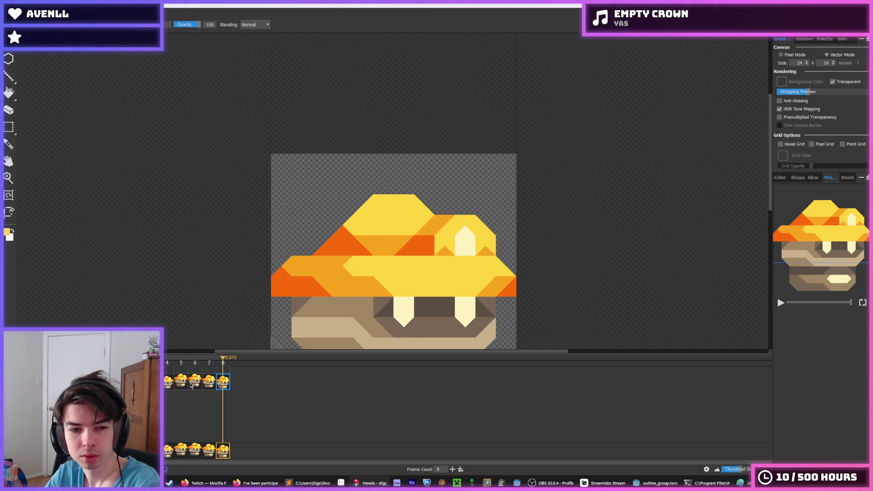
left_click(191, 382)
left_click(171, 382)
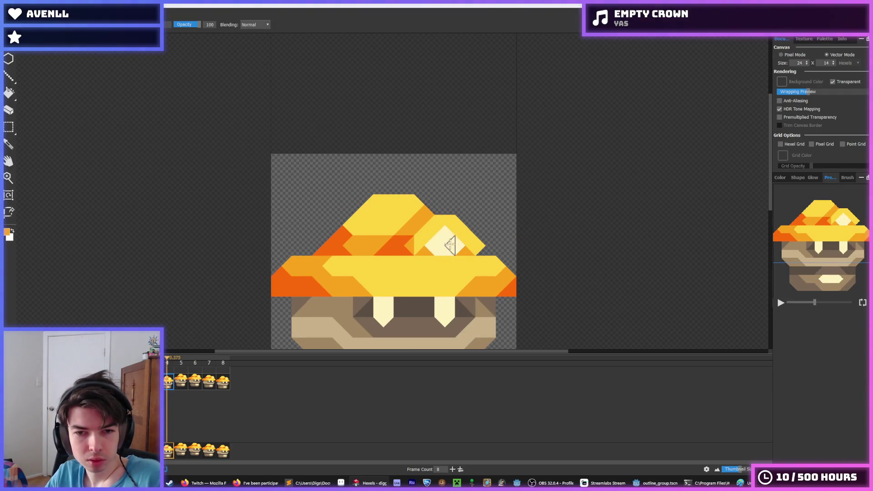
left_click(480, 246)
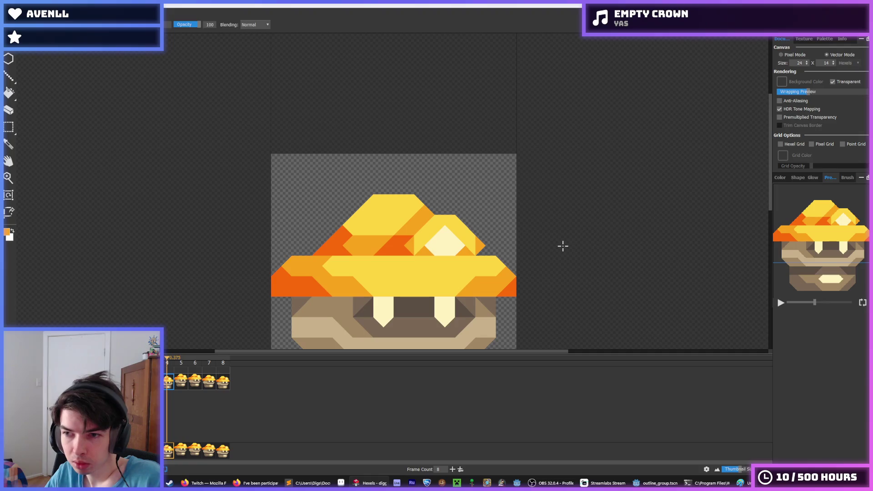
scroll(563, 246, "down", 6)
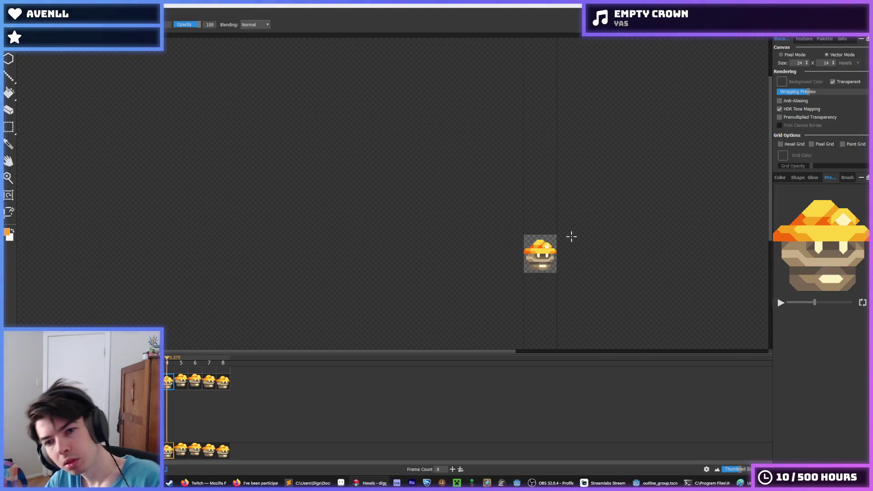
scroll(564, 238, "up", 5)
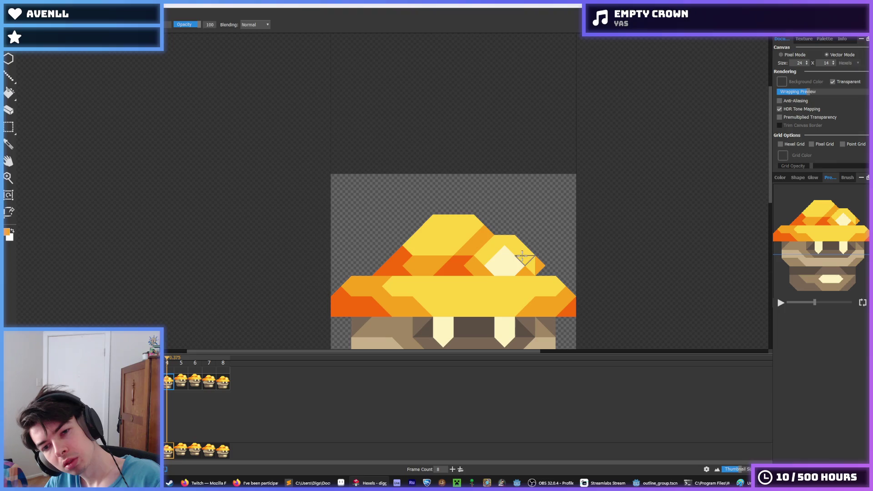
key("i")
scroll(592, 241, "down", 5)
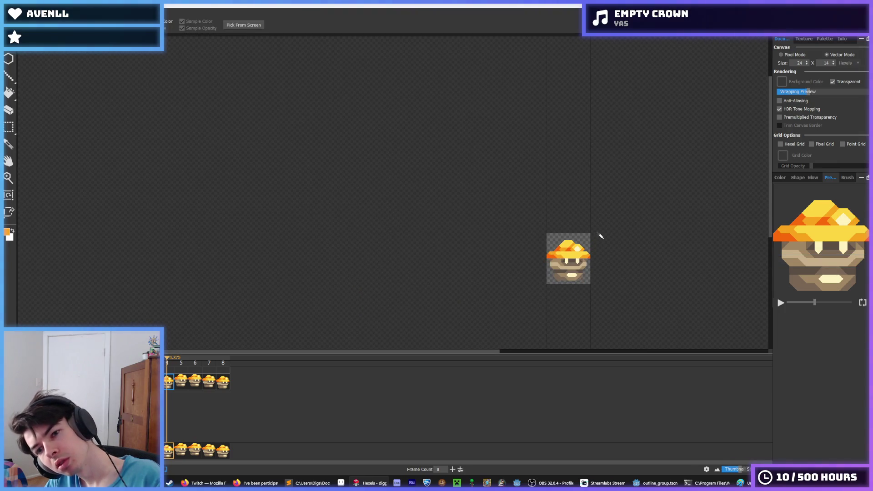
scroll(599, 236, "down", 2)
key("b")
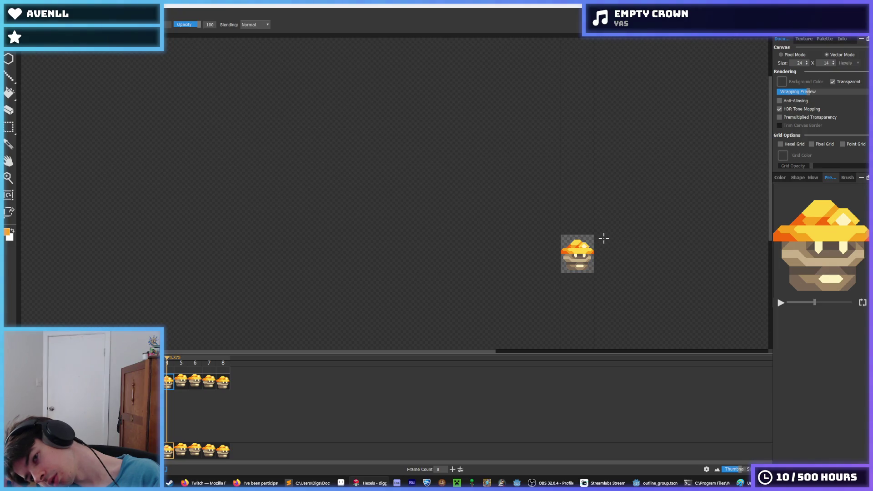
scroll(603, 237, "up", 5)
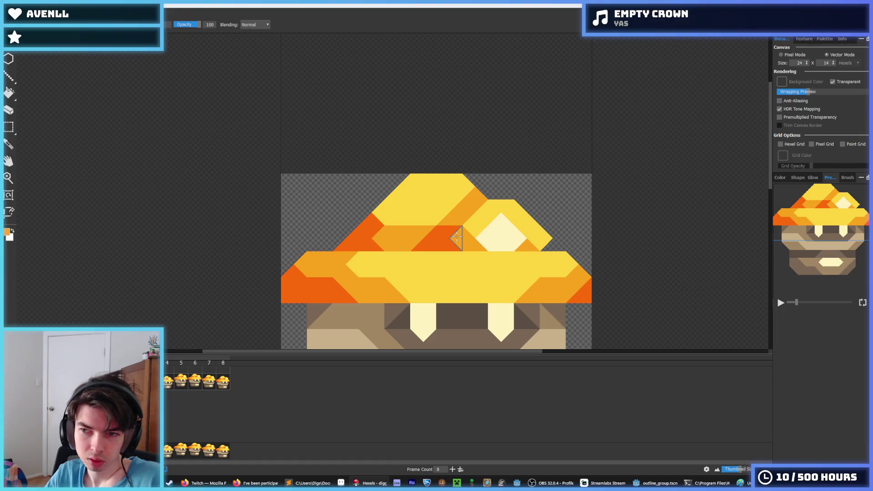
left_click(544, 238)
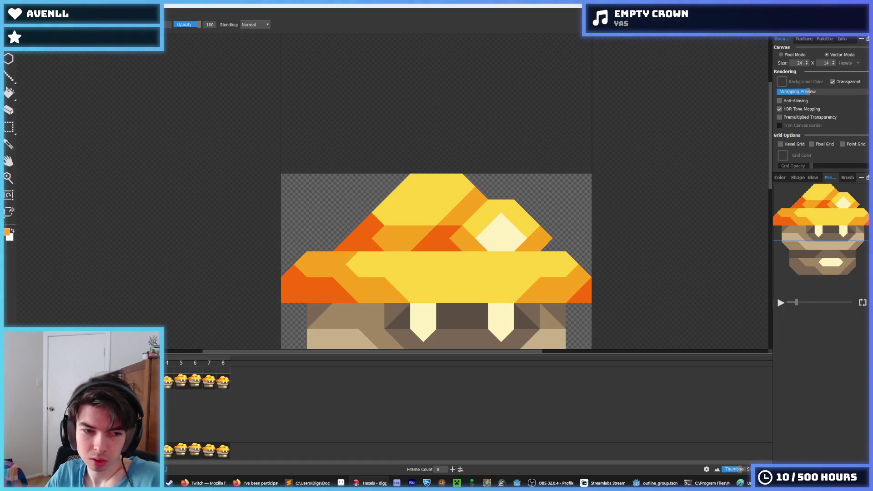
key("period")
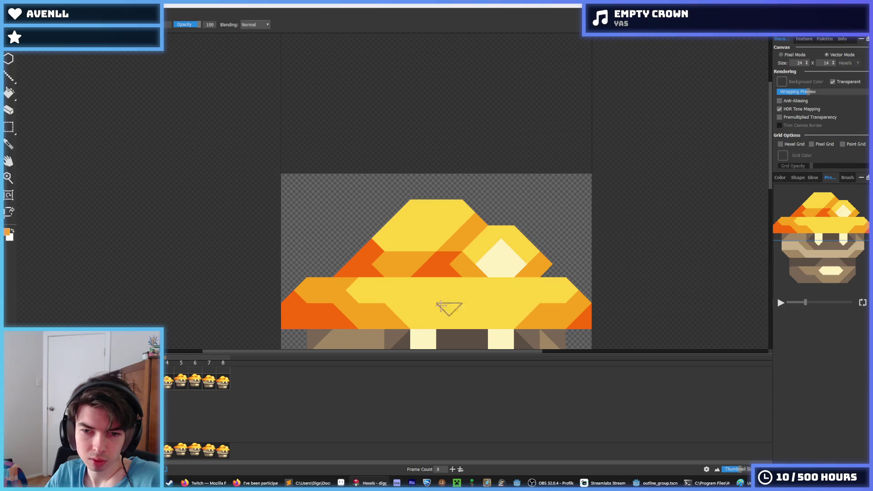
key("period")
key("period")
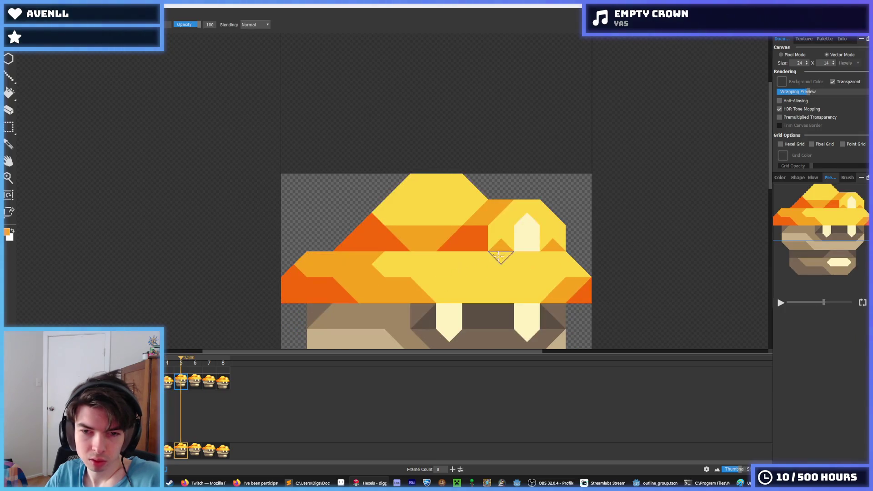
left_click(198, 388)
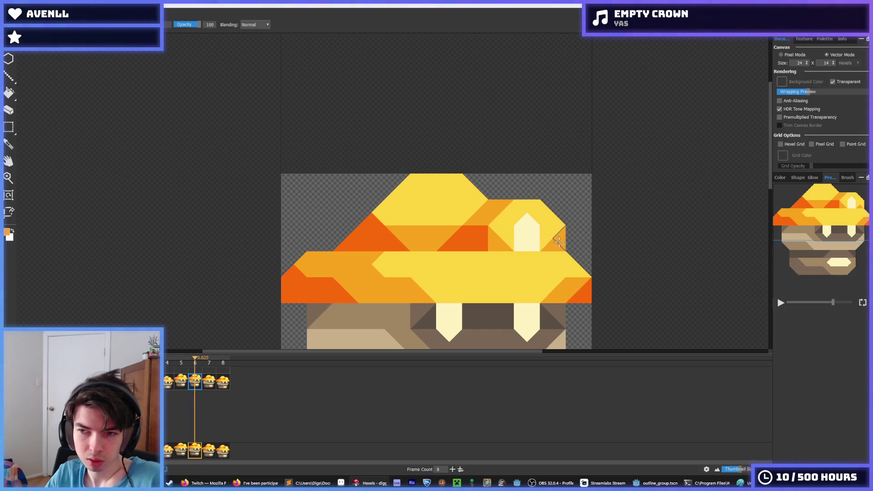
key("period")
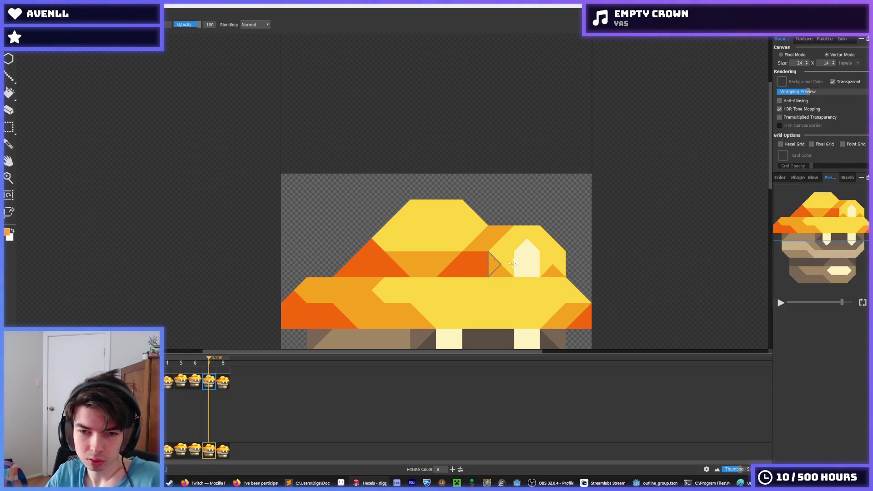
key("period")
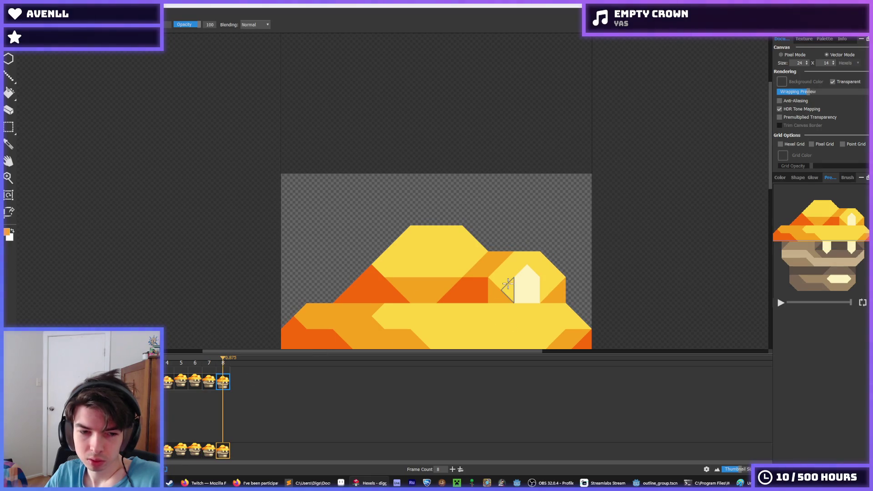
key("space")
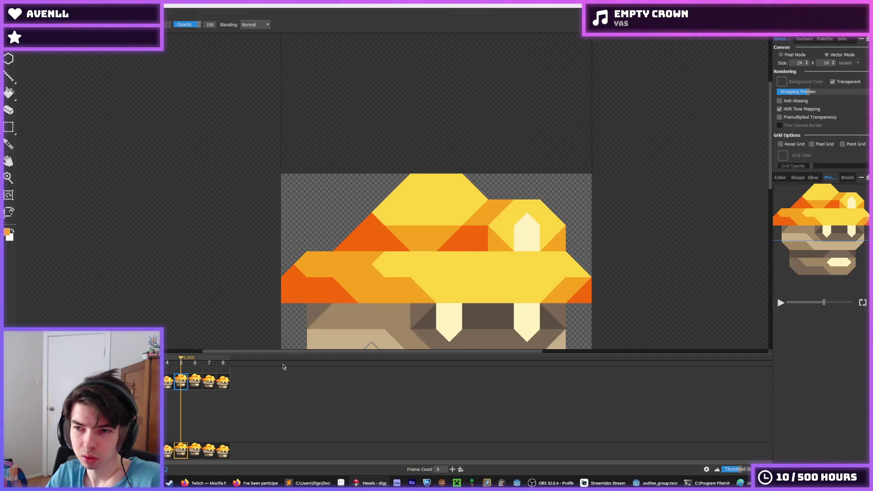
left_click(223, 382)
left_click(168, 386)
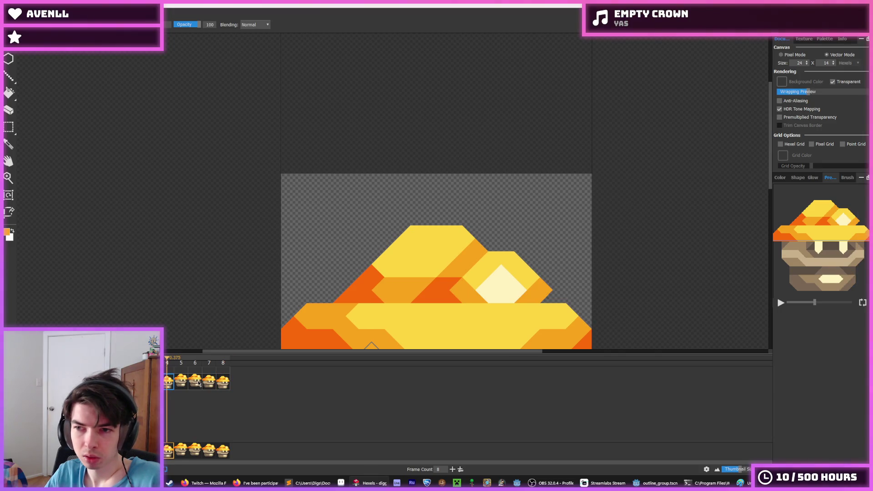
left_click(224, 387)
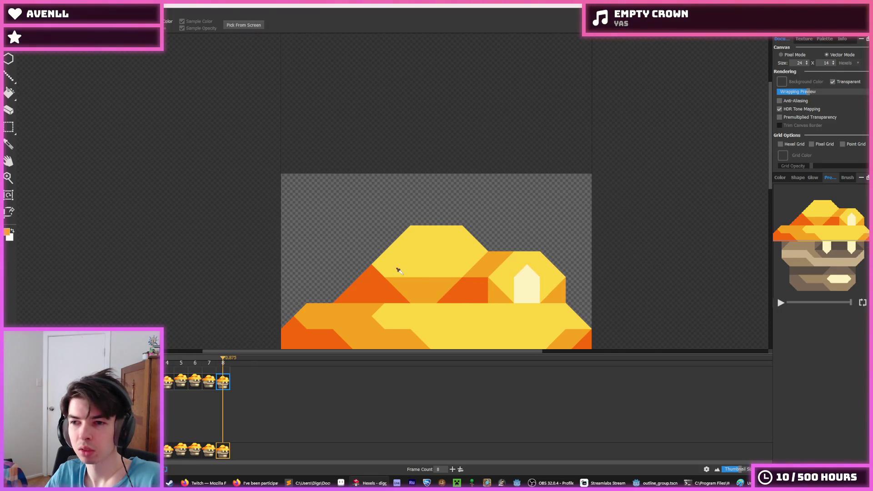
scroll(398, 269, "down", 3)
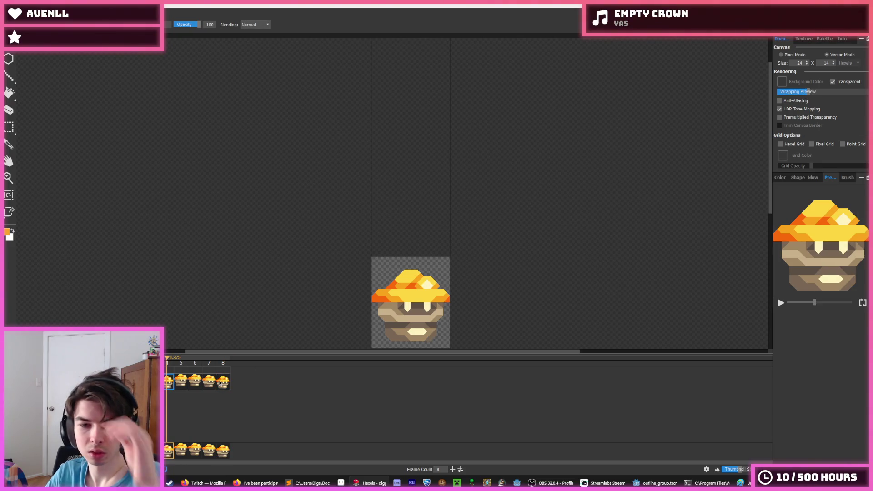
left_click(167, 386)
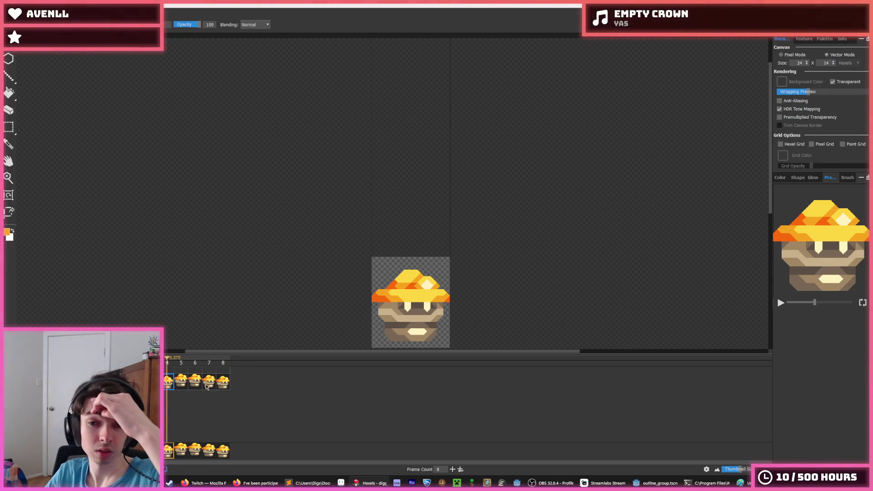
left_click(224, 387)
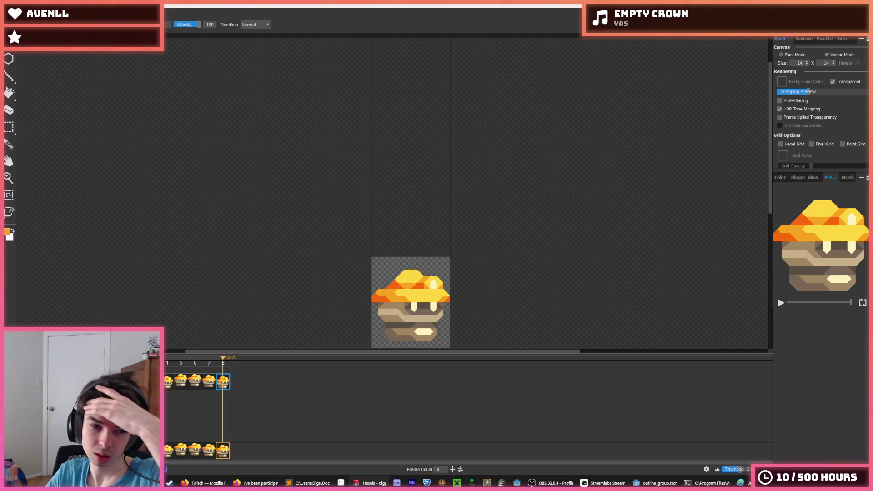
key("space")
key("space")
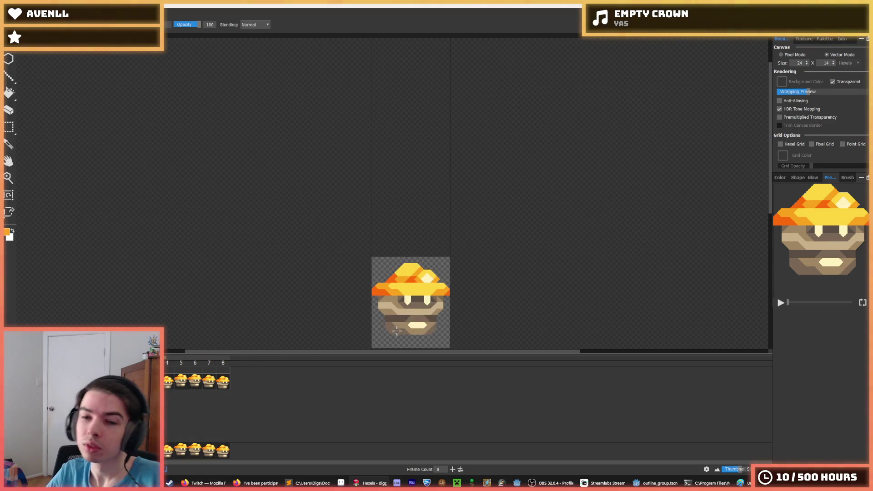
scroll(516, 316, "down", 2)
key("b")
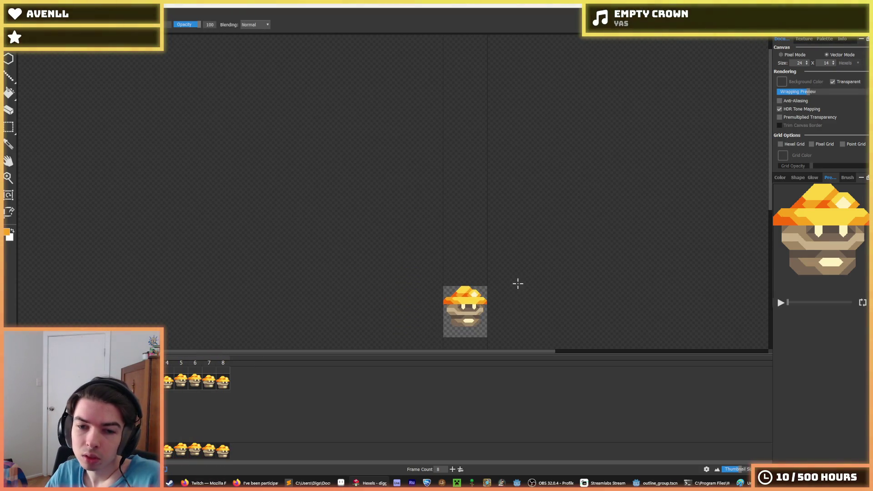
left_click(781, 302)
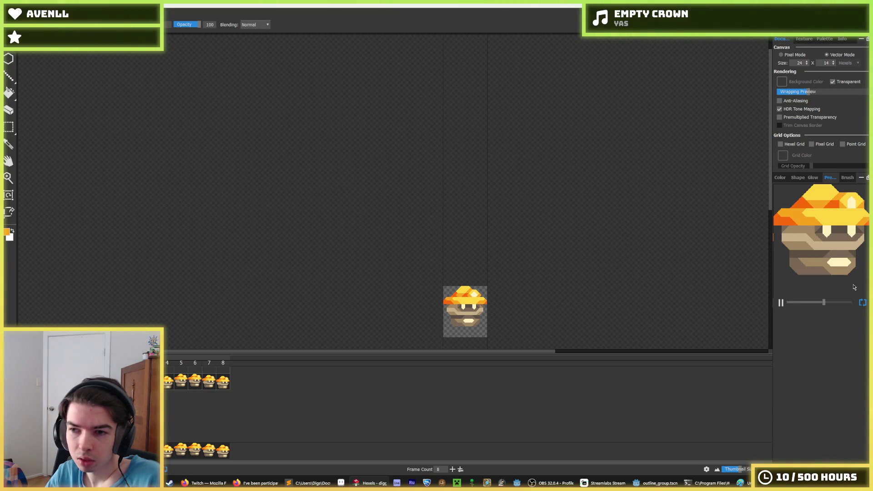
key("i")
left_click(780, 303)
key("b")
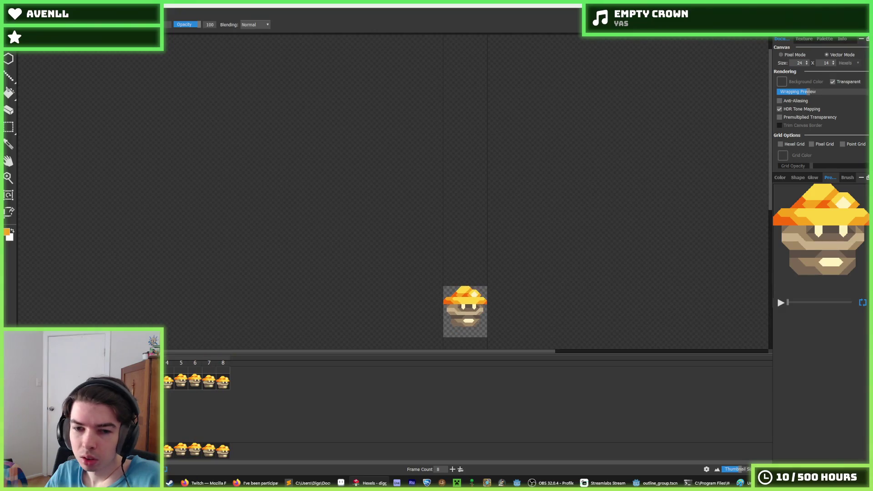
key("i")
scroll(480, 338, "down", 2)
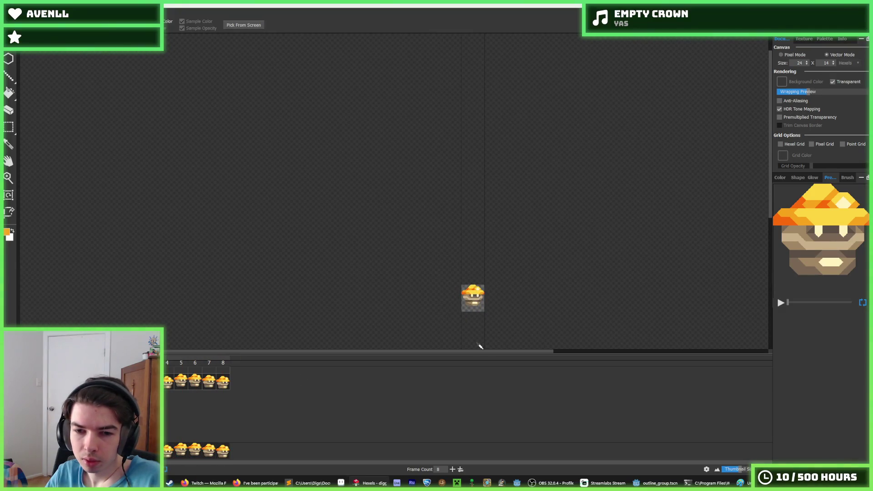
key("b")
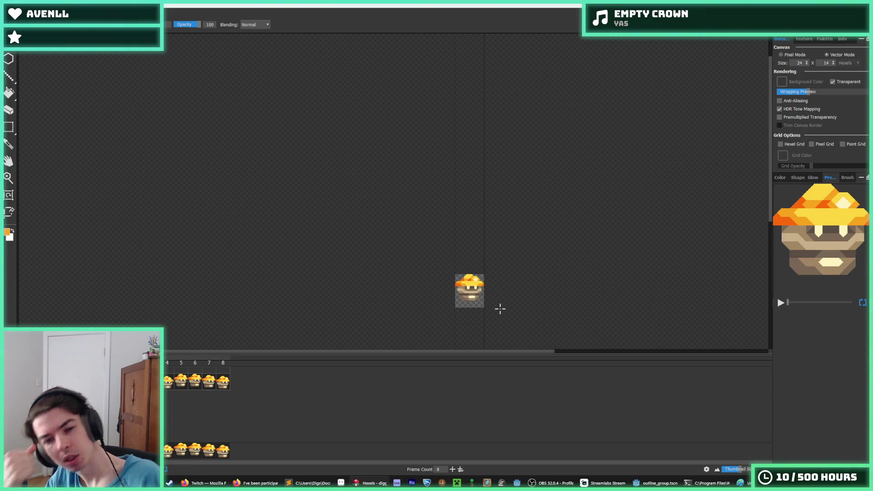
key("i")
scroll(496, 307, "up", 4)
scroll(306, 275, "up", 1)
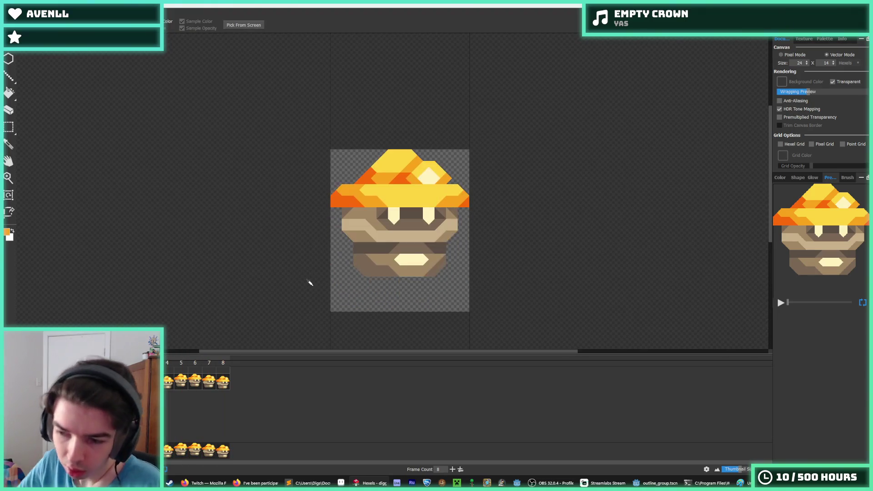
Stop playback, sample the tan body colour, and move to frame 5.
key("b")
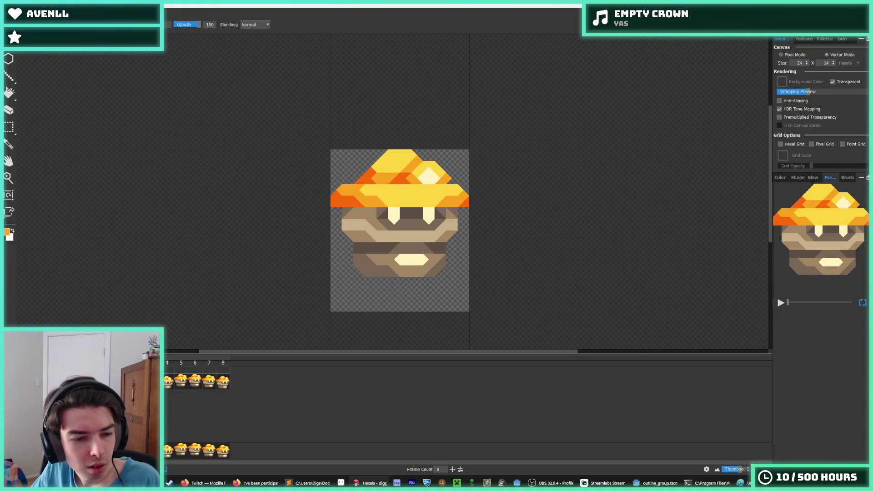
key("space")
key("i")
scroll(396, 269, "up", 1)
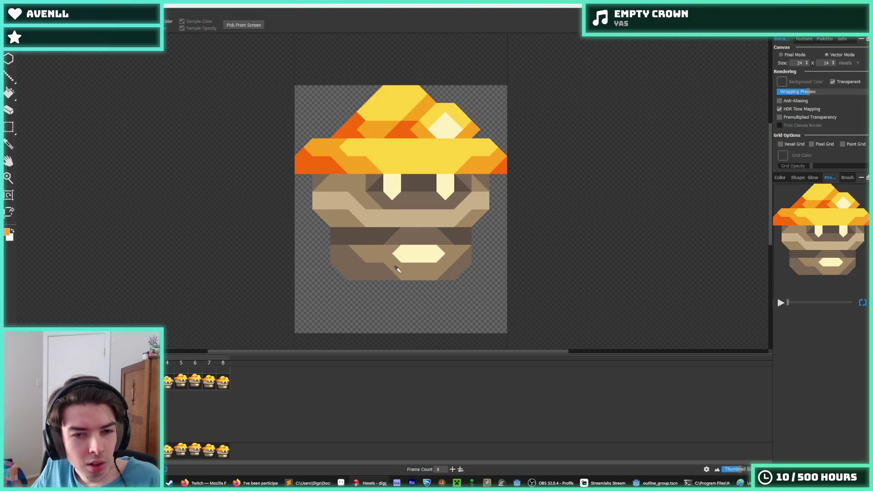
left_click(391, 219)
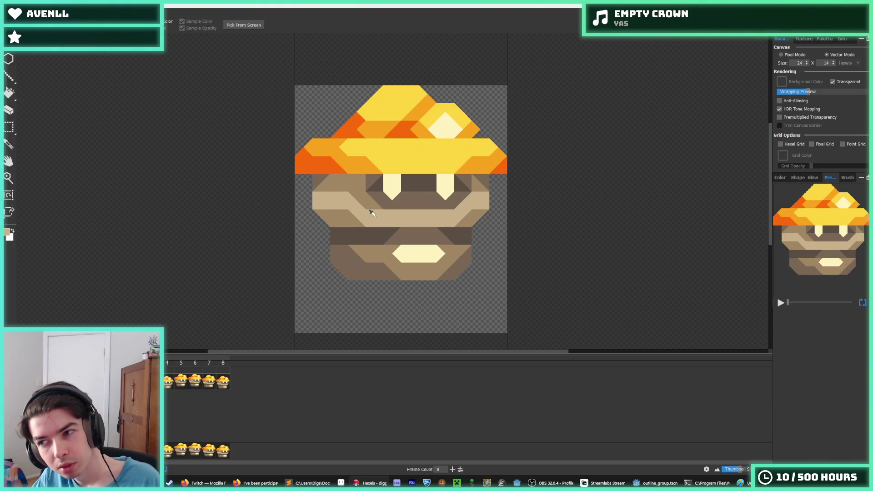
key("b")
key("i")
key("b")
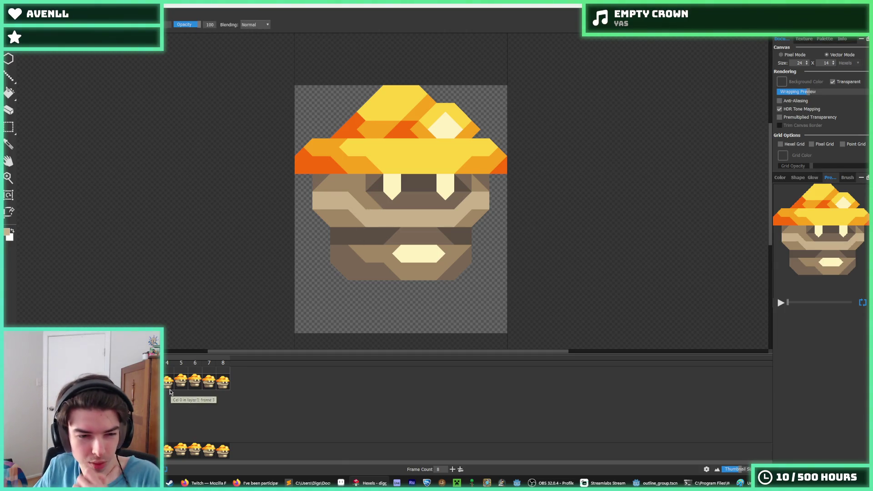
key("i")
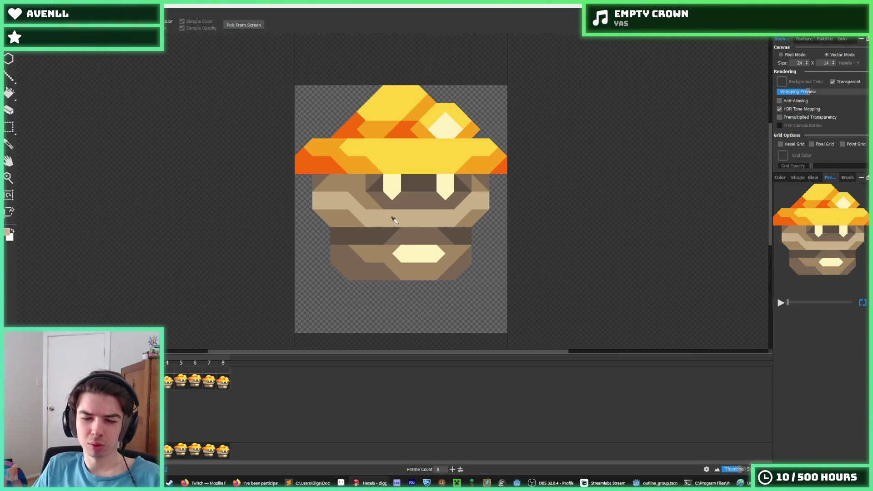
key("b")
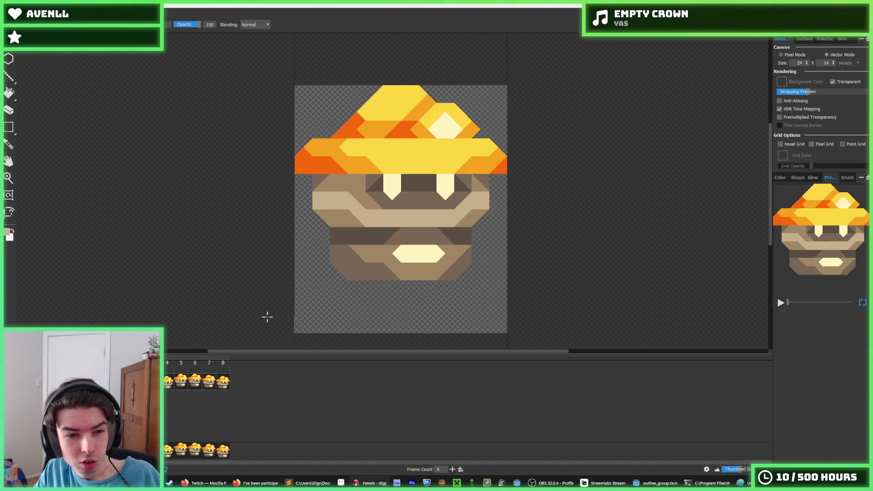
left_click(209, 381)
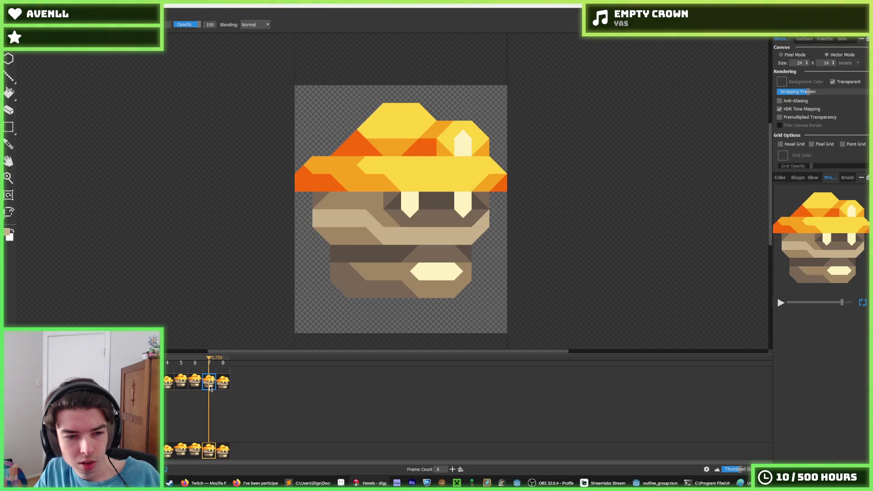
left_click(180, 386)
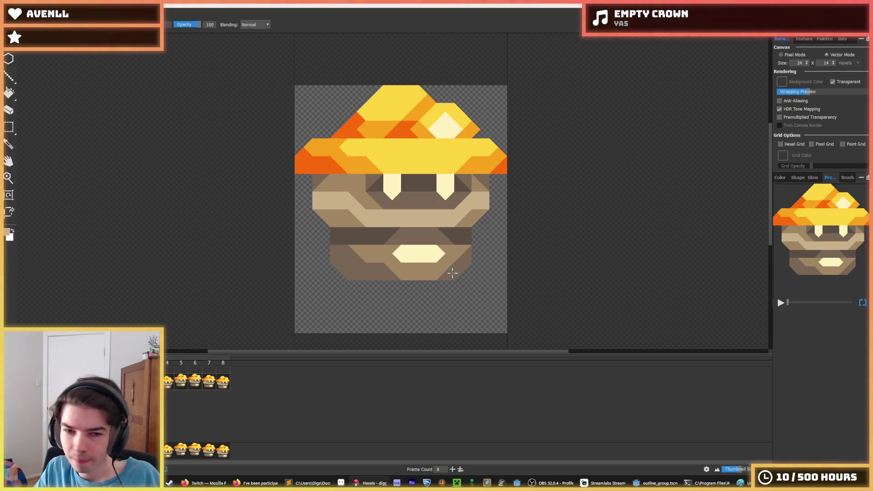
Try tan foot strokes beneath the body and undo both.
left_click_drag(356, 285, 405, 312)
key("ctrl+z")
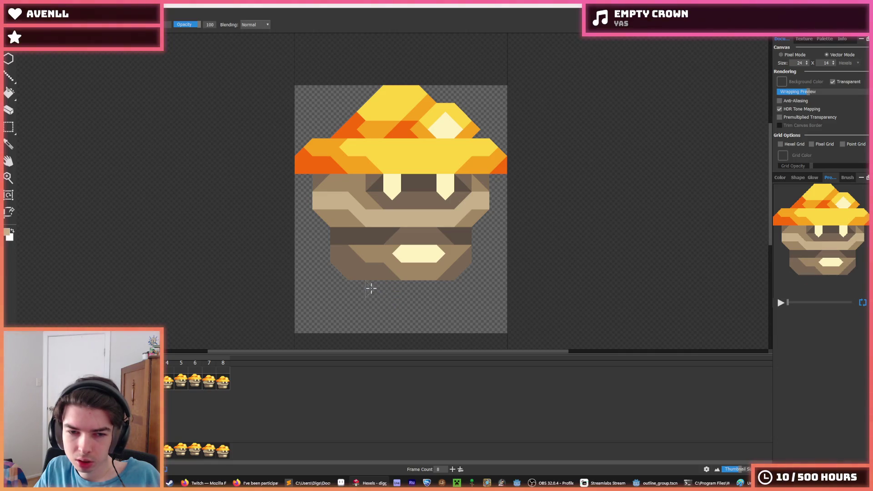
left_click_drag(432, 285, 463, 314)
key("ctrl+z")
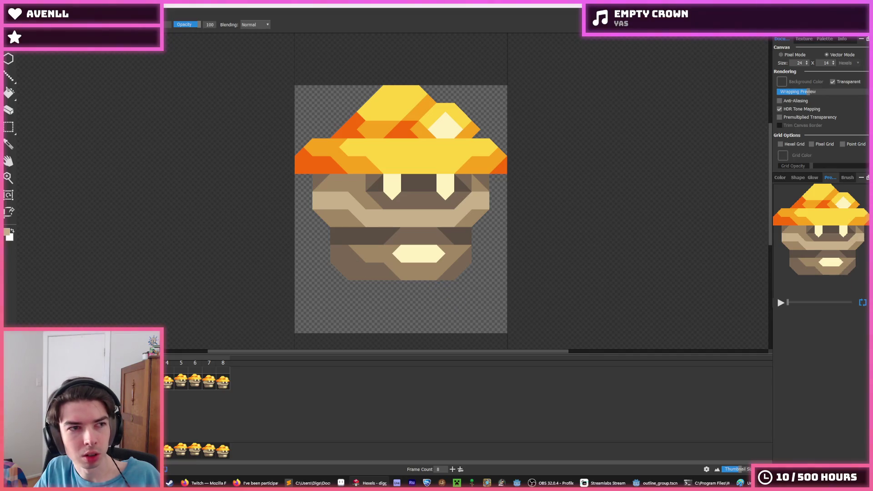
Start opening another Hexels file and go up to the Godot projects folder.
key("alt+f")
key("ctrl+o")
key("alt+Up")
key("alt+Up")
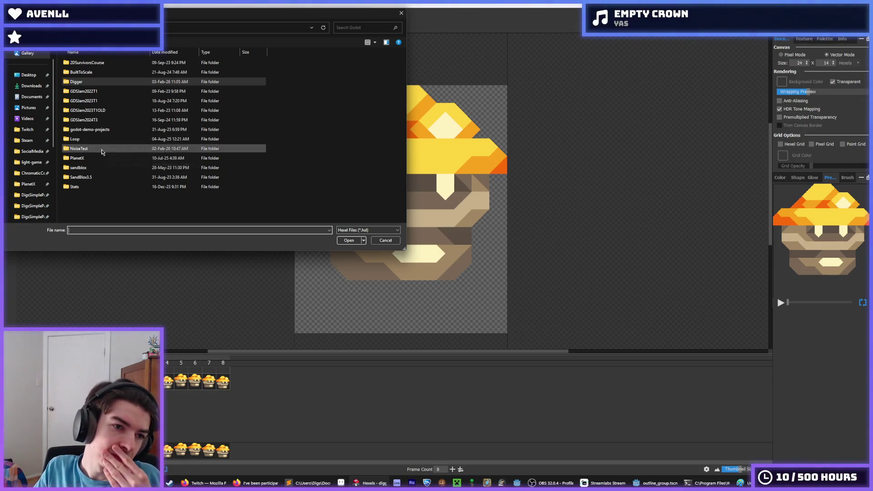
Open PlanetX > Sprites > Player > player.hxl and play its walk cycle.
left_click(96, 160)
double_click(96, 160)
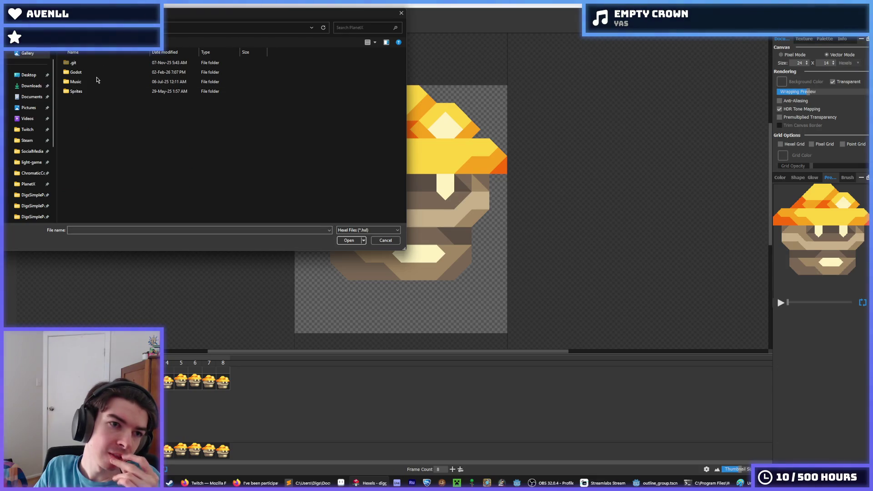
double_click(97, 74)
double_click(91, 82)
double_click(92, 65)
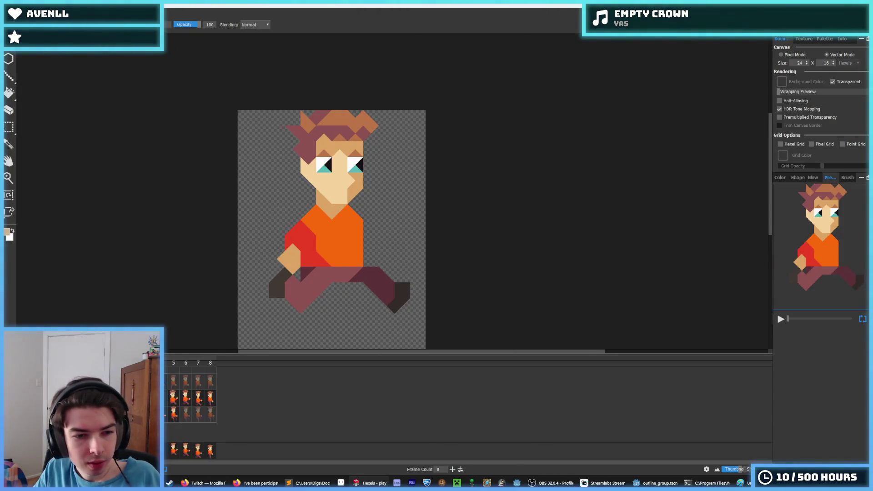
key("space")
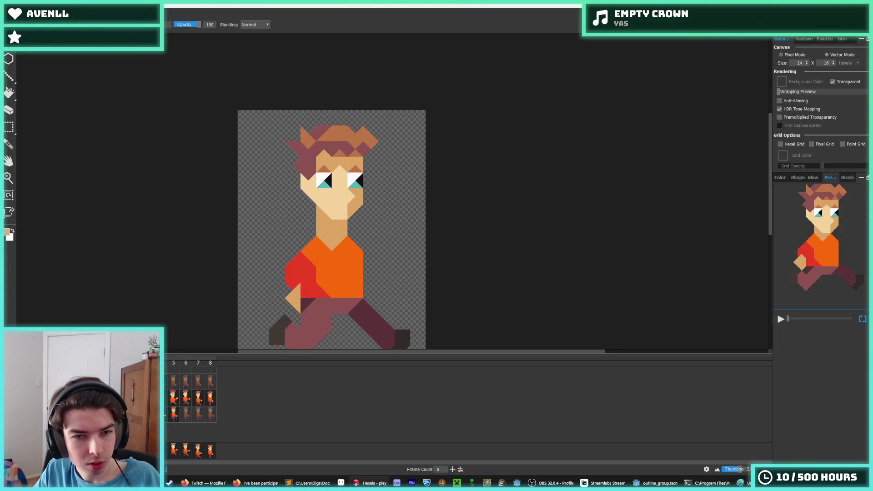
key("space")
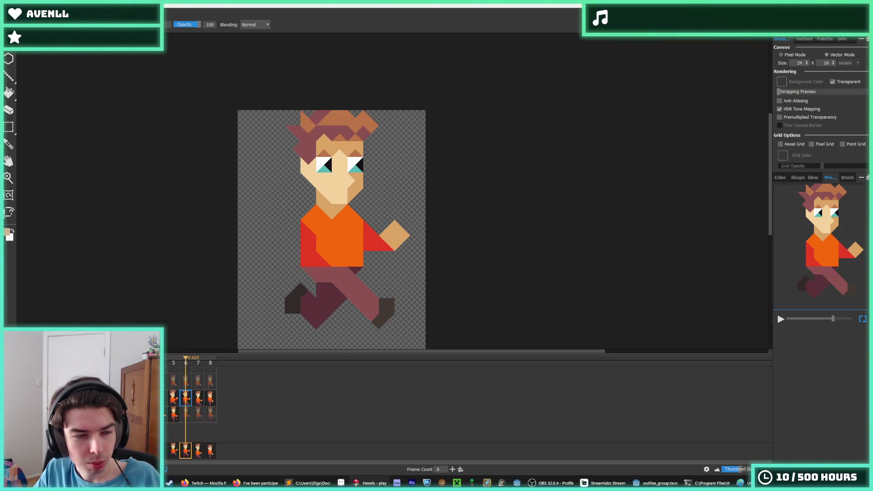
Return to the miner sprite document without saving changes.
key("alt+f")
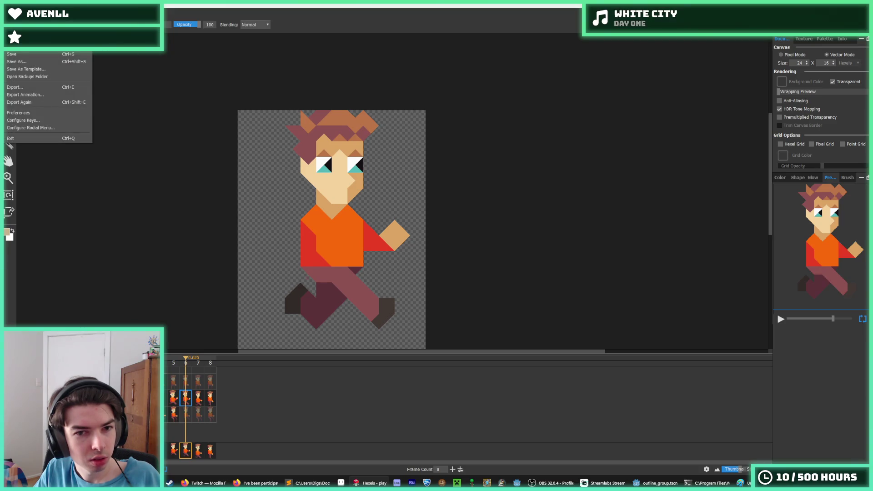
mouse_move(45, 46)
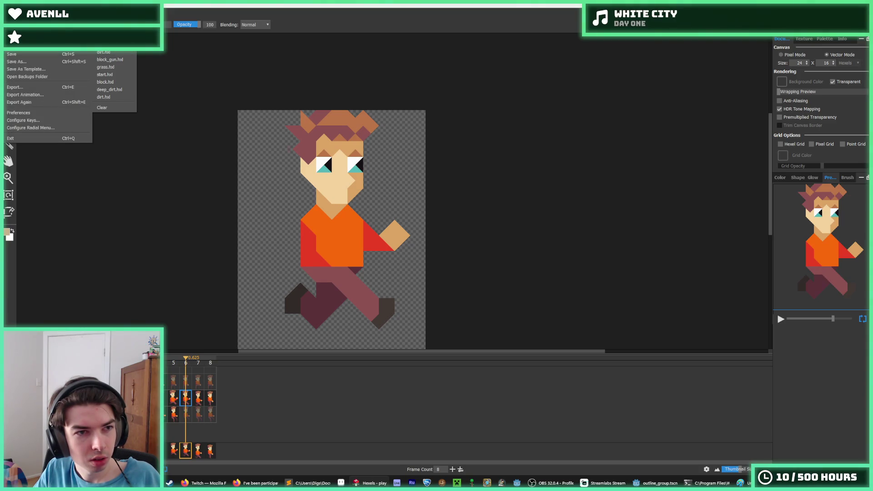
key("Escape")
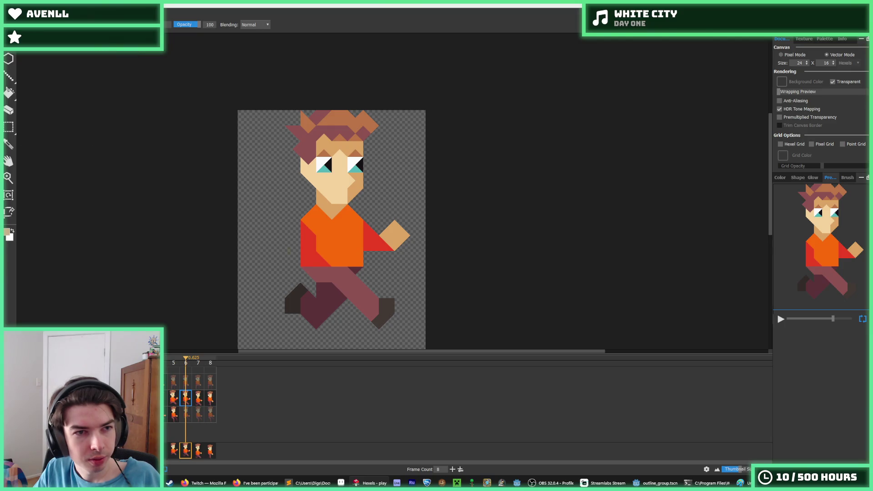
left_click(472, 242)
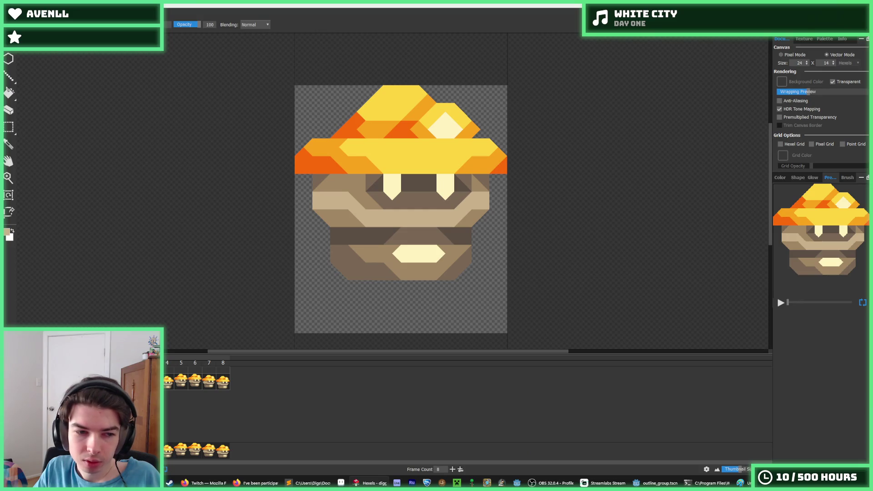
key("p")
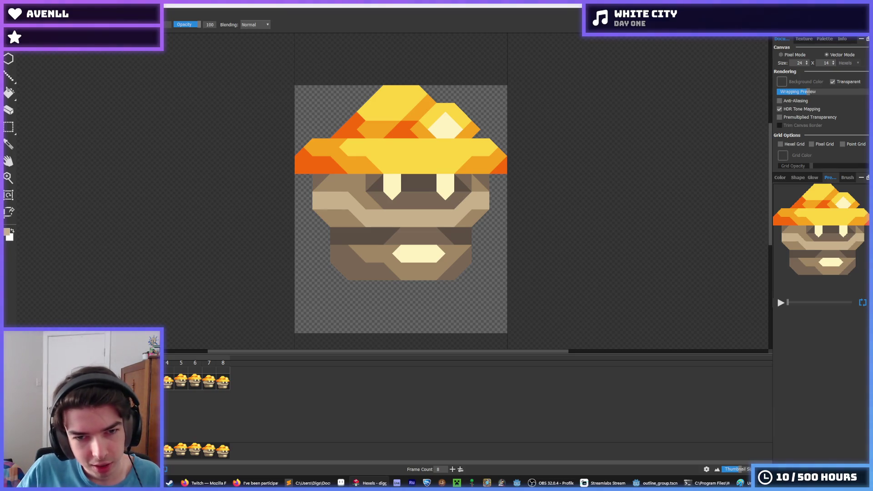
key("Right")
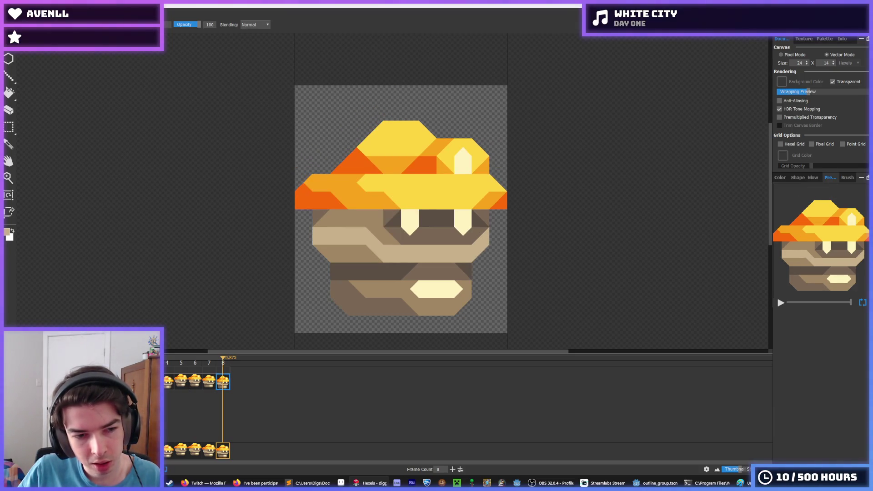
key("Right")
Paint brown right and left foot shapes beneath the miner's body.
left_click(431, 253, "alt")
left_click(445, 288)
mouse_move(447, 286)
left_mouse_down()
mouse_move(473, 300)
mouse_move(458, 296)
left_mouse_up()
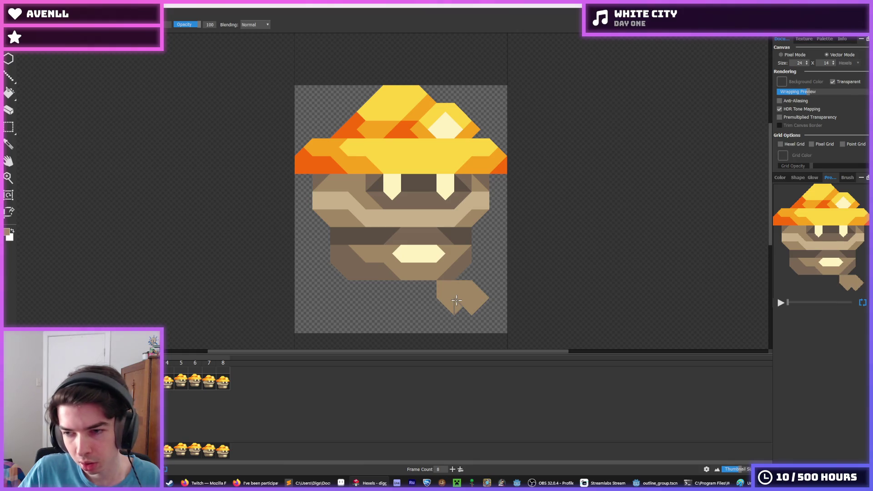
mouse_move(346, 282)
left_mouse_down()
mouse_move(330, 303)
mouse_move(327, 291)
mouse_move(346, 295)
mouse_move(341, 275)
mouse_move(346, 288)
mouse_move(320, 302)
left_mouse_up()
Recolour the feet light tan, widening and trimming the left foot.
key("alt")
mouse_move(443, 291)
left_mouse_down()
mouse_move(468, 302)
mouse_move(463, 280)
mouse_move(474, 302)
mouse_move(443, 290)
mouse_move(460, 315)
left_mouse_up()
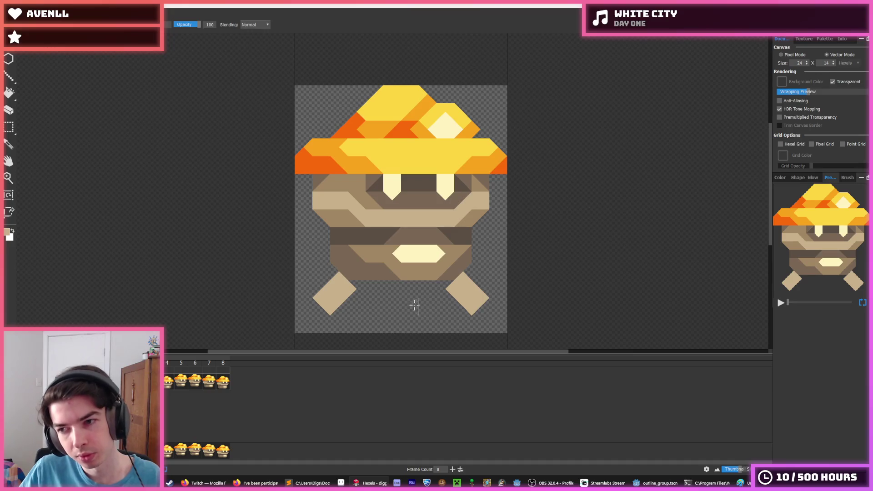
key("i")
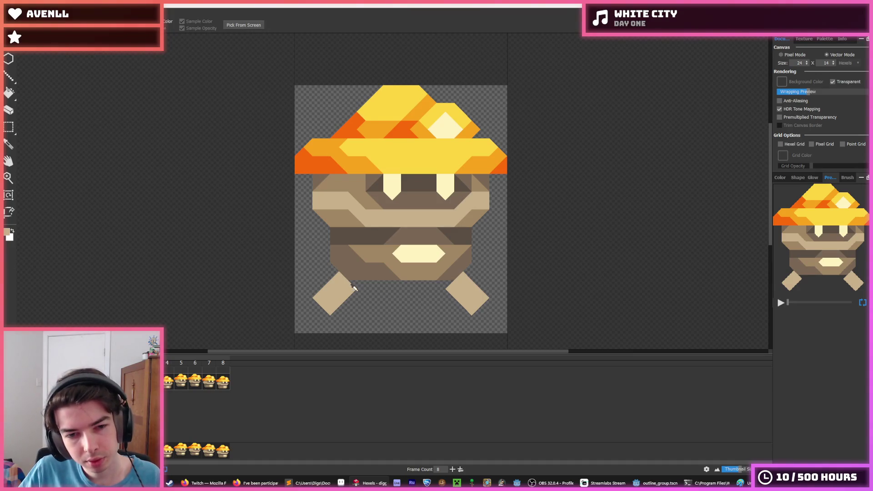
key("b")
mouse_move(344, 285)
left_mouse_down()
mouse_move(361, 291)
mouse_move(341, 309)
mouse_move(351, 289)
mouse_move(370, 290)
left_mouse_up()
key("e")
mouse_move(333, 313)
left_mouse_down()
mouse_move(325, 301)
mouse_move(337, 279)
left_mouse_up()
key("b")
key("i")
key("b")
Add tan hexels to the right foot, tidy it, and rectangle-select both feet.
mouse_move(447, 285)
left_mouse_down()
mouse_move(453, 302)
mouse_move(467, 301)
mouse_move(464, 279)
mouse_move(433, 287)
left_mouse_up()
key("e")
key("i")
key("b")
key("i")
key("b")
key("e")
key("b")
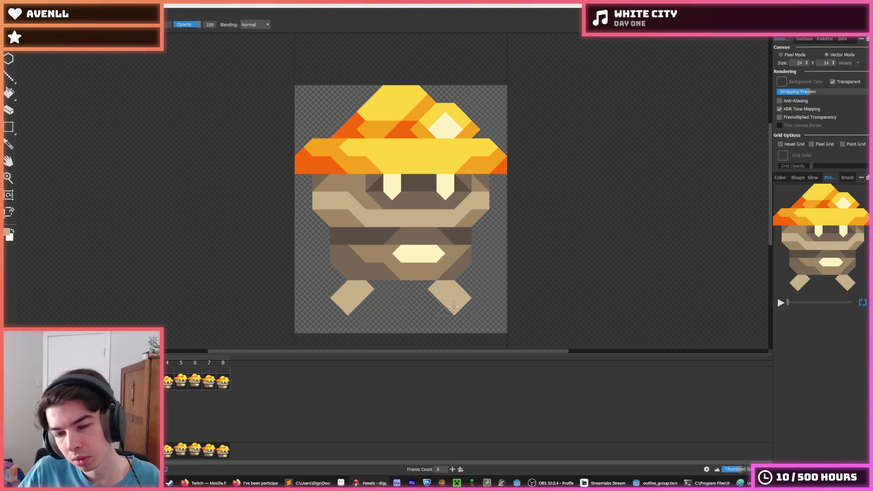
key("i")
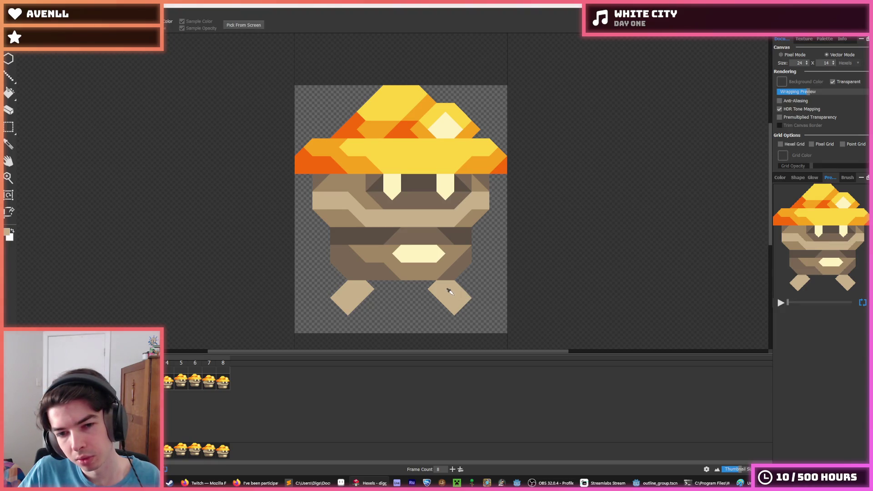
key("b")
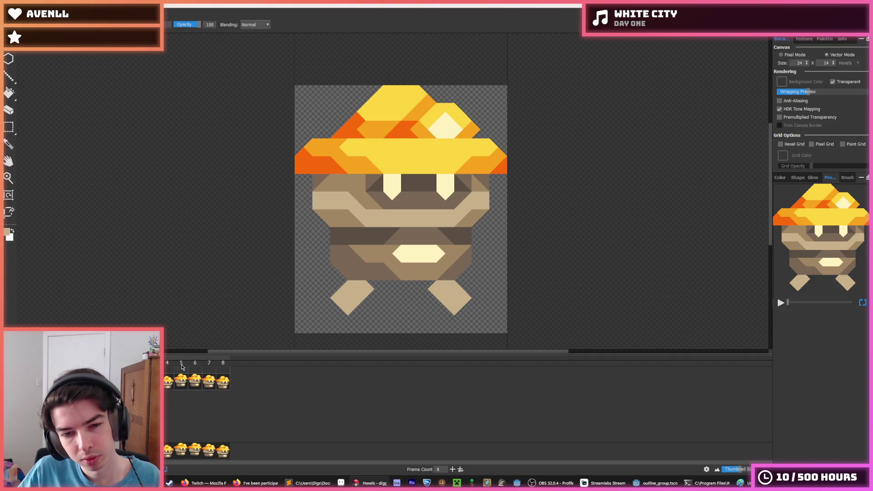
key("m")
mouse_move(483, 318)
left_mouse_down()
mouse_move(321, 273)
mouse_move(302, 278)
mouse_move(473, 320)
left_mouse_up()
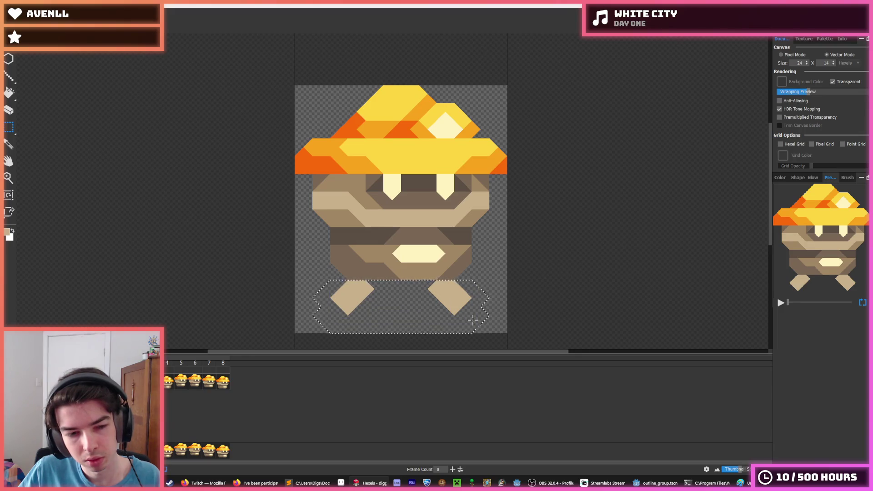
Copy the feet and place them beneath the body on the lowered frame.
key("ctrl+x")
key("ctrl+v")
left_click(286, 328)
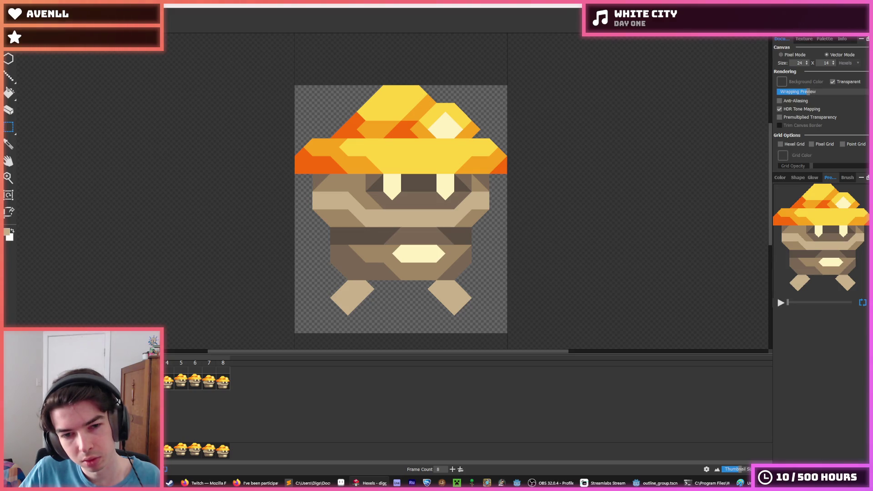
key("ctrl+z")
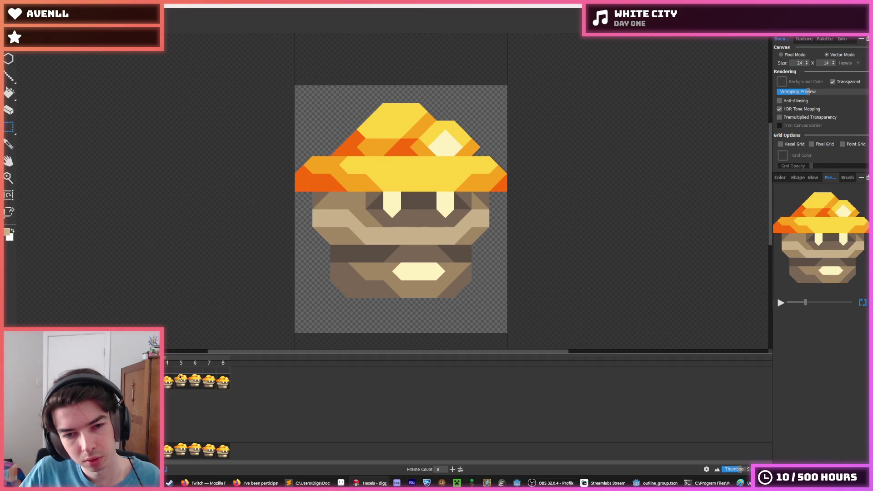
mouse_move(297, 331)
left_mouse_down()
mouse_move(322, 312)
mouse_move(490, 297)
left_mouse_up()
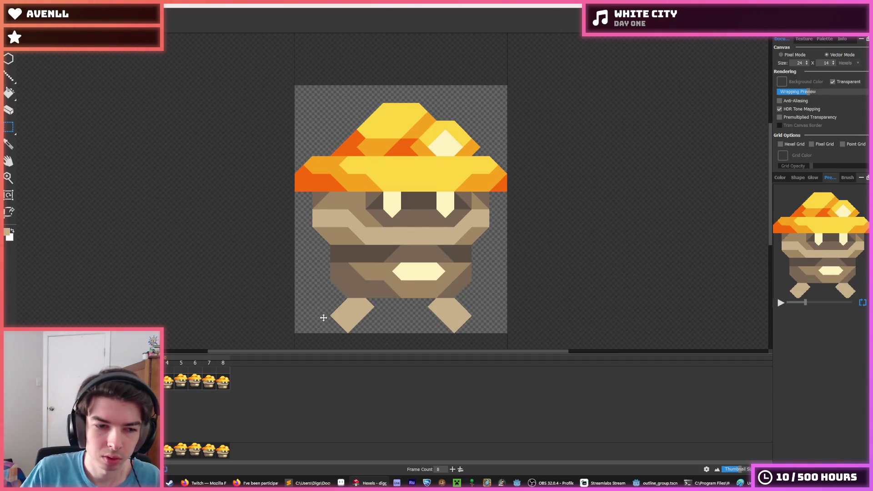
Paste the feet onto frame 4, move them under the body, and play to check.
left_click(169, 380)
key("ctrl+v")
left_click_drag(410, 273, 409, 296)
key("ctrl+d")
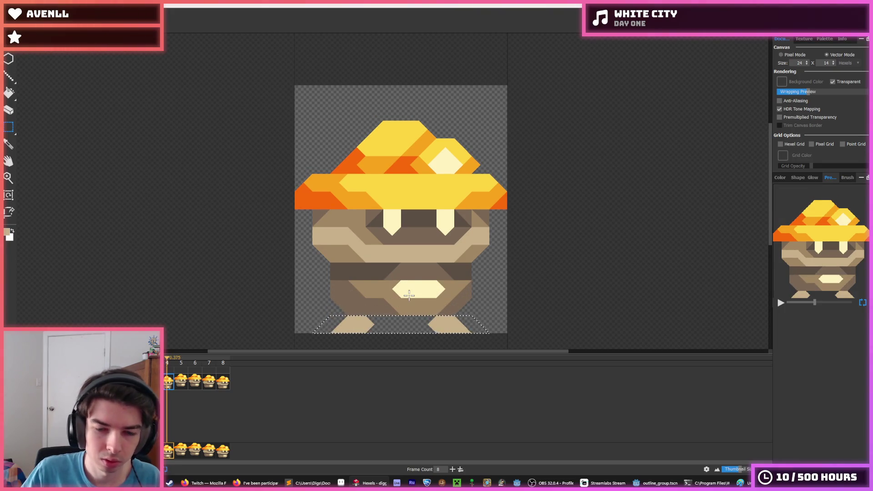
key("space")
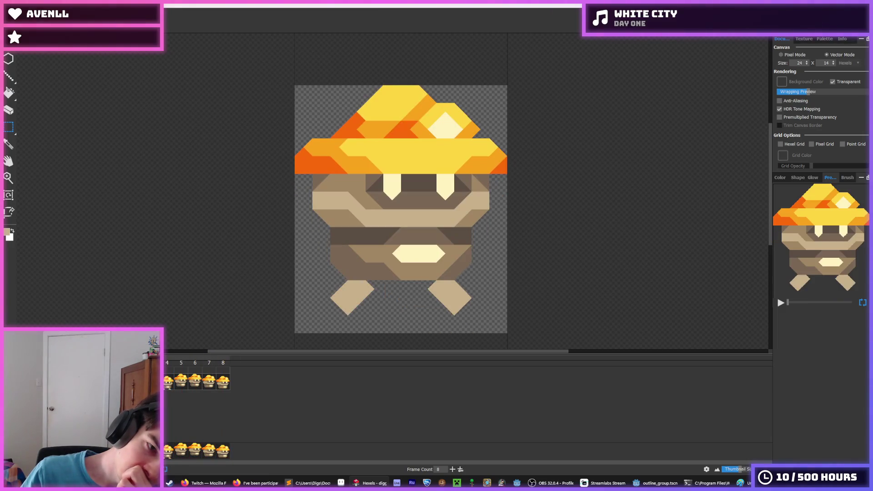
On frame 4, widen the feet with tan hexels and trim their right parts.
left_click(168, 384)
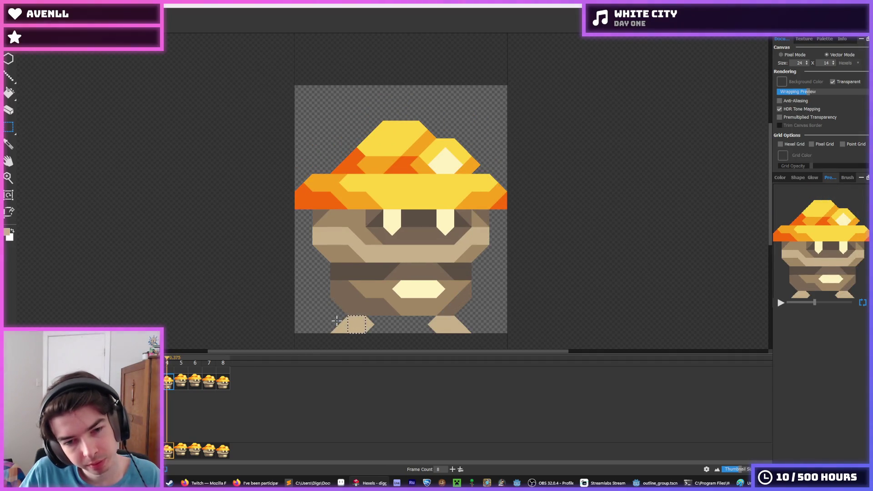
key("b")
mouse_move(372, 322)
left_mouse_down()
mouse_move(381, 328)
mouse_move(350, 328)
mouse_move(396, 328)
left_mouse_up()
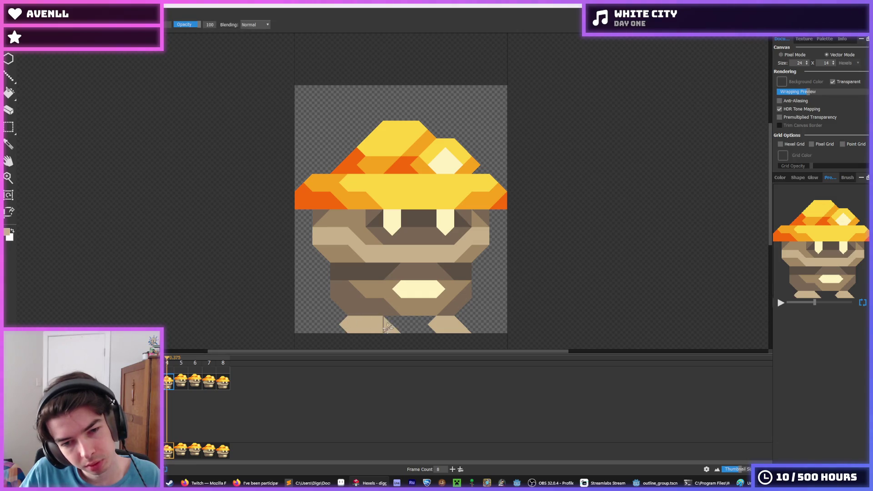
mouse_move(460, 322)
left_mouse_down()
mouse_move(474, 332)
mouse_move(464, 315)
left_mouse_up()
key("e")
key("b")
key("e")
left_click_drag(386, 323, 393, 324)
key("b")
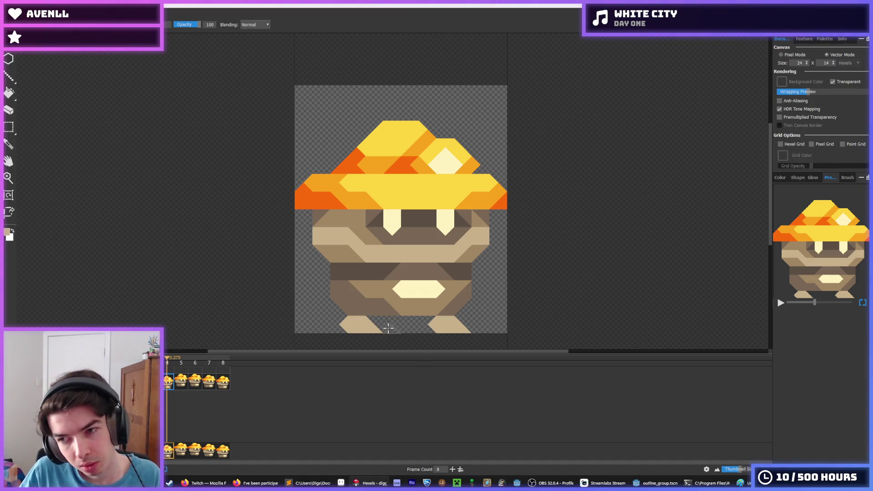
Paint a tan foot below the body on frame 5.
left_click(184, 386)
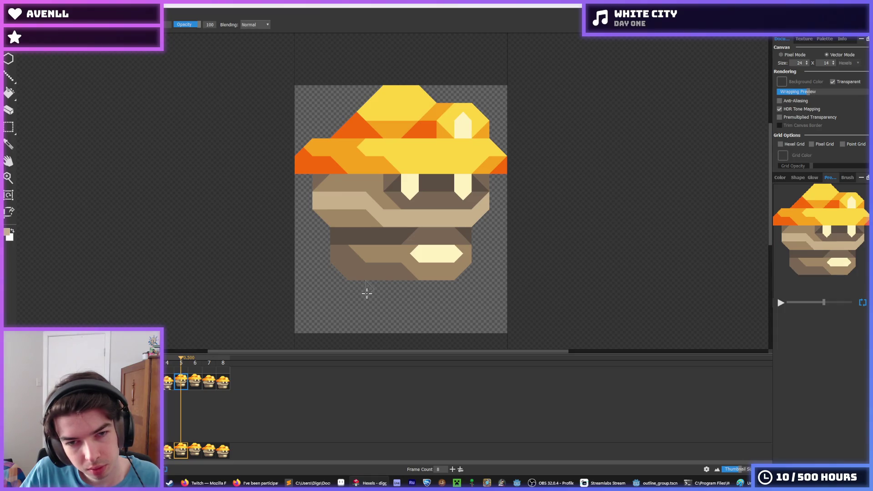
left_click(170, 382)
left_click(183, 386)
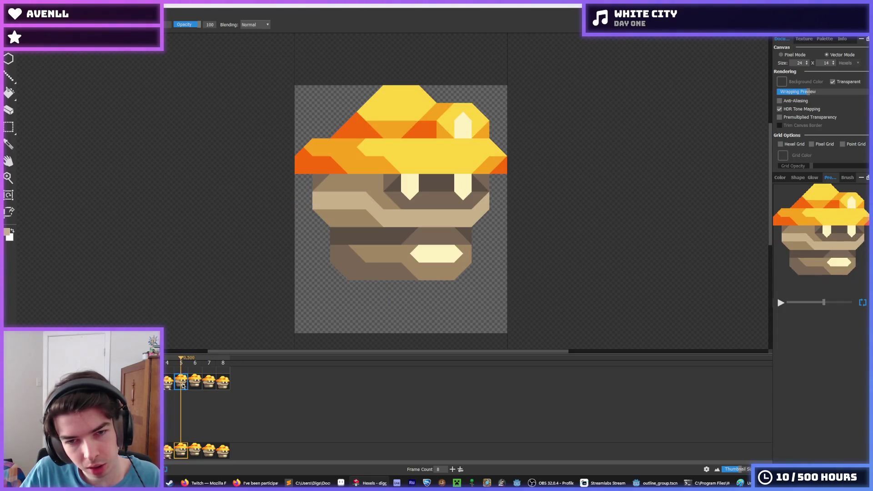
mouse_move(409, 284)
left_mouse_down()
mouse_move(430, 300)
mouse_move(421, 293)
mouse_move(414, 309)
mouse_move(395, 282)
mouse_move(428, 305)
mouse_move(410, 299)
left_mouse_up()
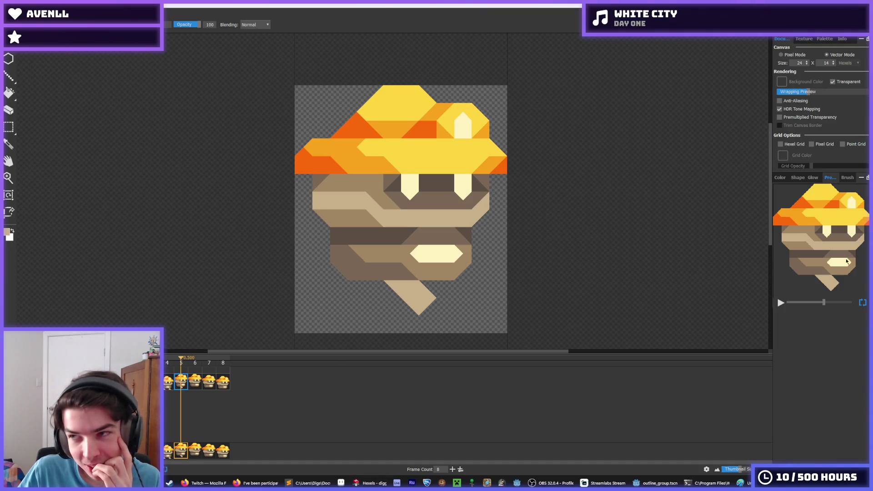
key("alt+Tab")
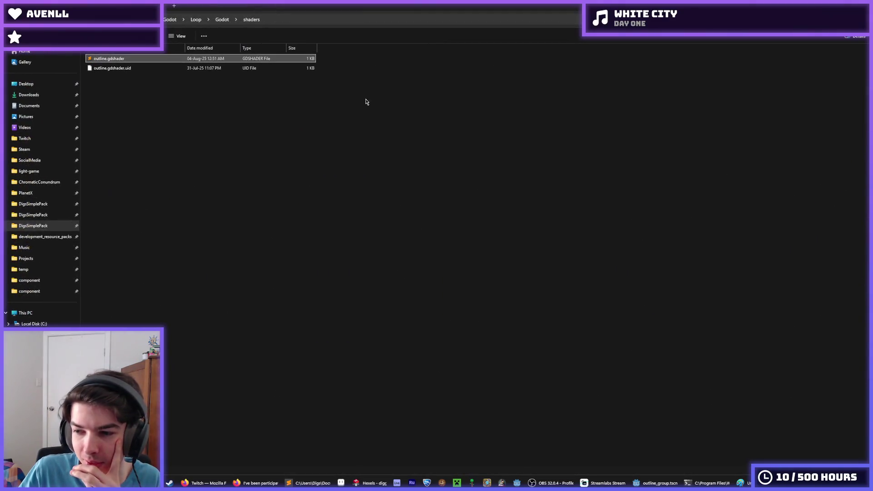
Open the light-game Steam marketing folder, then start Minecraft Java Edition from the launcher.
left_click(35, 171)
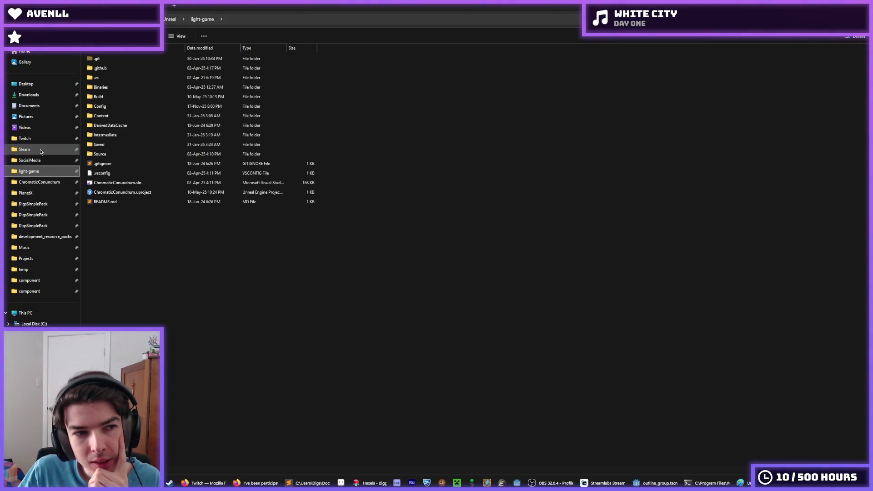
left_click(40, 149)
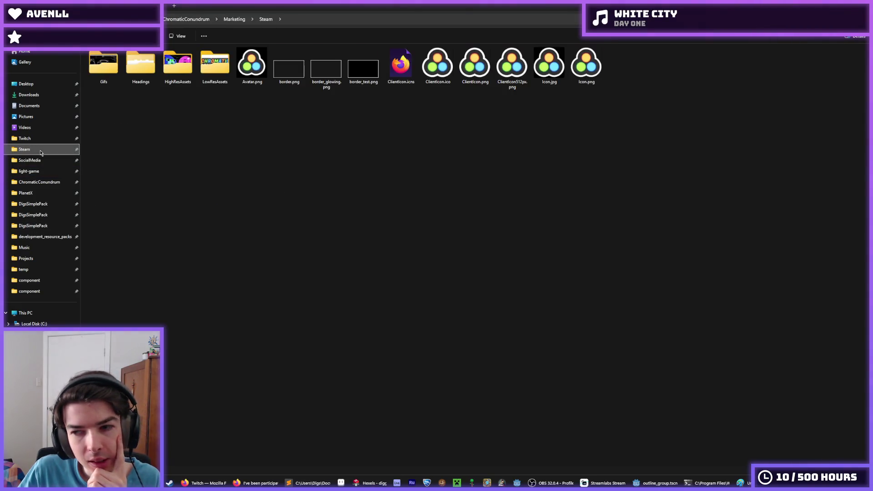
left_click(456, 483)
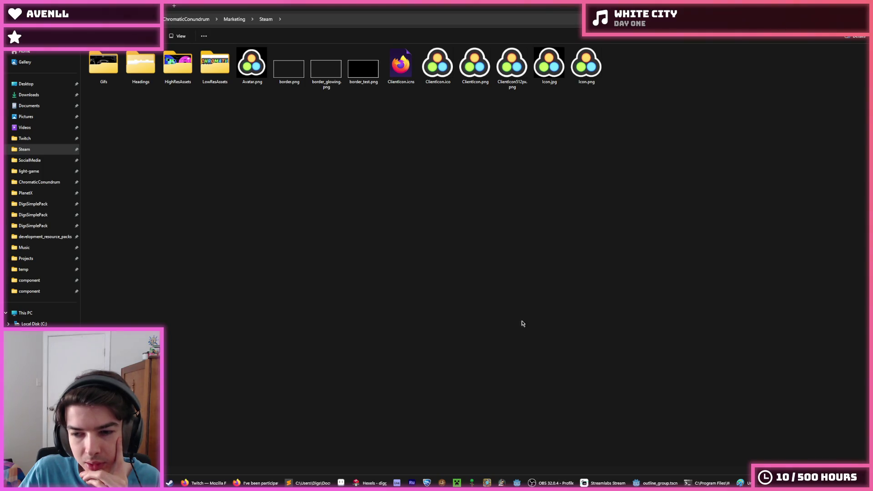
mouse_move(651, 485)
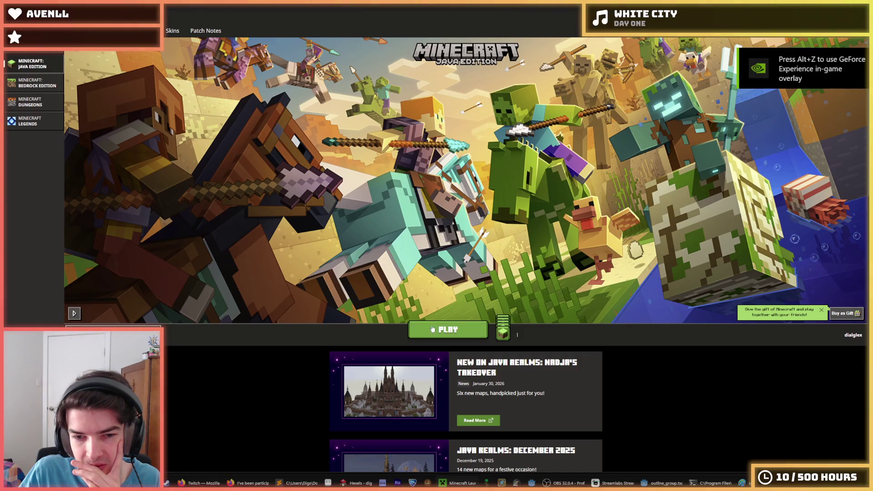
left_click(448, 329)
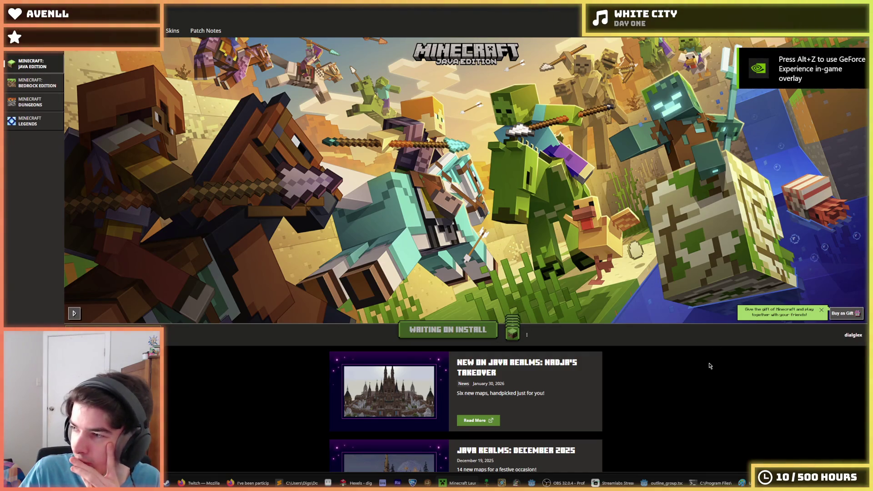
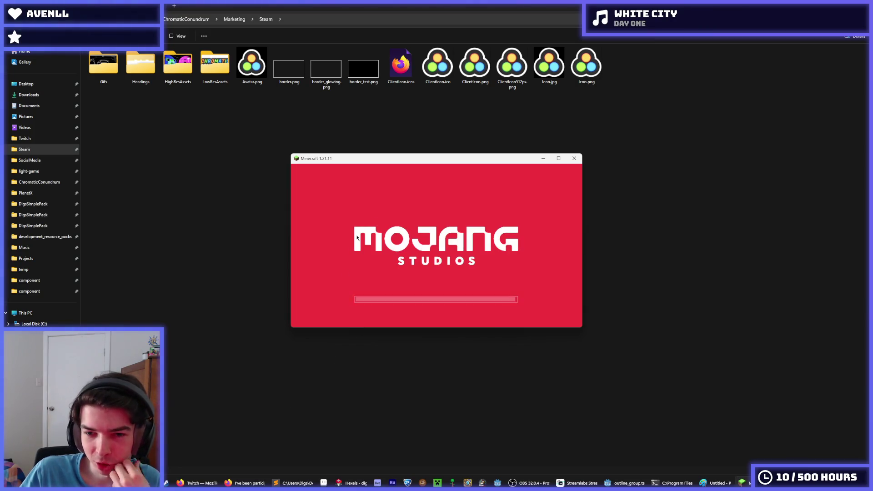
Load the test world from Singleplayer and maximize the game window.
left_click(441, 243)
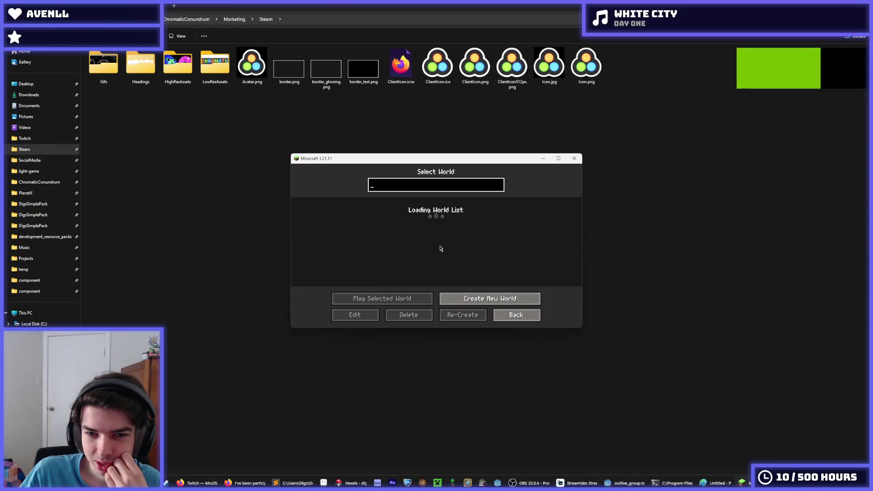
double_click(444, 218)
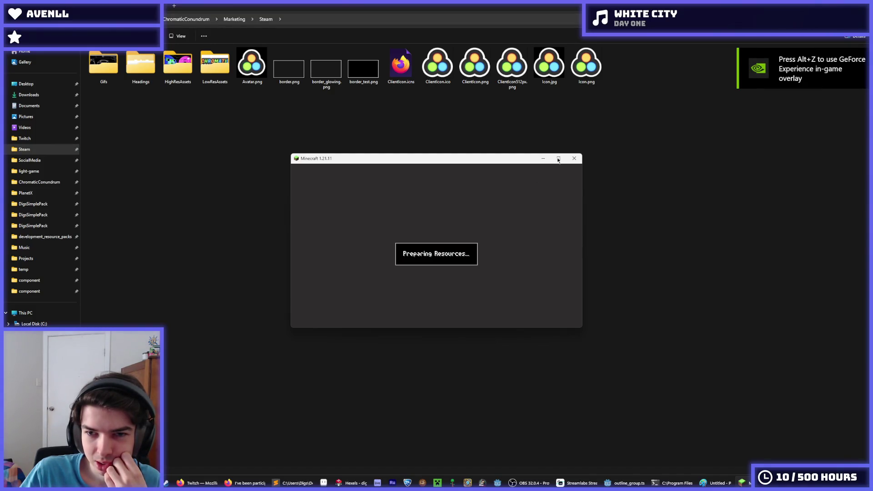
mouse_move(559, 160)
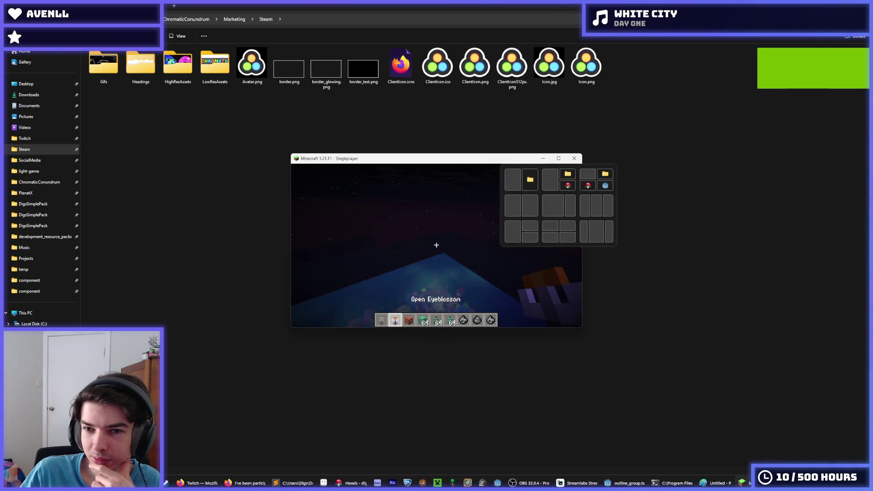
left_click(558, 159)
key("Escape")
key("w")
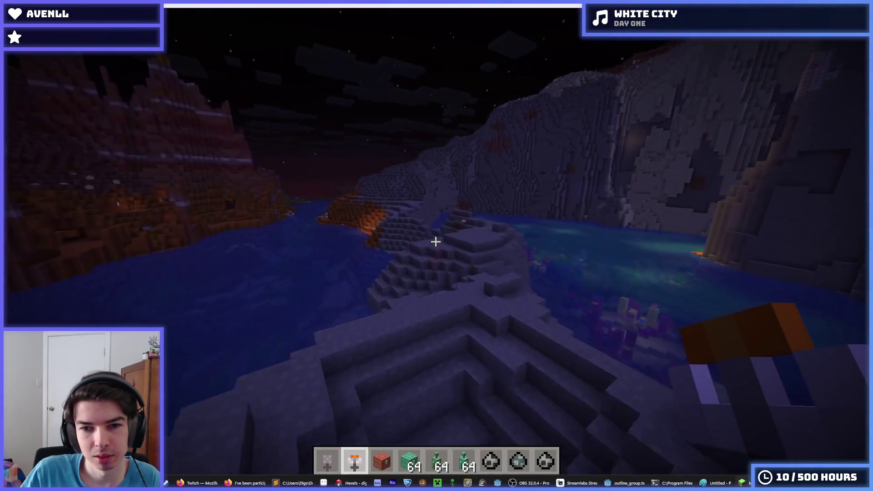
Make it daytime with /time set day and teleport to the forest found by /locate biome forest.
type("/time set day")
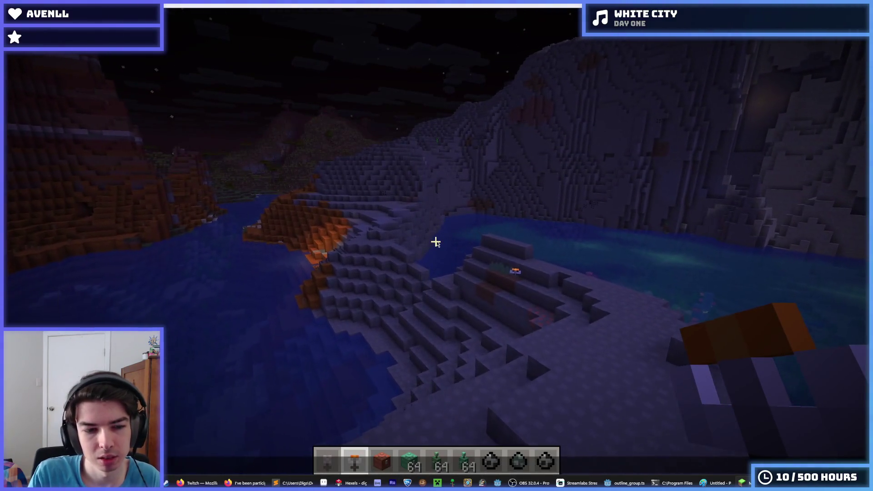
key("Return")
type("/")
key("Escape")
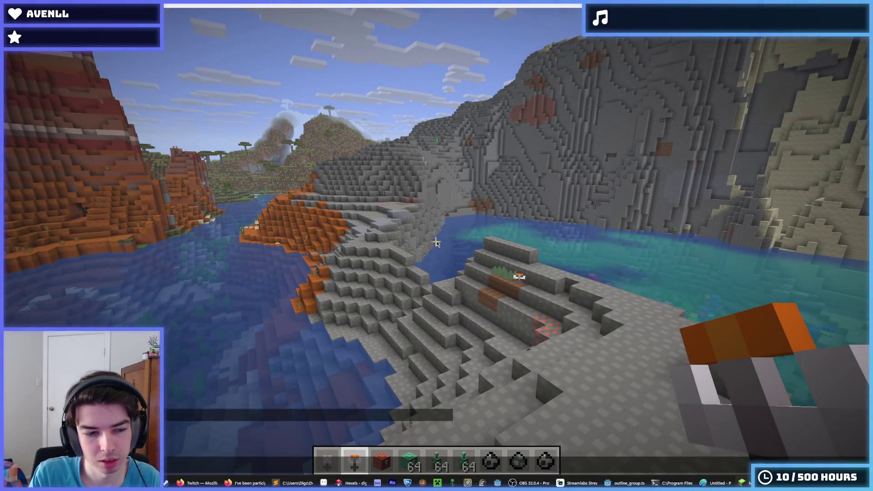
type("/locate biome forest")
key("Return")
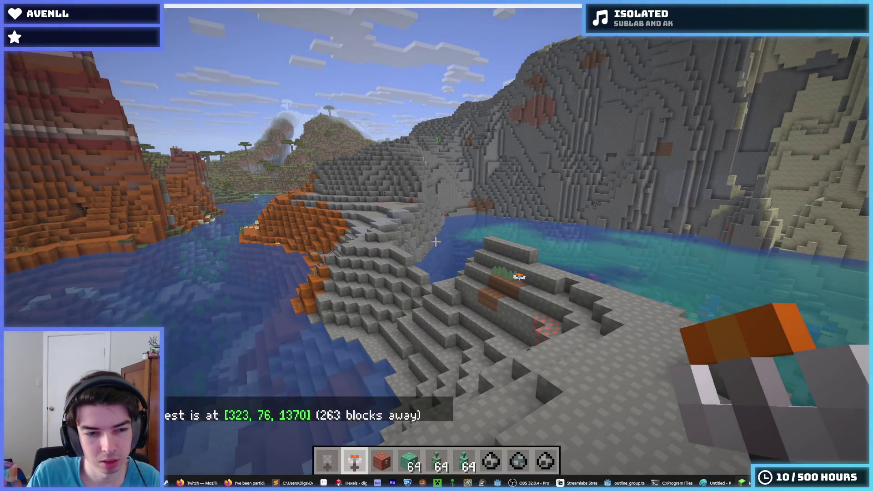
left_click(268, 415)
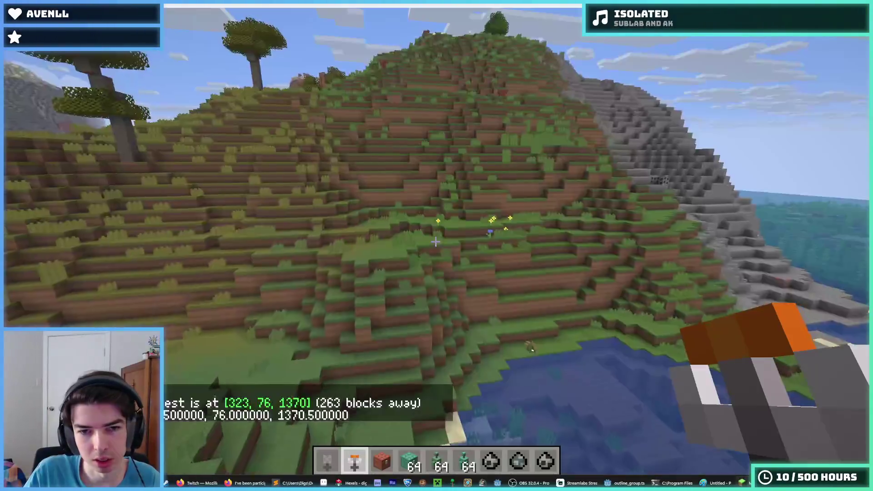
Open the Resource Packs screen from the pause menu's Options.
key("Escape")
left_click(339, 243)
left_click(336, 238)
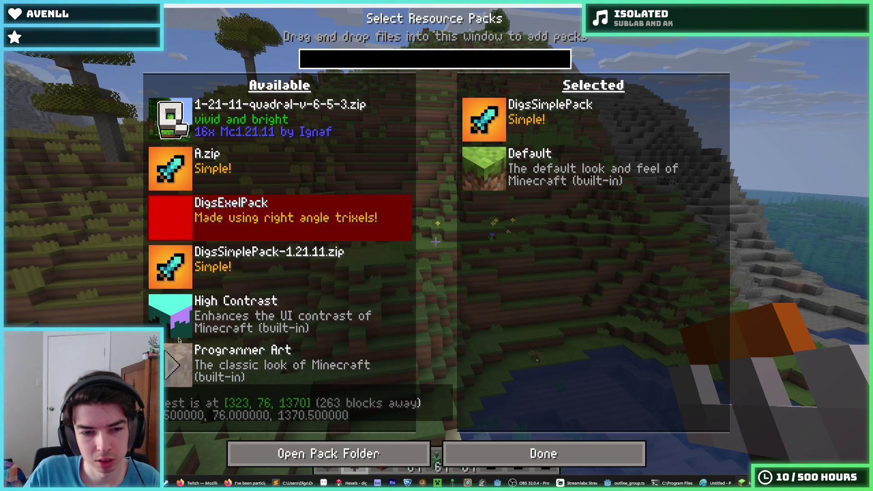
Select the DigsSimplePack zip, accept the older-version warning, and return to the world.
left_click(179, 216)
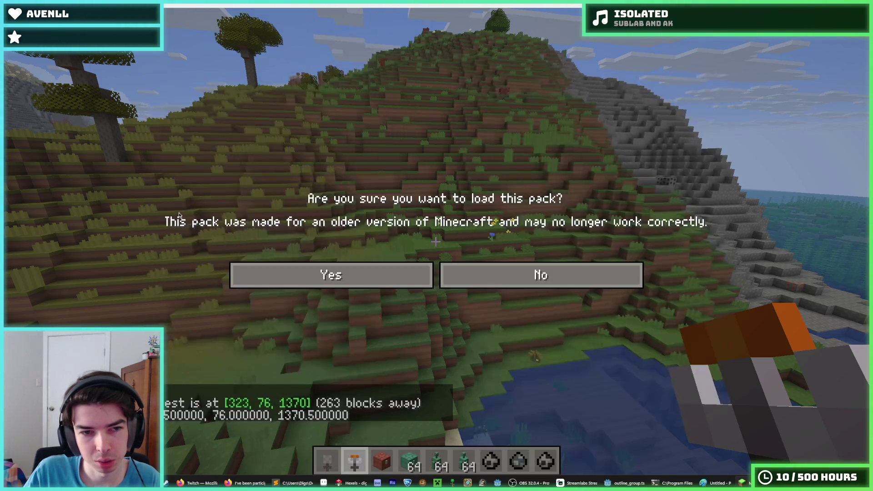
left_click(331, 276)
left_click(518, 454)
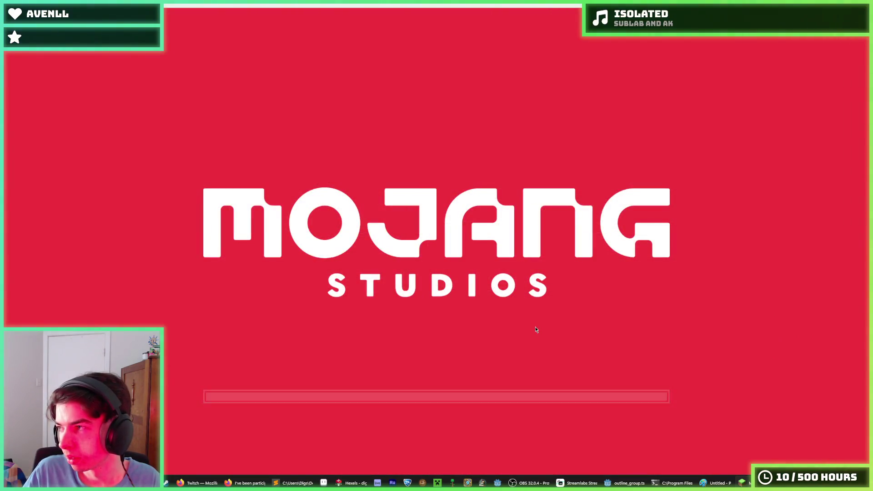
key("Escape")
key("Escape")
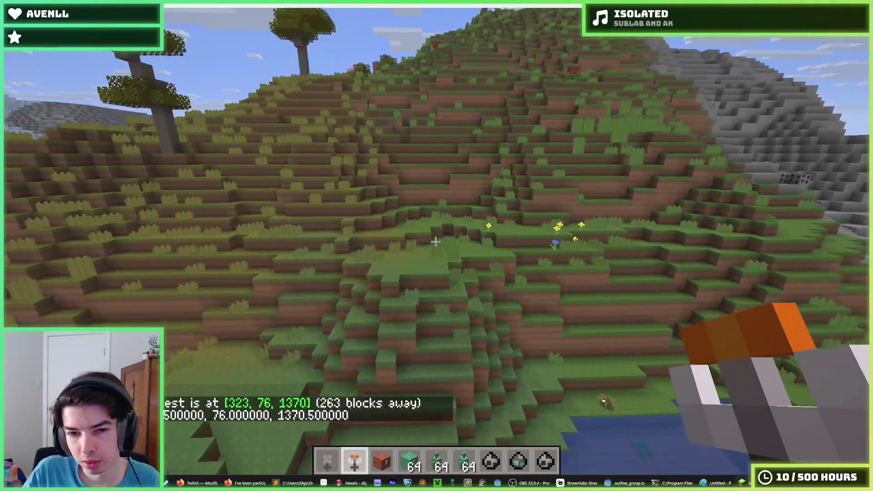
Pick a dirt block and repeatedly break and place dirt on the hillside.
key("w")
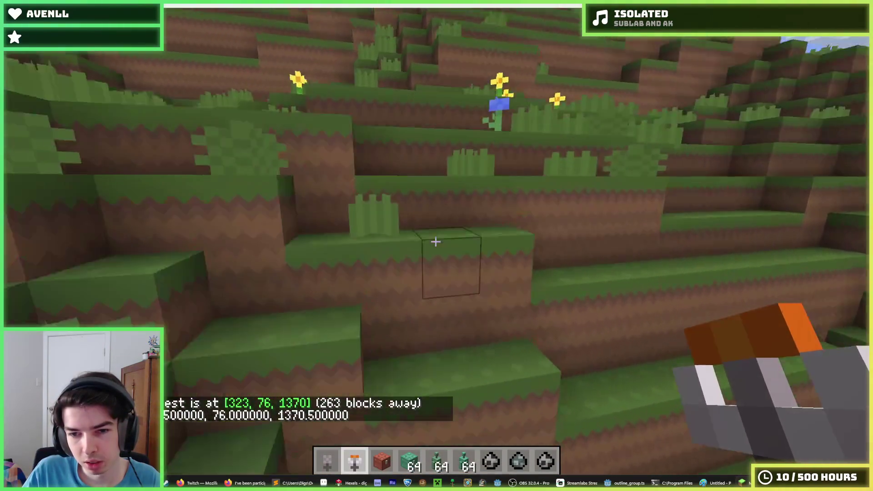
middle_click(435, 241)
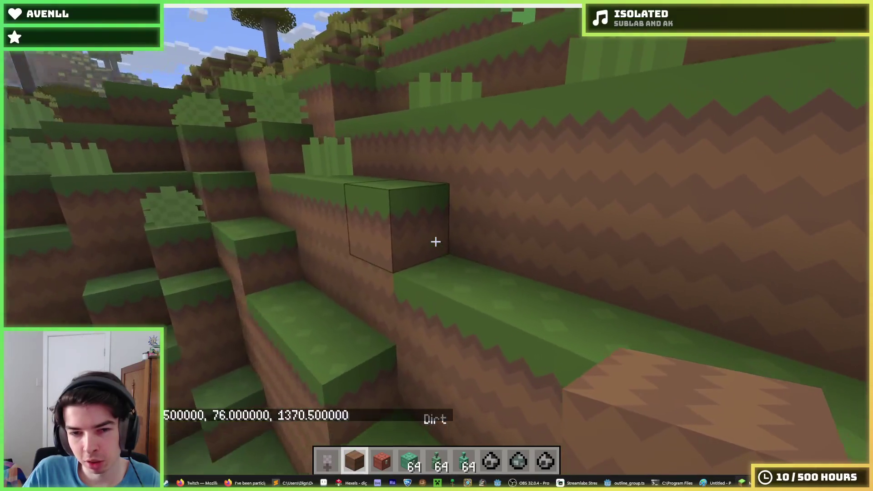
left_click(435, 242)
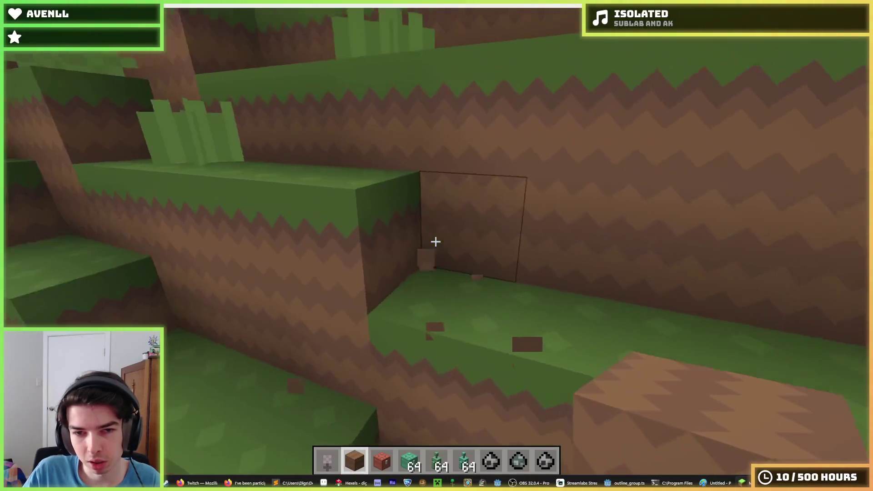
right_click(435, 241)
left_click(435, 241)
right_click(436, 242)
left_click(436, 241)
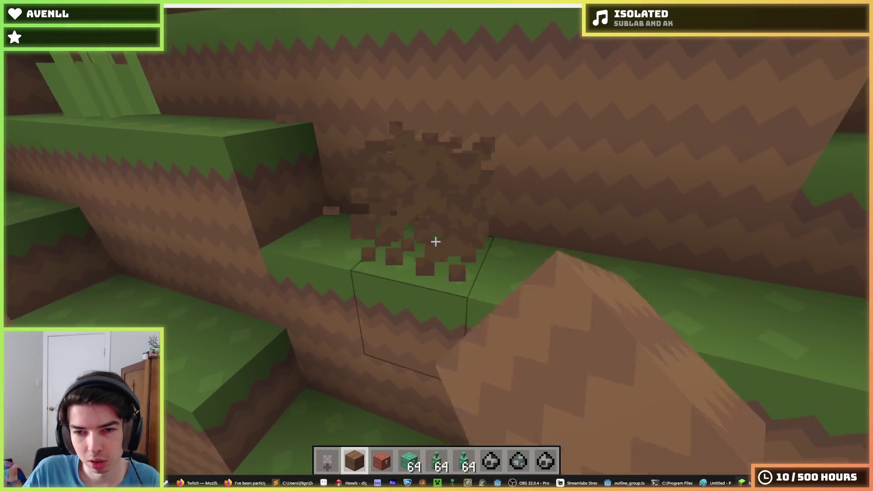
right_click(436, 241)
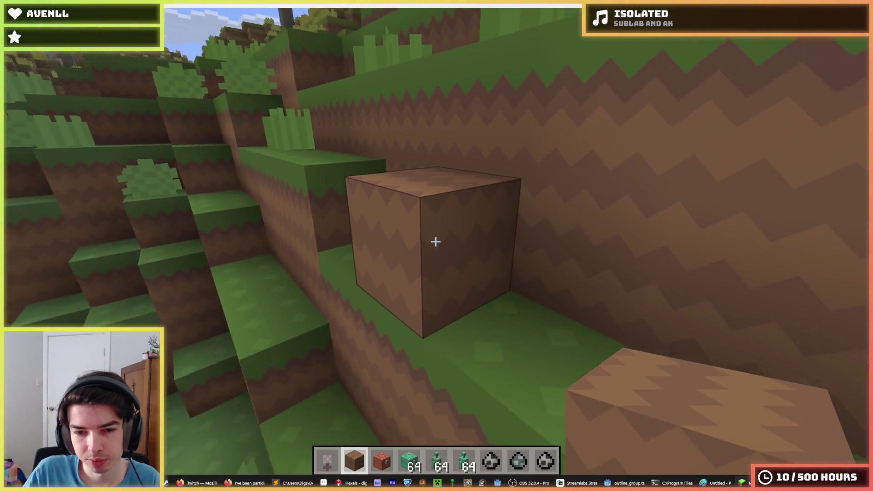
Search 'diamond' in the creative inventory and hold a Diamond Sword.
key("e")
left_click(563, 137)
type("d")
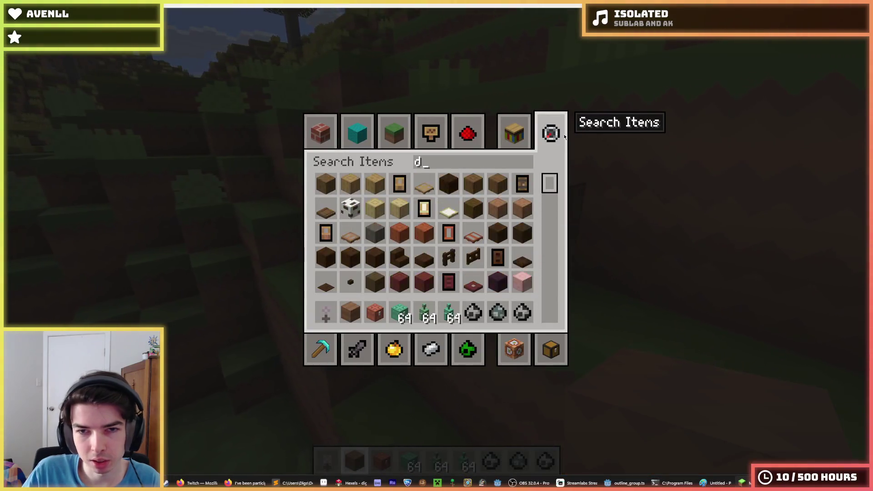
type("iamond")
key("ctrl+a")
left_click(498, 183)
key("Escape")
key("1")
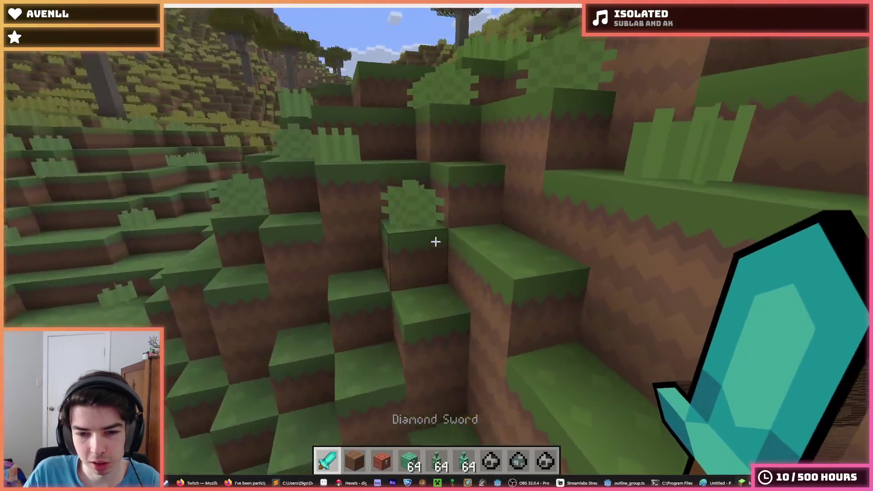
Put a Diamond Pickaxe in place of the dirt in the hotbar and hold it.
key("e")
scroll(518, 228, "down", 3)
key("e")
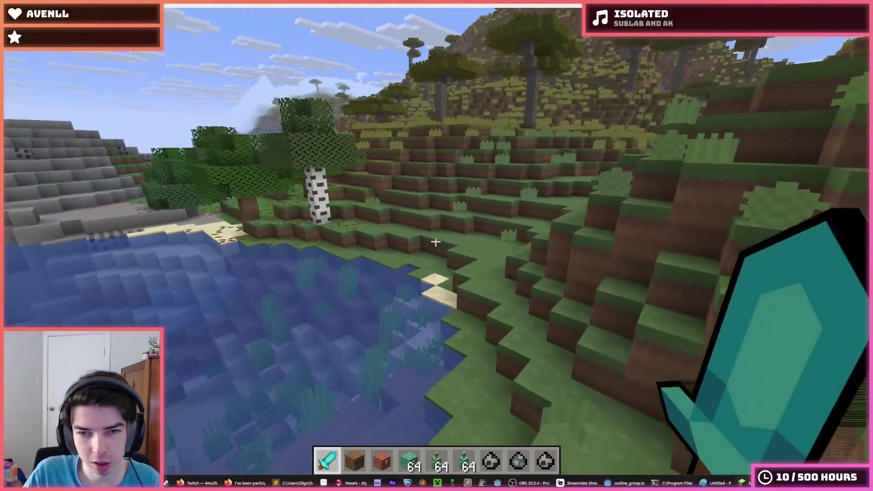
scroll(435, 241, "down", 5)
scroll(436, 241, "up", 4)
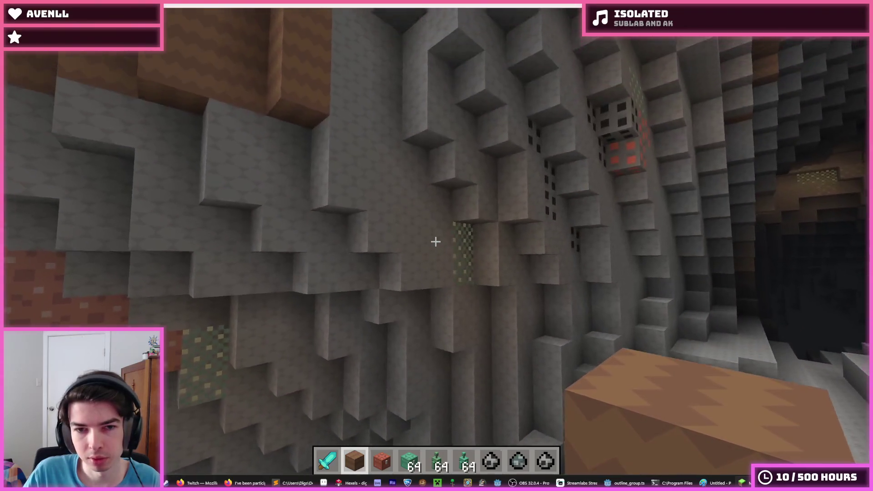
key("1")
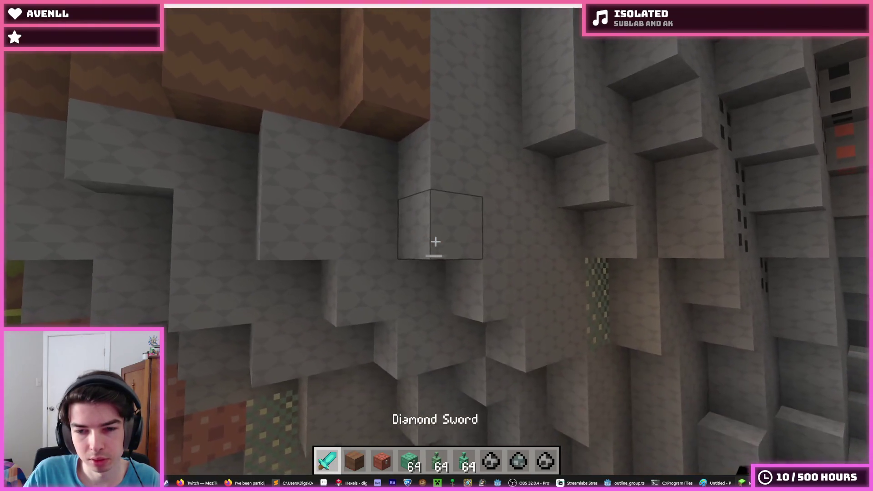
type("e")
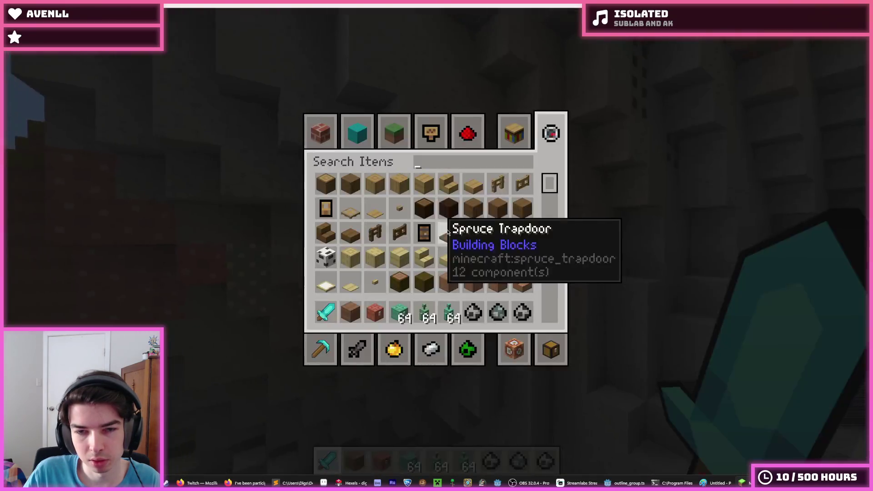
type("picka")
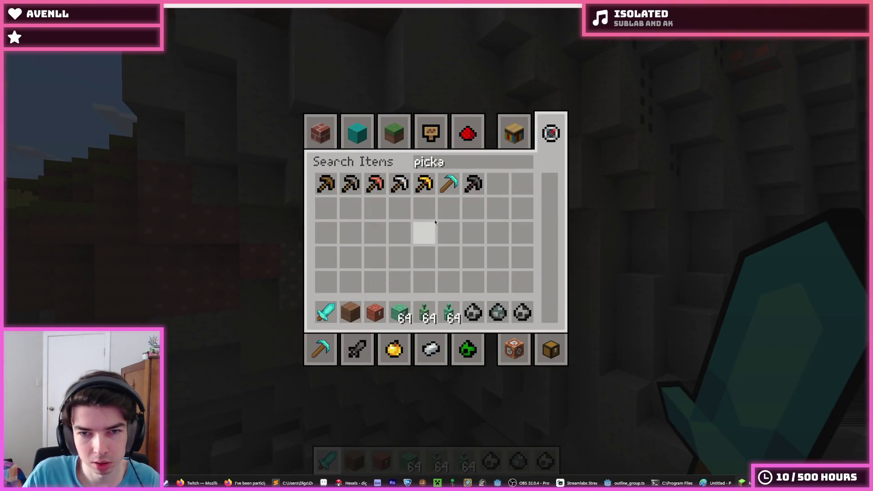
left_click(449, 184)
left_click(350, 312)
key("e")
key("2")
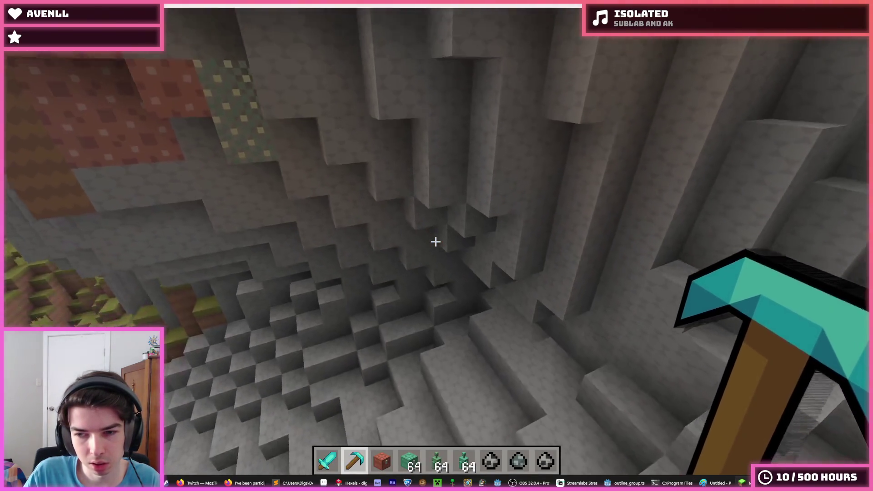
Save and quit the world, then exit Minecraft to the desktop.
key("Escape")
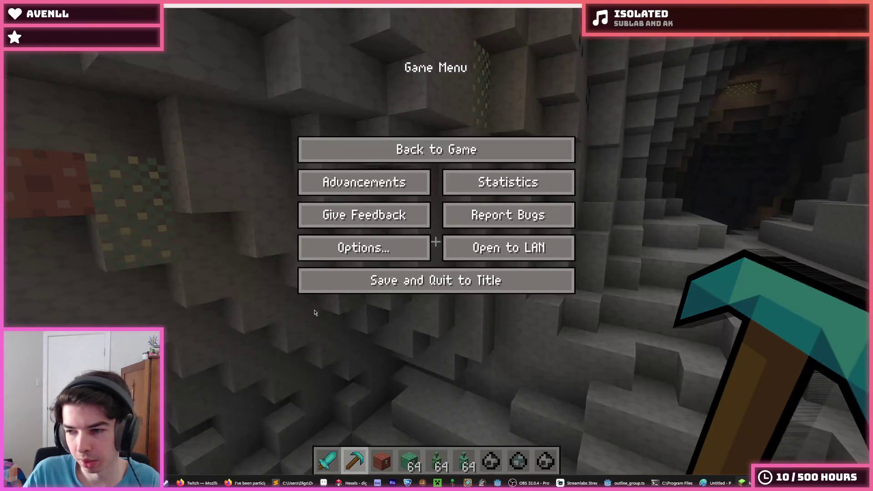
left_click(367, 273)
left_click(457, 314)
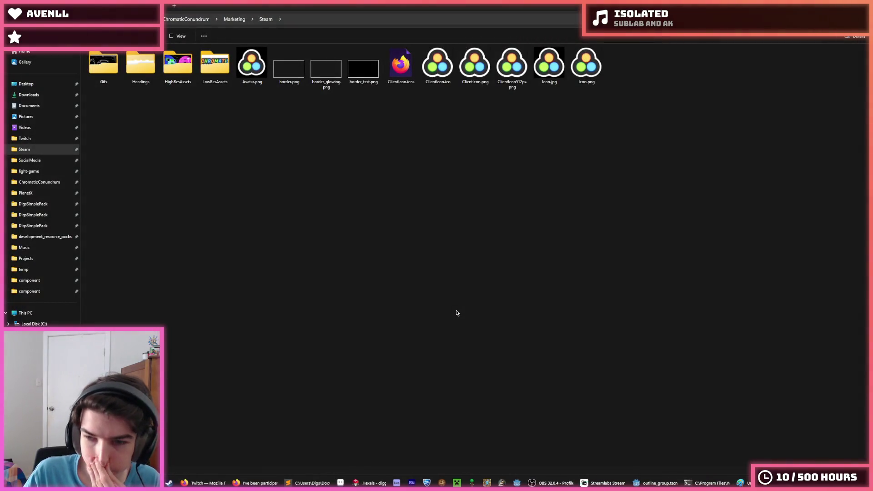
Return to Hexels on frame 5, alternate eyedropper and brush, and paint a diagonal left leg.
key("alt+Tab")
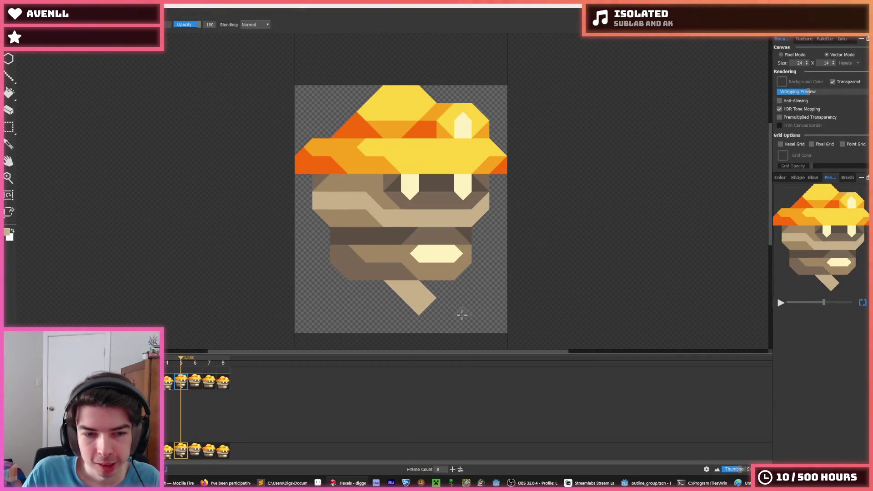
key("i")
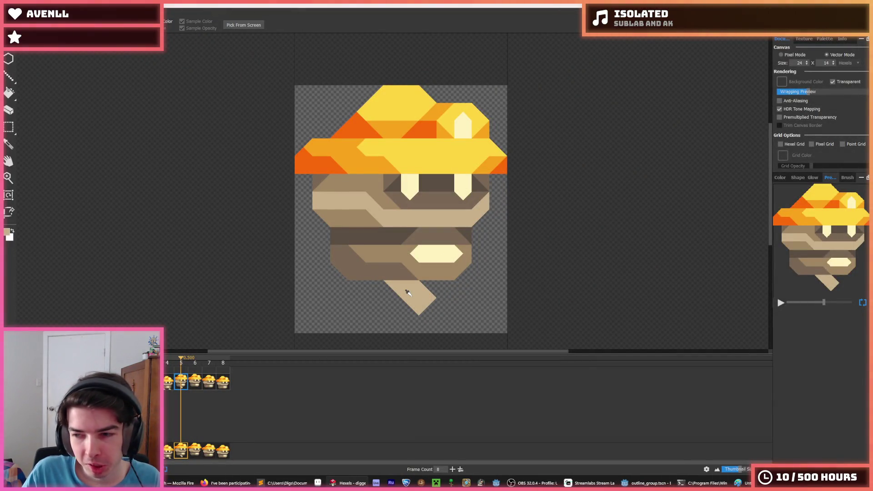
key("b")
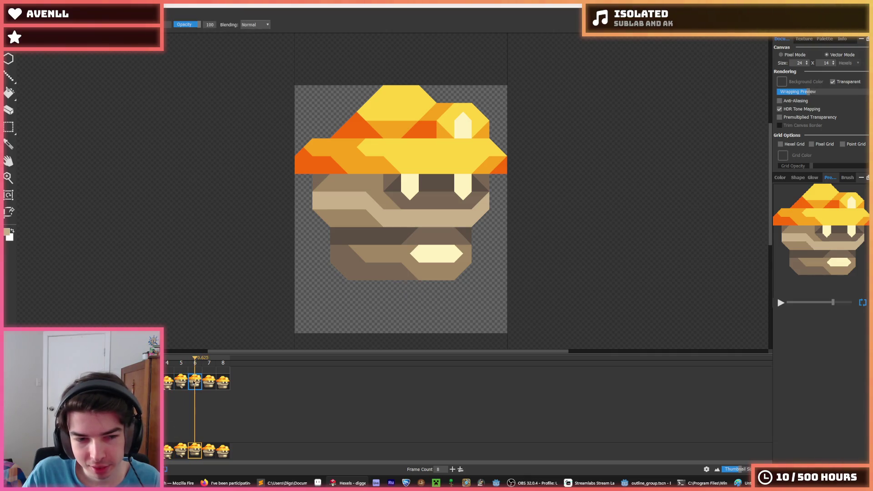
key("i")
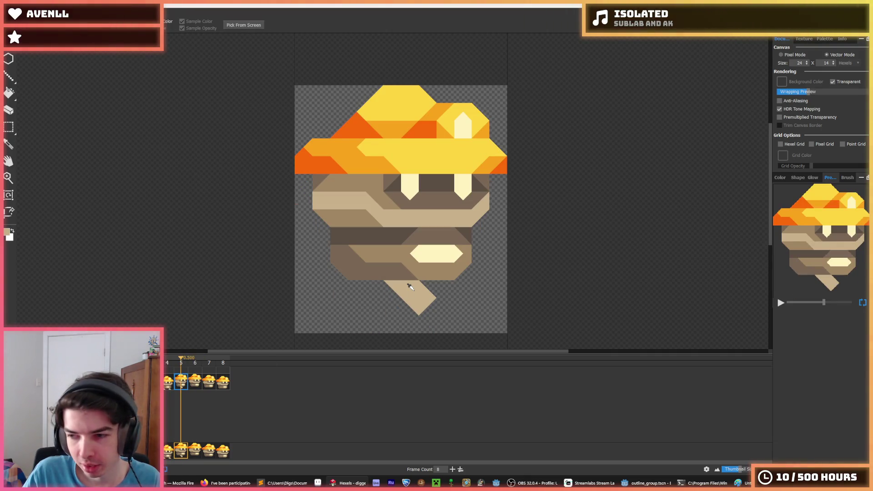
key("b")
key("i")
key("b")
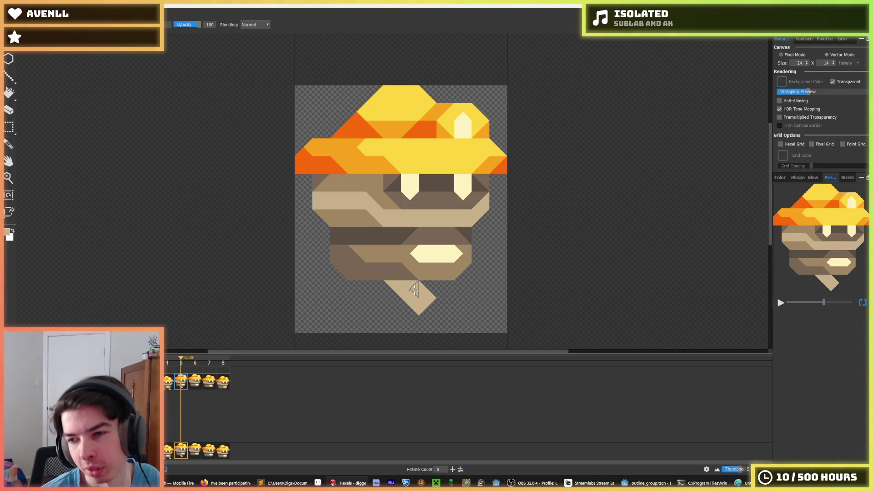
key("i")
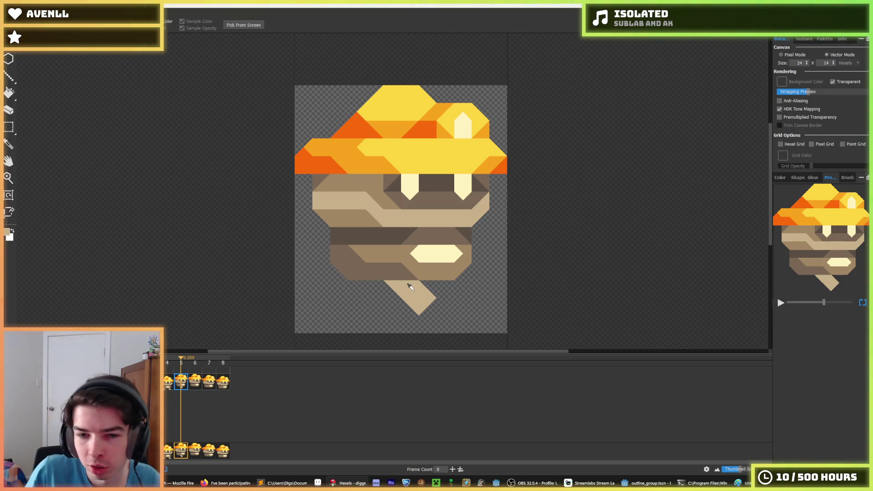
key("b")
left_click_drag(364, 286, 353, 300)
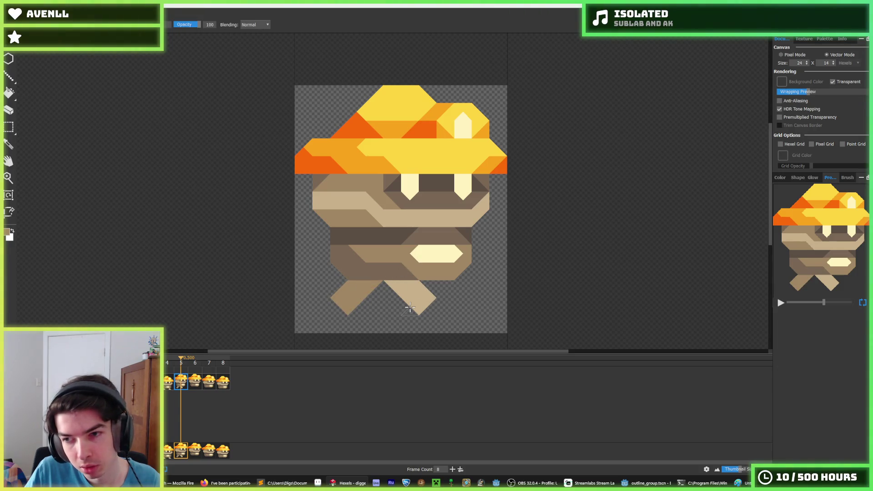
Extend the right leg, trim and erase part of the left leg, checking against frame 4.
left_click_drag(411, 288, 443, 296)
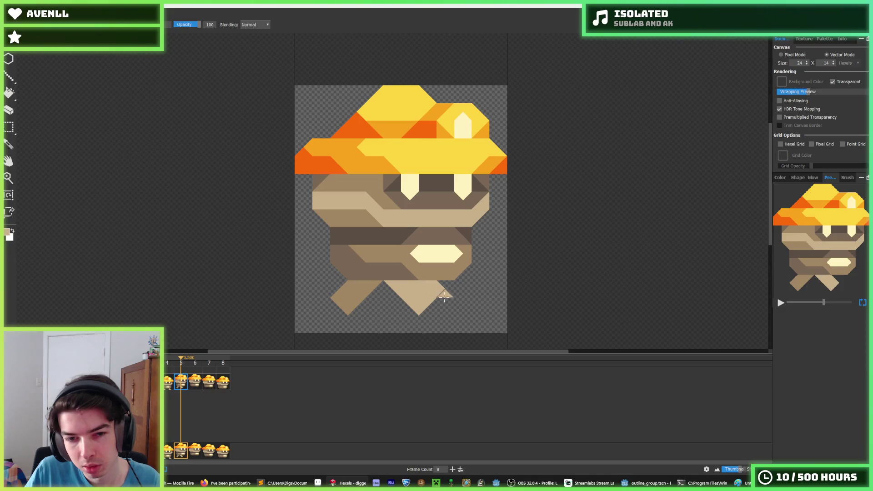
key("i")
left_click(387, 281)
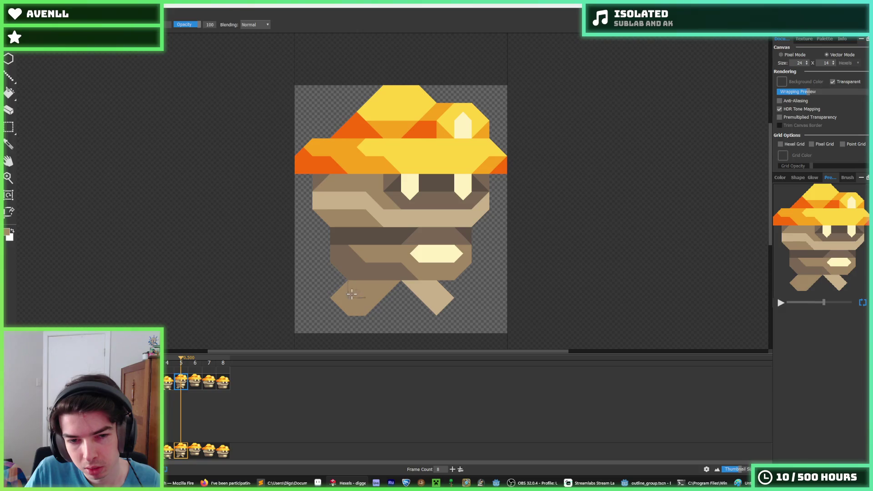
key("e")
left_click_drag(352, 296, 338, 294)
key("b")
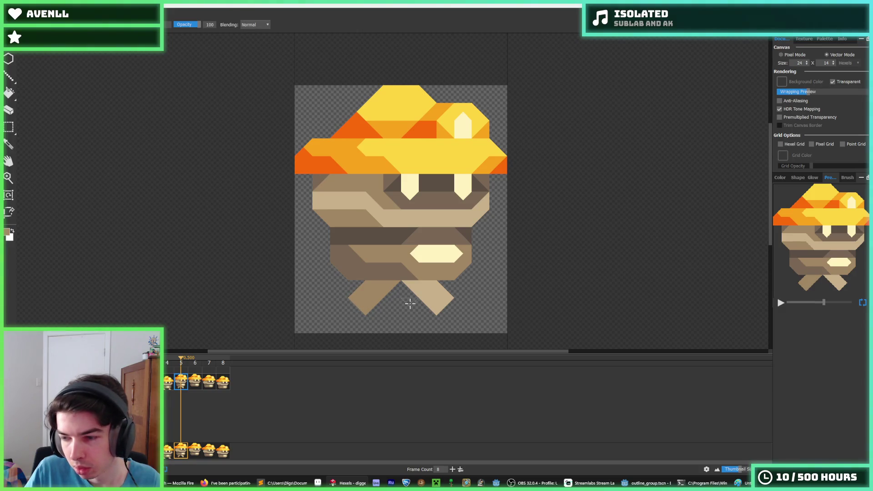
left_click(167, 384)
left_click(175, 386)
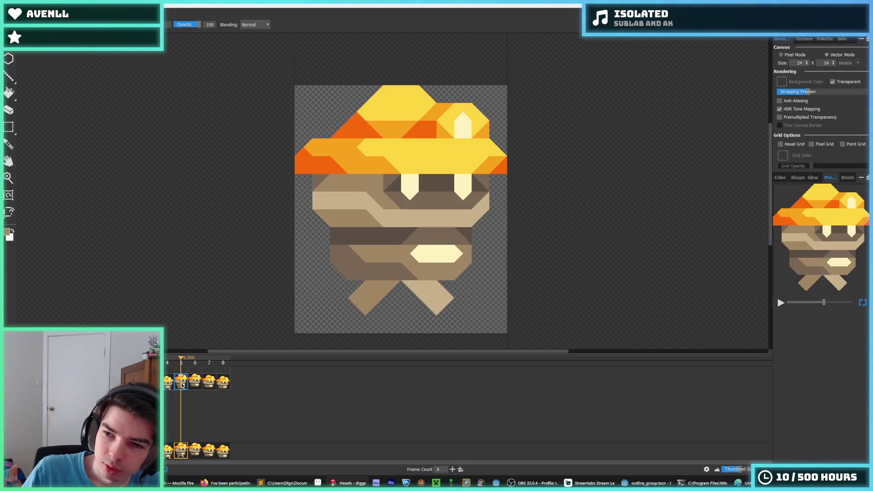
left_click(168, 383)
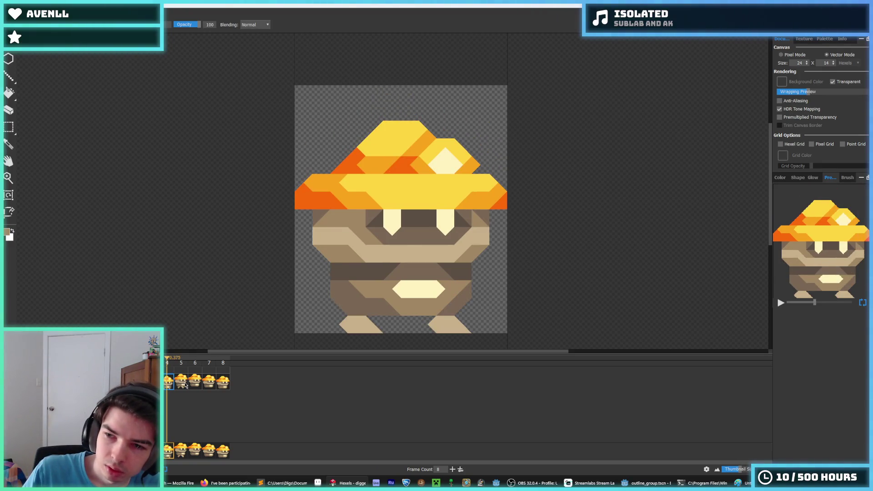
left_click(185, 386)
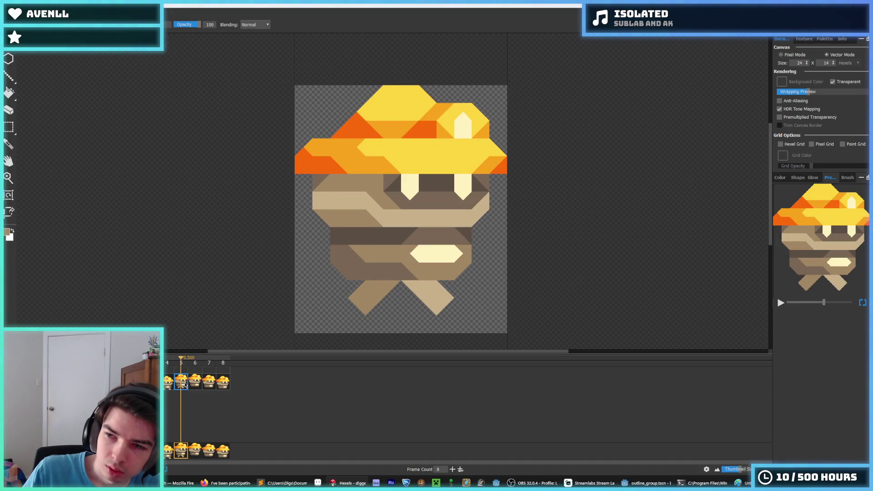
Repaint light tan across the left leg and add a tan patch beside the right leg.
key("m")
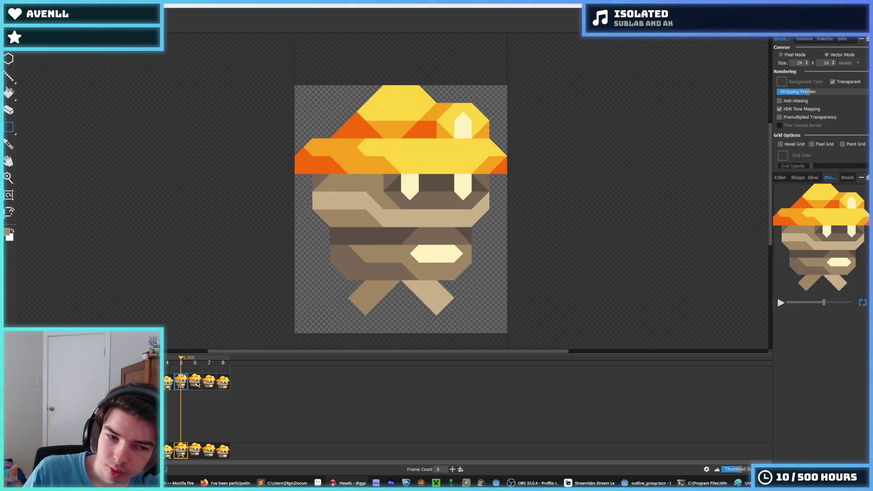
left_click_drag(442, 321, 335, 286)
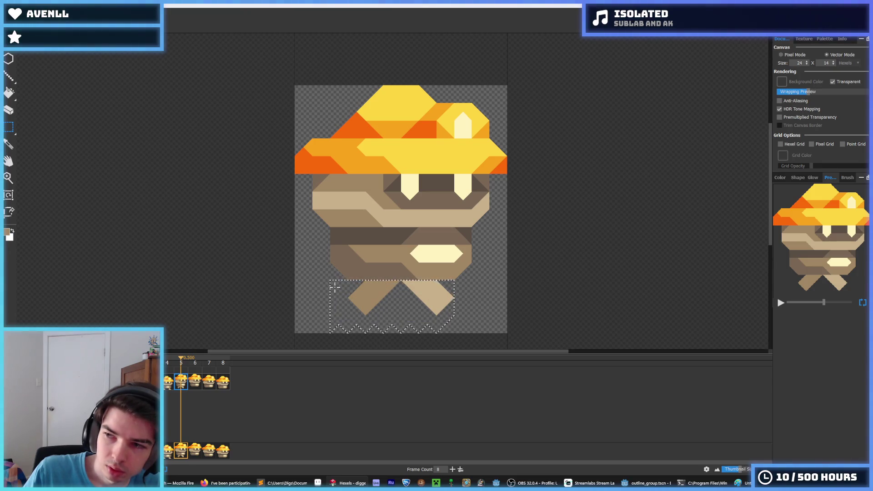
left_click(443, 309)
key("b")
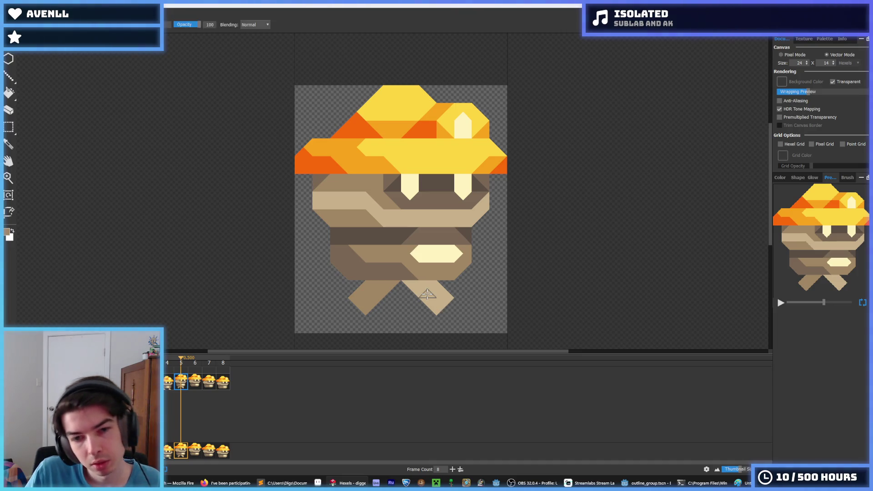
mouse_move(377, 283)
left_mouse_down()
mouse_move(396, 288)
mouse_move(355, 299)
left_mouse_up()
key("e")
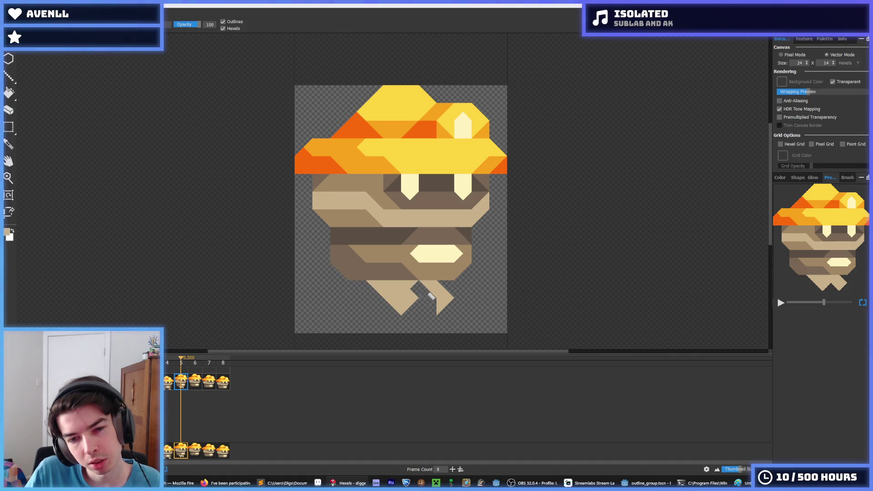
key("b")
left_click_drag(438, 287, 427, 293)
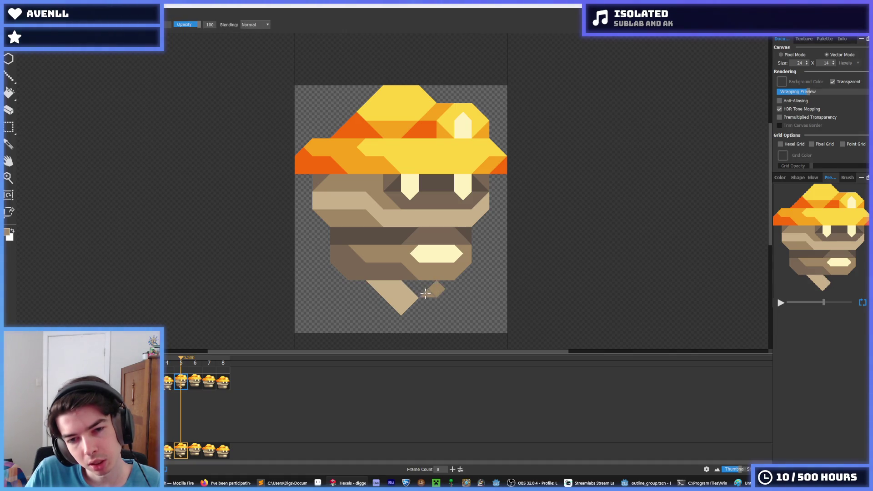
Sample the light tan leg colour, retouch, undo back to crossed legs, and select them.
key("i")
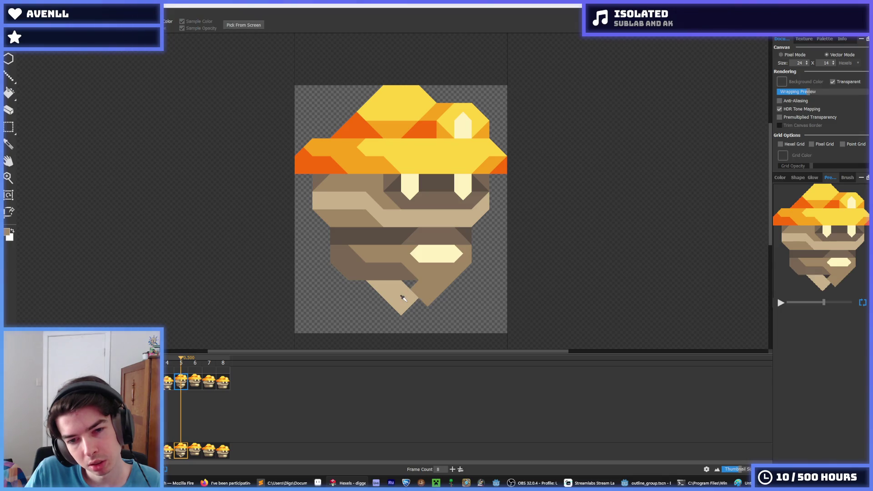
left_click(384, 293)
key("b")
left_click(419, 287)
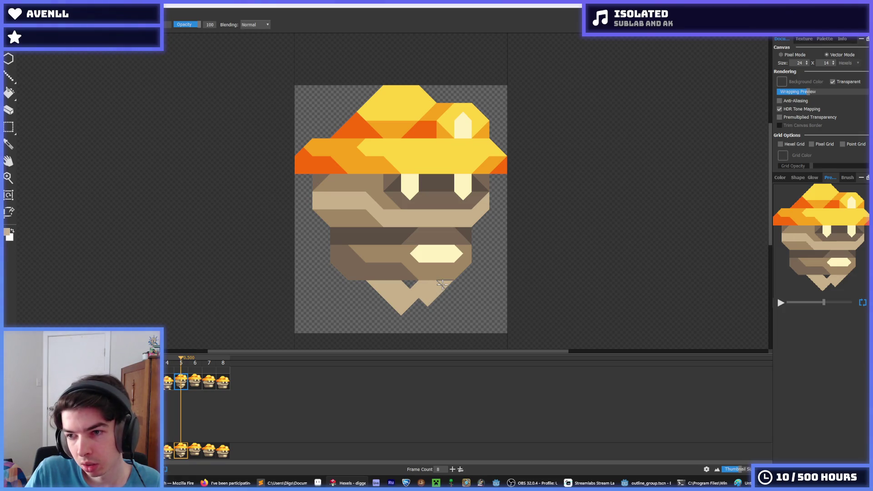
key("ctrl+z")
key("ctrl+z")
key("ctrl+z")
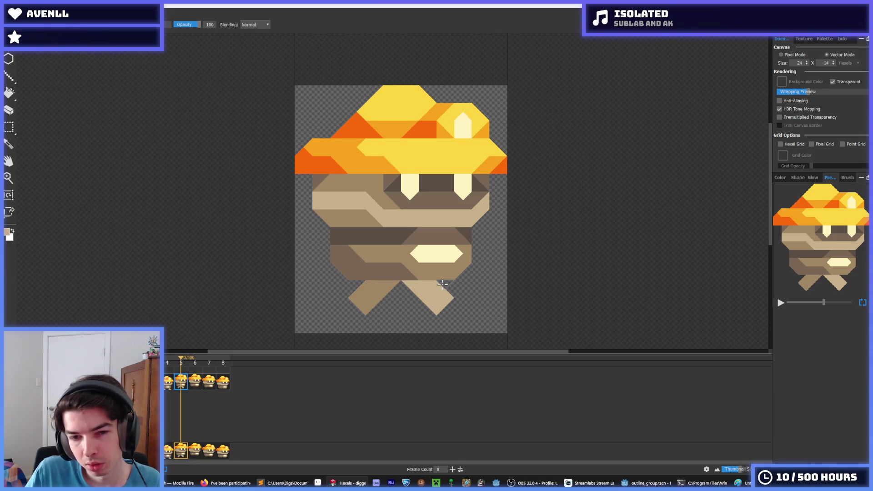
key("m")
left_click_drag(401, 312, 300, 284)
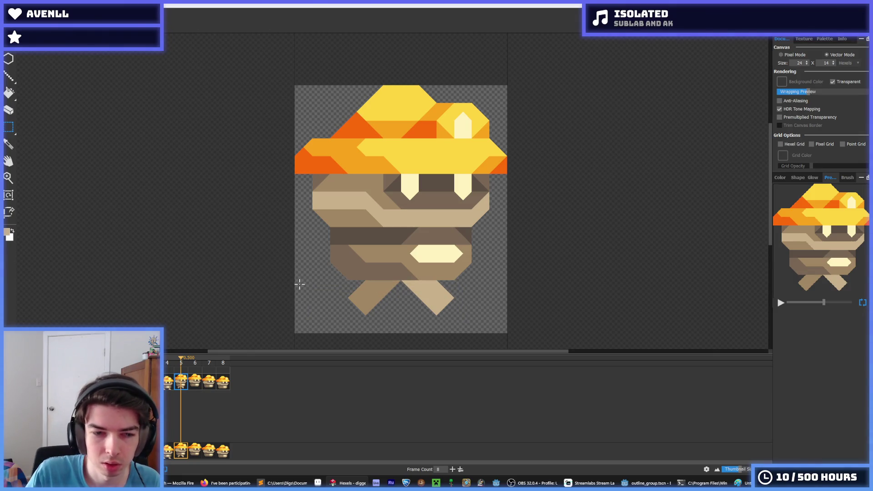
Copy frame 5's crossed legs and paste them into frame 7.
key("Delete")
key("ctrl+z")
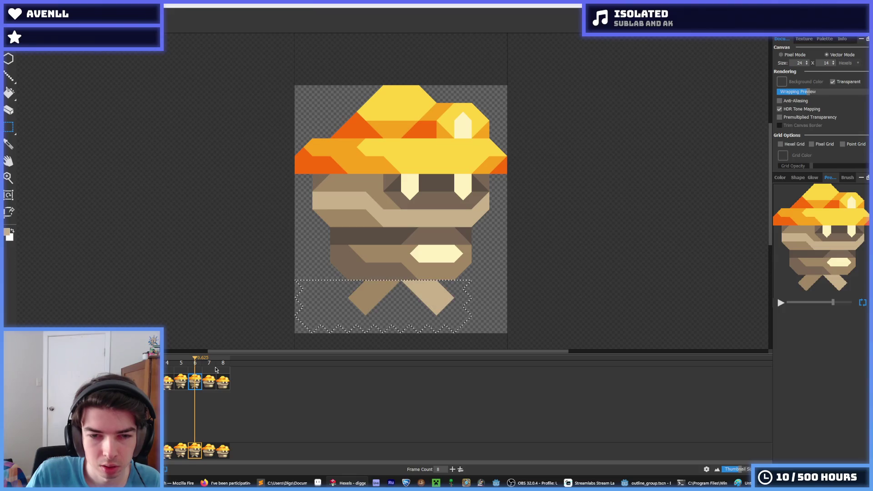
left_click(216, 369)
key("ctrl+z")
key("ctrl+z")
key("ctrl+z")
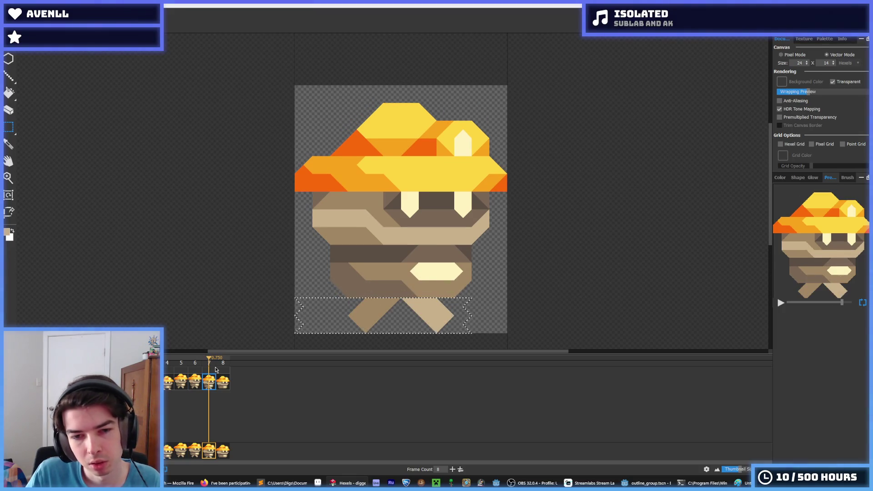
Copy frame 4's legs into frame 8, shift the left leg right, and step through the frames.
key("period")
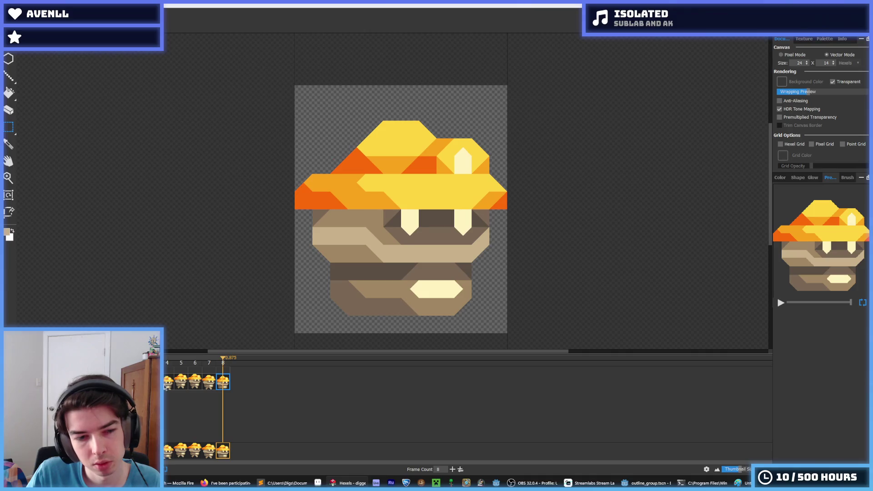
left_click(165, 386)
mouse_move(480, 341)
left_mouse_down()
mouse_move(317, 317)
mouse_move(291, 325)
left_mouse_up()
key("End")
key("ctrl+v")
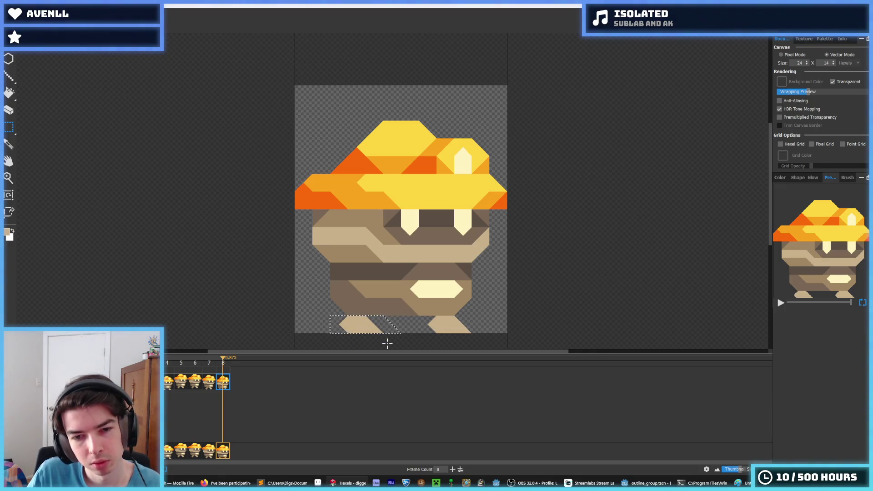
mouse_move(399, 342)
left_mouse_down()
mouse_move(446, 332)
mouse_move(421, 360)
mouse_move(453, 320)
left_mouse_up()
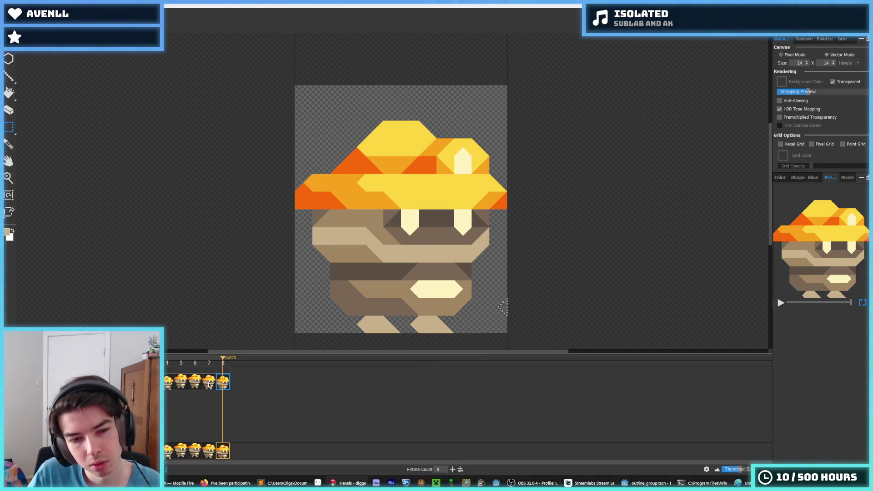
left_click(209, 385)
left_click(223, 384)
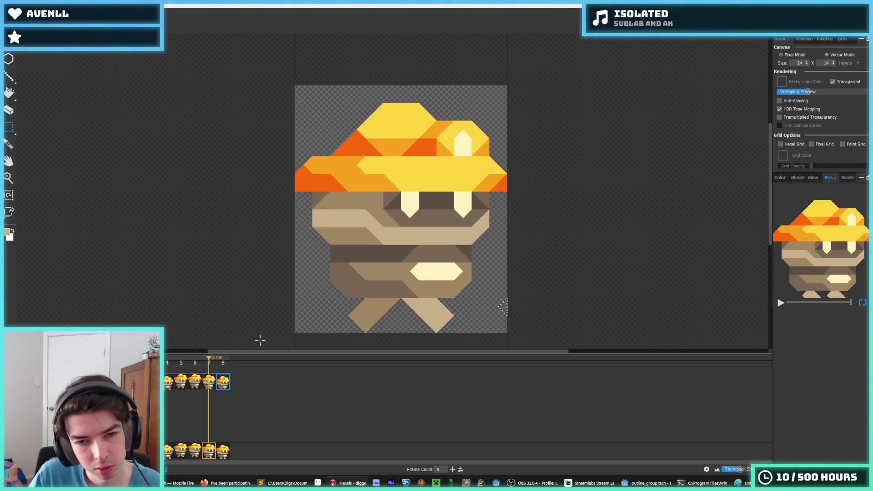
Fit and centre the sprite for review, then run the Digger game from Godot with F5.
scroll(377, 268, "down", 5)
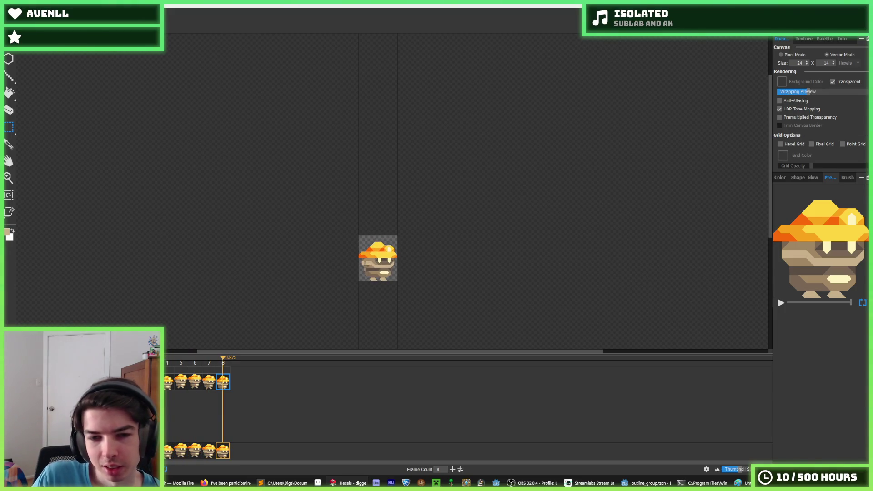
scroll(358, 266, "up", 3)
key("ctrl+0")
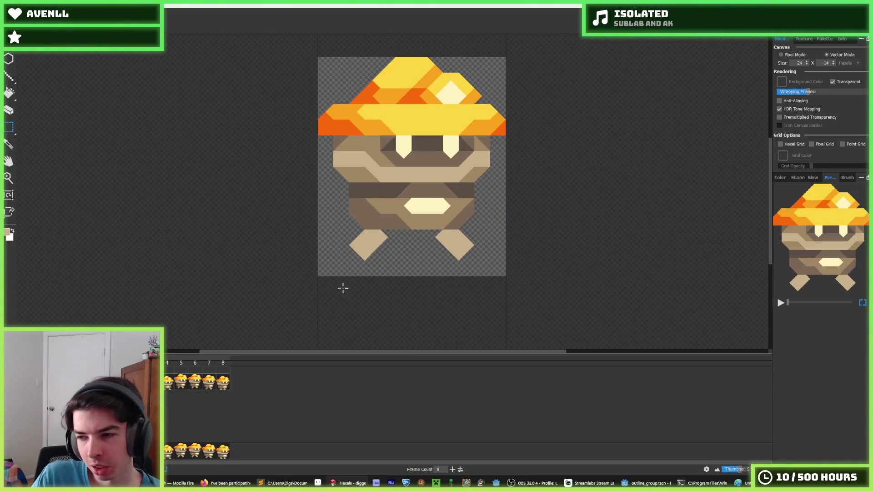
left_click_drag(598, 188, 566, 248)
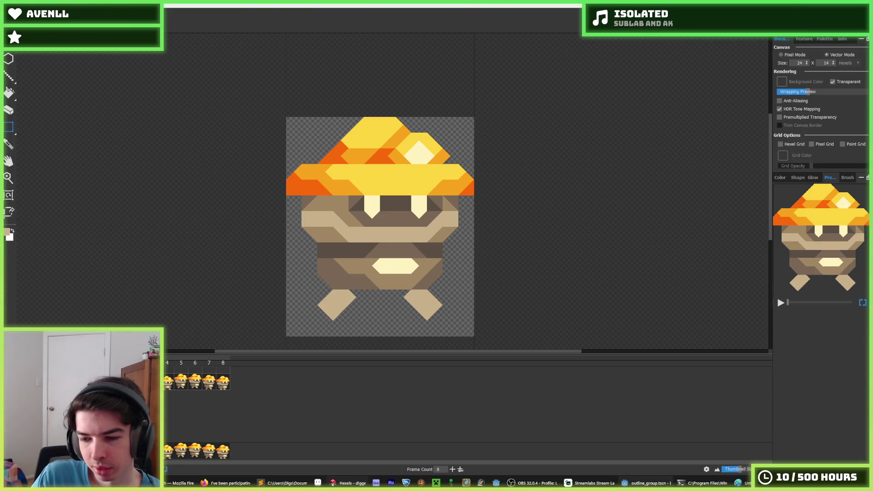
left_click(646, 483)
key("F5")
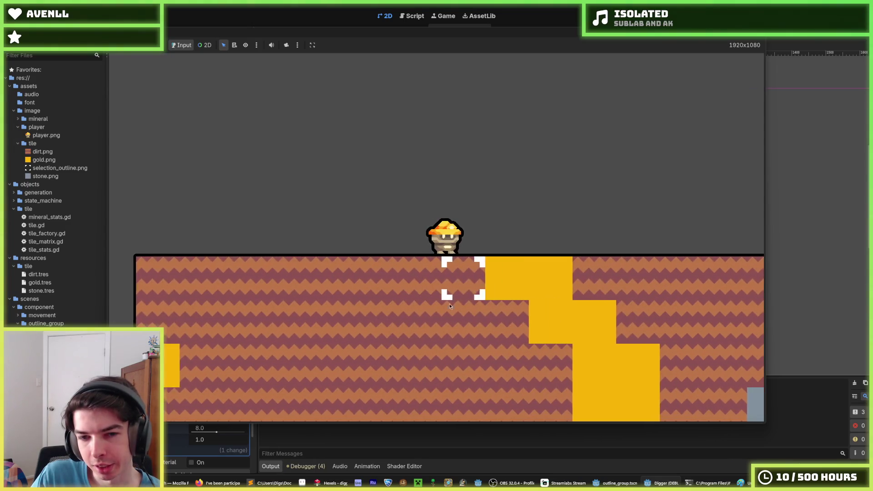
Dig tiles below and beside the miner and walk it into the dug spaces.
left_click(436, 317)
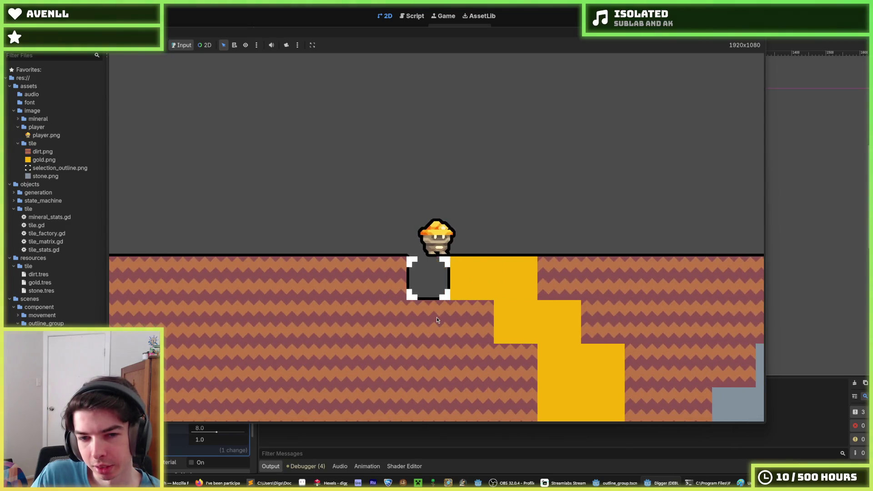
left_click(436, 317)
left_click(436, 317)
left_click(369, 302)
key("a")
left_click(413, 345)
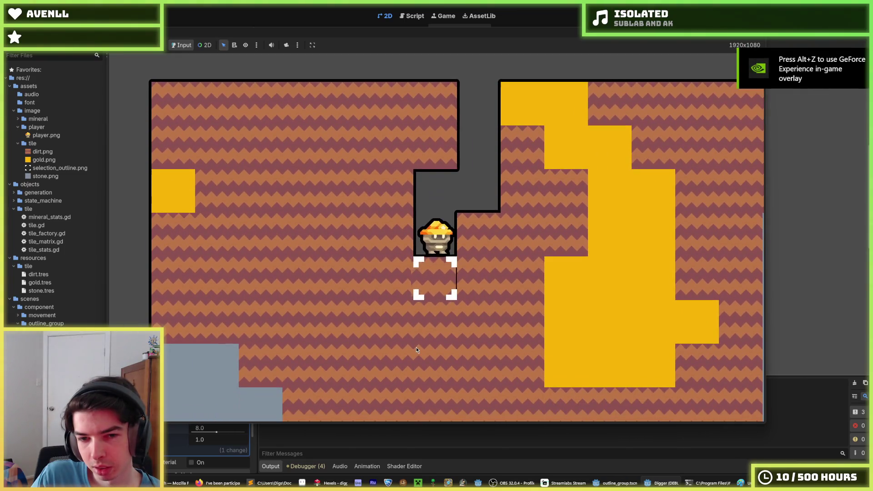
left_click(416, 348)
left_click(510, 288)
key("d")
Tunnel rightward through dirt, digging out the revealed gold tiles.
left_click(455, 303)
left_click(525, 242)
key("d")
left_click(525, 241)
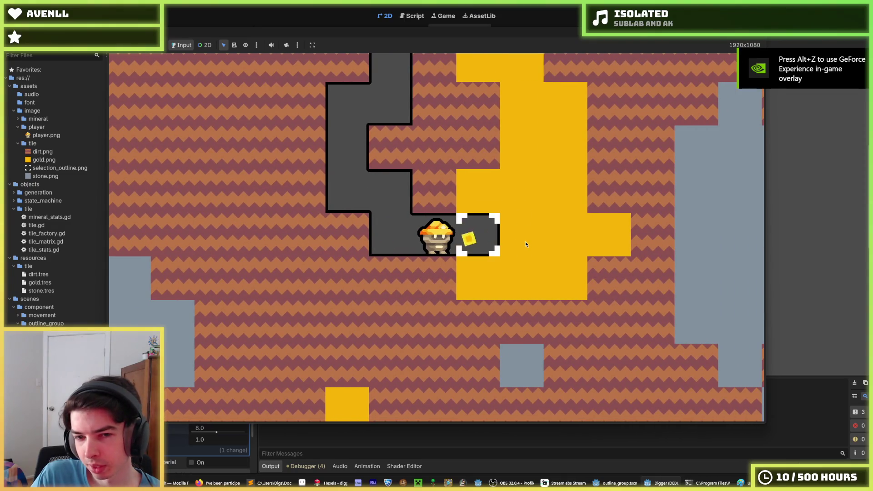
key("d")
left_click(525, 242)
key("d")
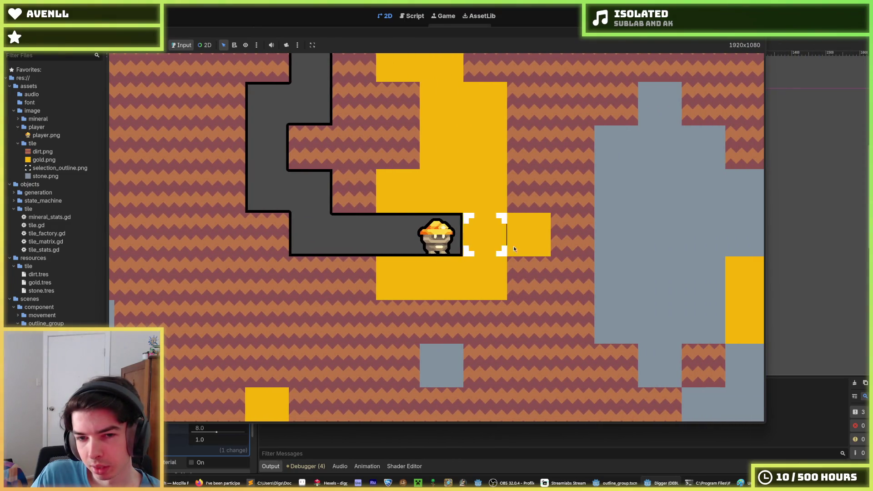
left_click(517, 248)
Walk back left digging two dirt tiles, then stop the game with F8.
key("a")
key("a")
key("a")
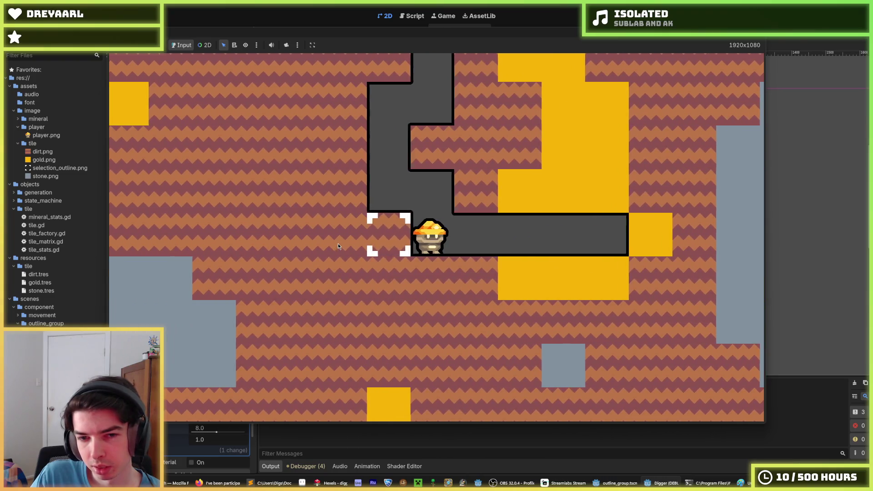
left_click(338, 244)
key("a")
left_click(338, 243)
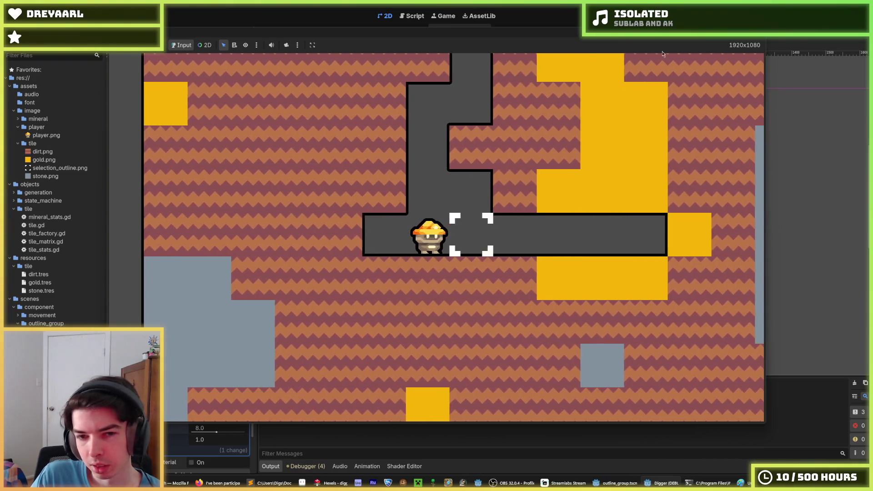
key("F8")
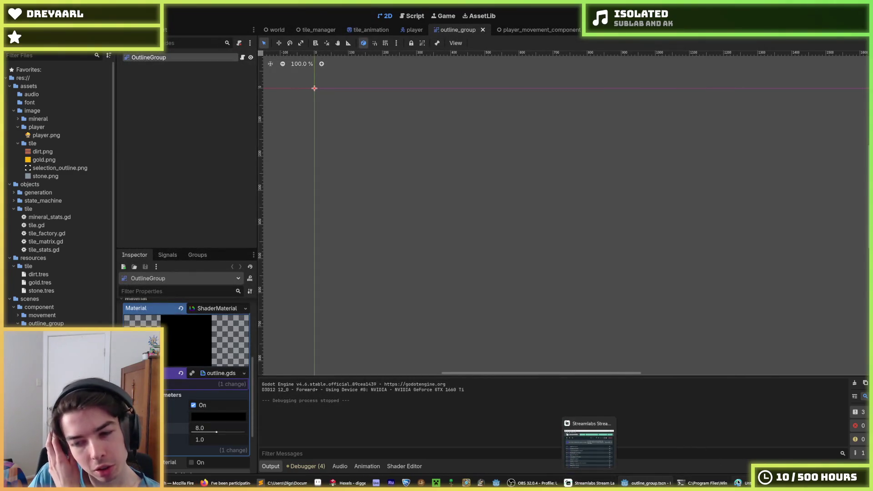
Return to the Hexels sprite and erase most of the miner's left foot.
left_click(331, 485)
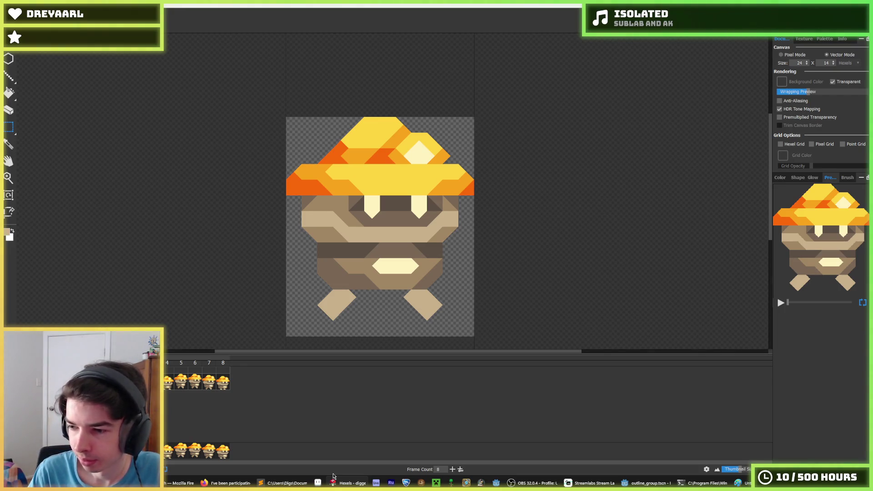
scroll(347, 255, "down", 2)
scroll(347, 260, "up", 3)
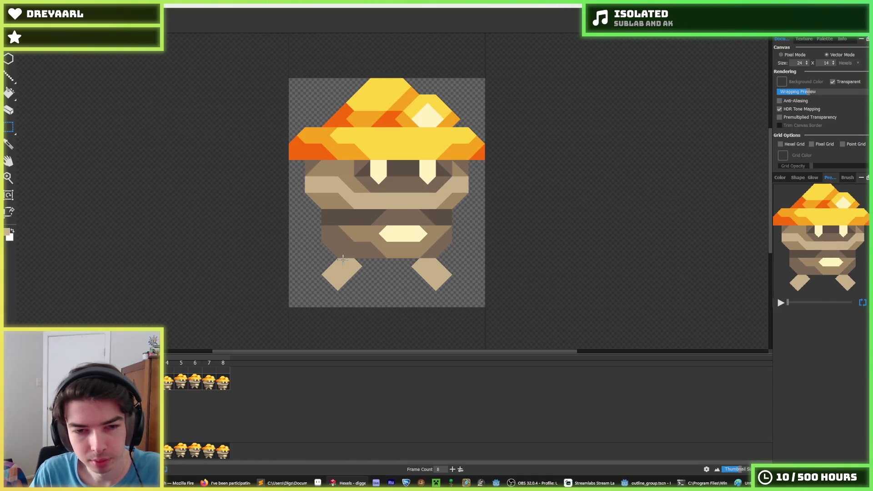
key("b")
left_click(323, 281)
left_click(312, 287)
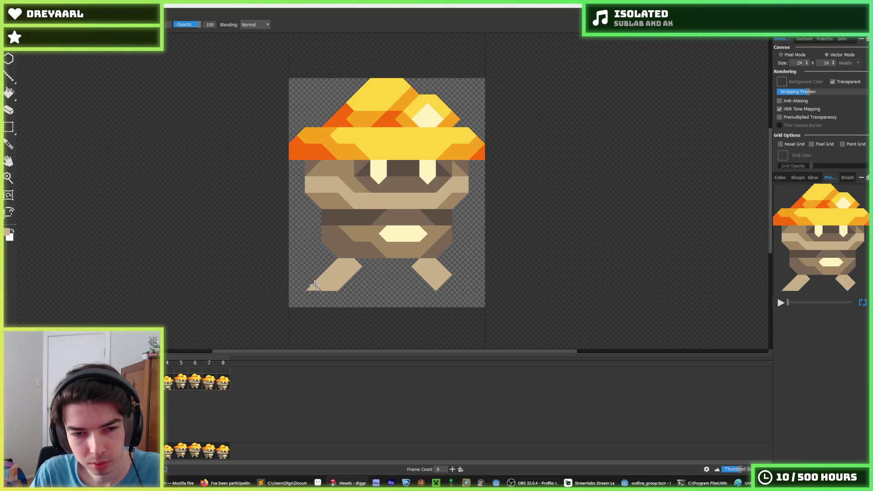
mouse_move(357, 263)
left_mouse_down()
mouse_move(342, 286)
mouse_move(315, 286)
mouse_move(339, 286)
mouse_move(335, 279)
left_mouse_up()
left_click(339, 269)
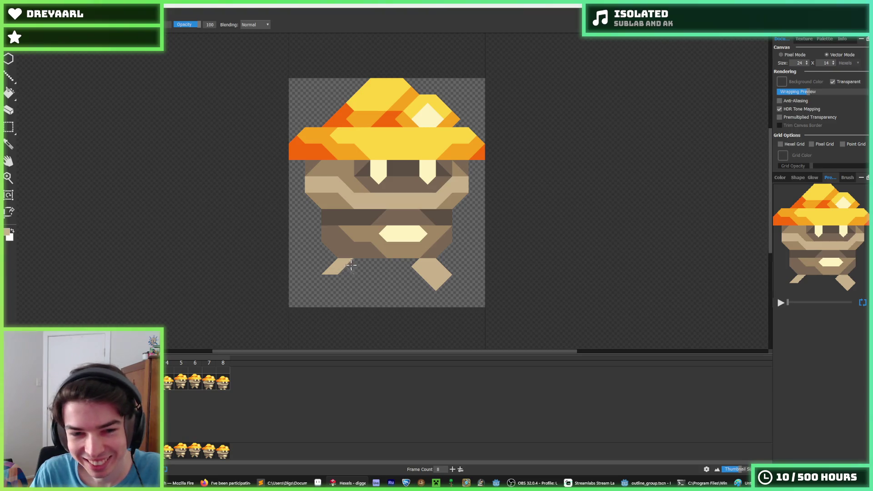
Regrow the left foot with tan hexels along its upper right, trimming its tip.
left_click(358, 263)
left_click(362, 262)
left_click(325, 280)
left_click(320, 282)
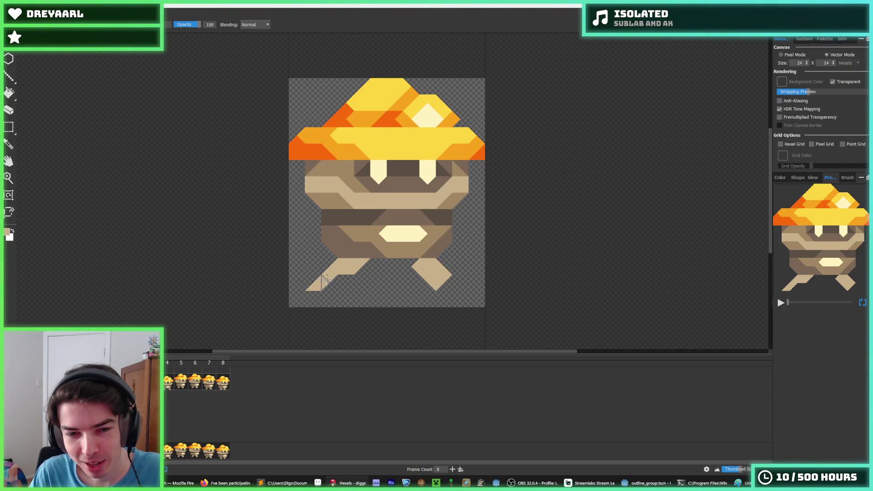
right_click(319, 284)
right_click(324, 281)
Touch up the left foot's lower-left tip and notch its top edge.
key("v")
key("v")
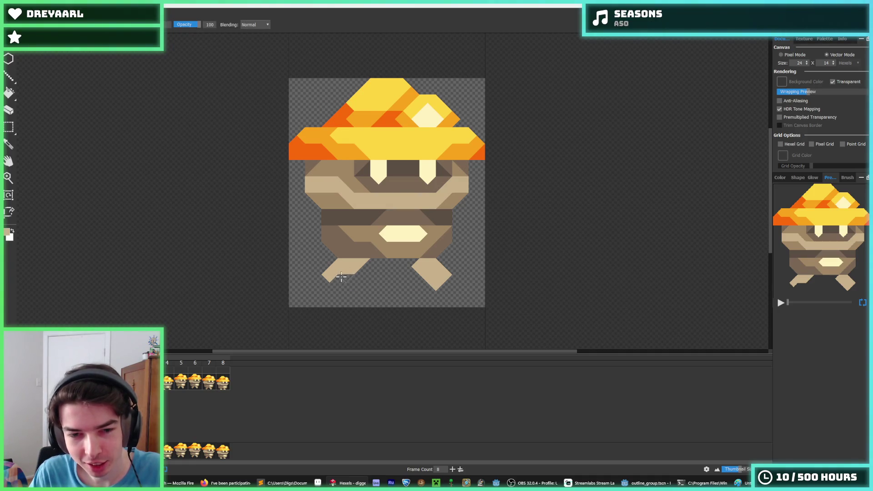
right_click(341, 286)
right_click(335, 287)
left_click(320, 281)
left_click(322, 284)
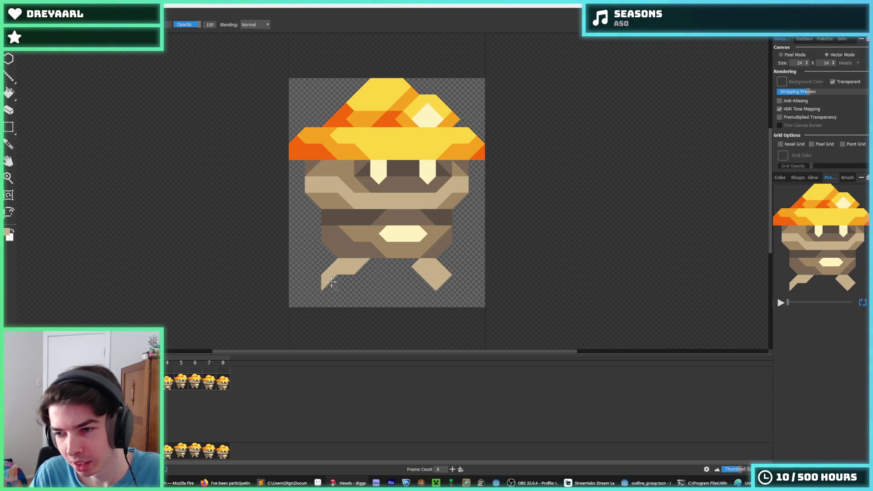
right_click(323, 284)
right_click(328, 278)
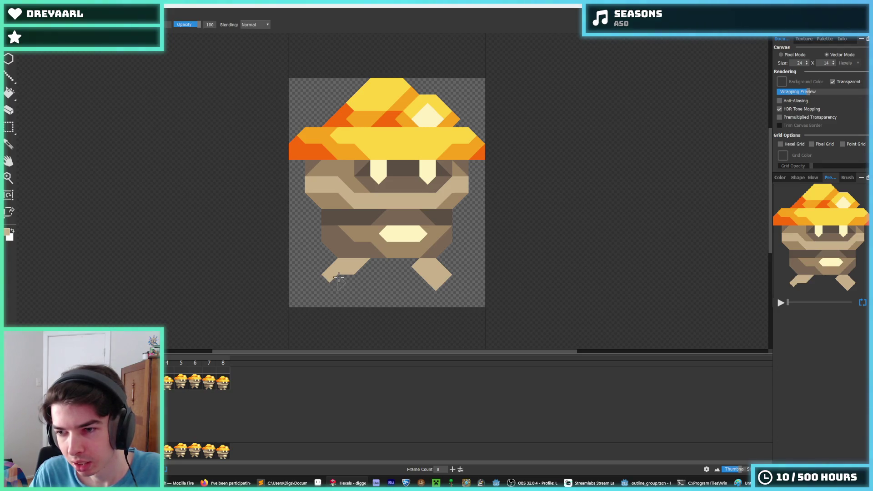
right_click(357, 262)
Refill the left foot as a solid tan shape, then slant it by trimming its lower part.
left_click_drag(325, 275, 351, 271)
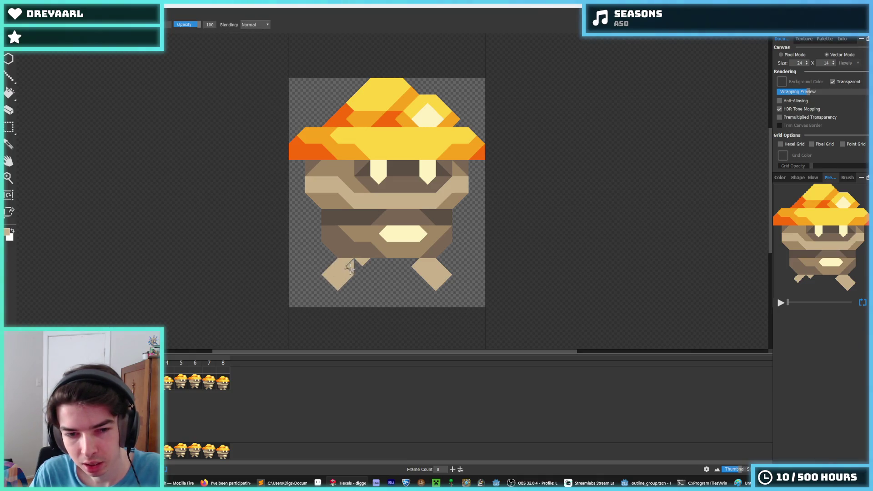
right_click(326, 273)
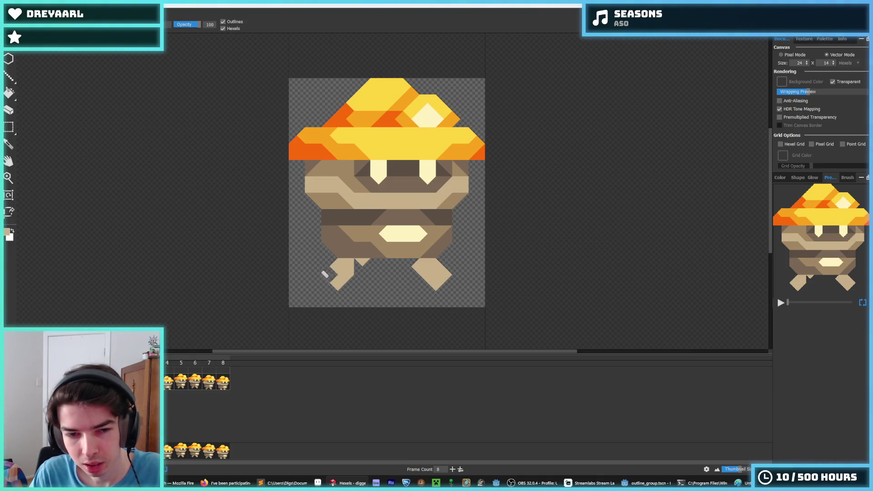
mouse_move(352, 273)
left_mouse_down()
mouse_move(346, 287)
mouse_move(363, 268)
left_mouse_up()
right_click(357, 280)
left_click(336, 272)
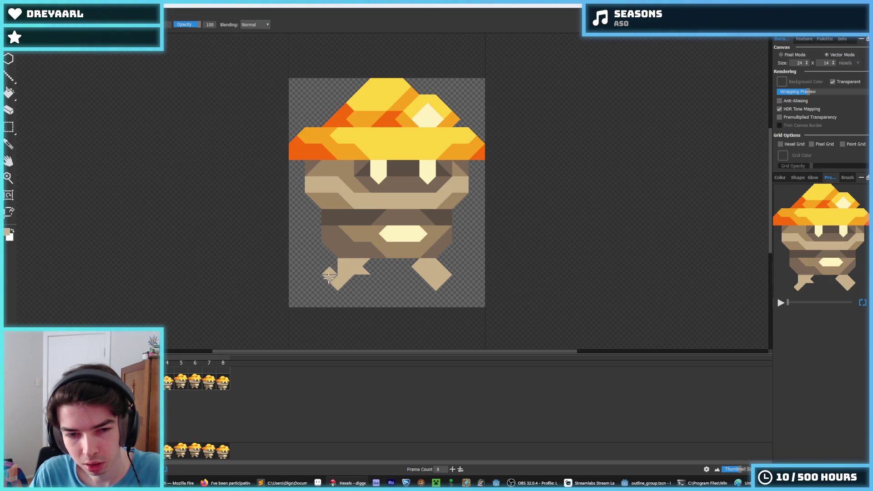
right_click(356, 276)
right_click(341, 286)
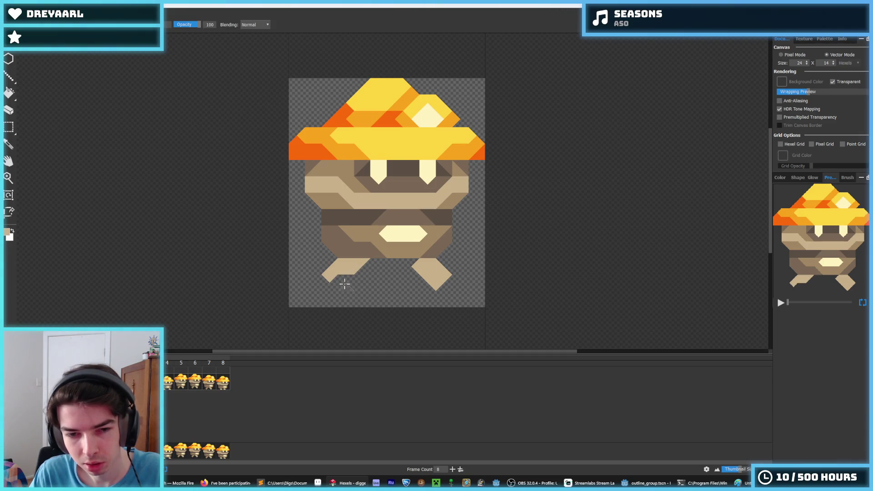
left_click(340, 276)
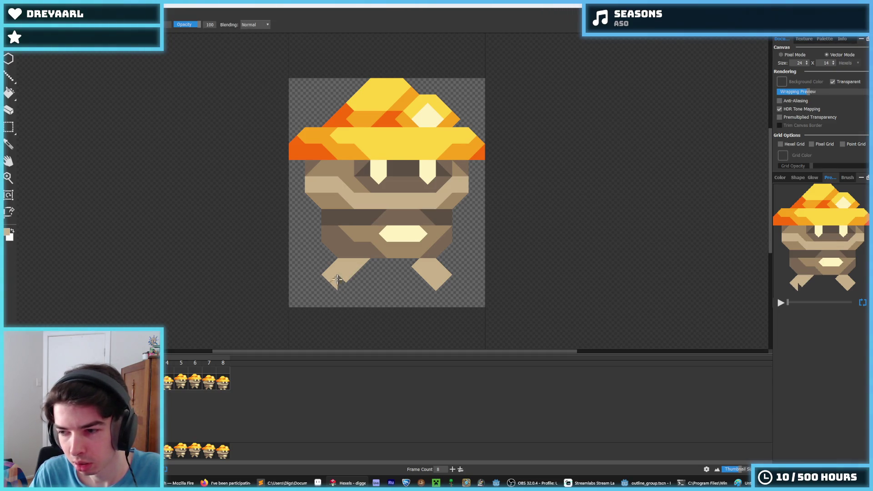
left_click(328, 274)
right_click(324, 273)
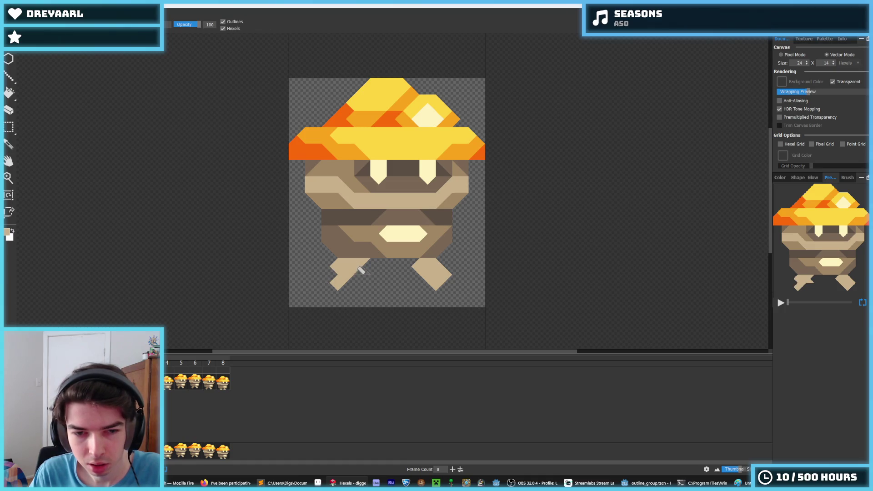
mouse_move(334, 283)
left_mouse_down()
mouse_move(354, 277)
mouse_move(331, 281)
mouse_move(343, 286)
mouse_move(363, 266)
mouse_move(341, 288)
left_mouse_up()
Shape the left foot into a diagonal stripe, extending its upper edge and lower-left tip.
key("e")
left_click(326, 273)
key("b")
left_click(341, 285)
key("e")
key("b")
key("e")
key("b")
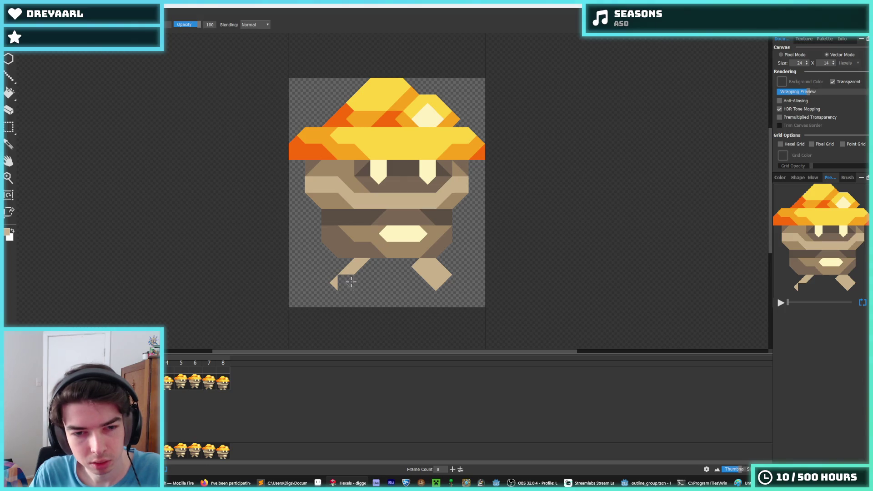
mouse_move(335, 283)
left_mouse_down()
mouse_move(341, 259)
mouse_move(330, 290)
left_mouse_up()
Repaint the foot's upper-left area and outline, undoing the jutting tip.
key("e")
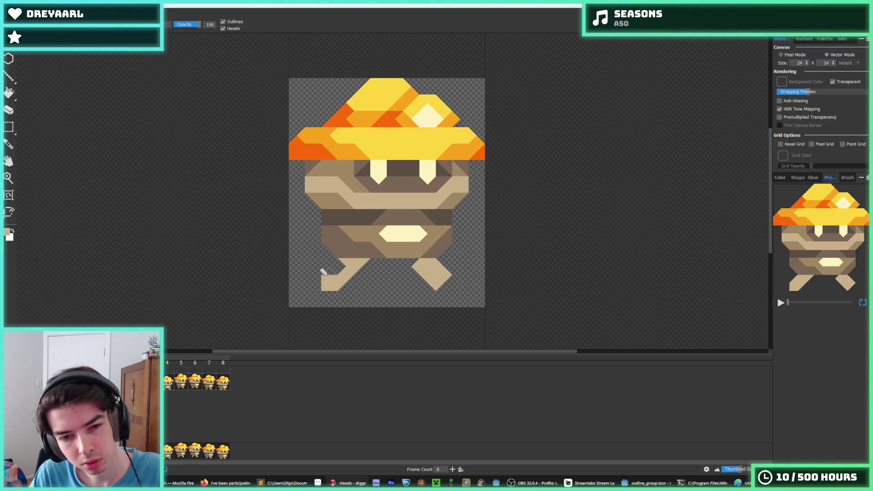
key("b")
left_click_drag(341, 266, 347, 283)
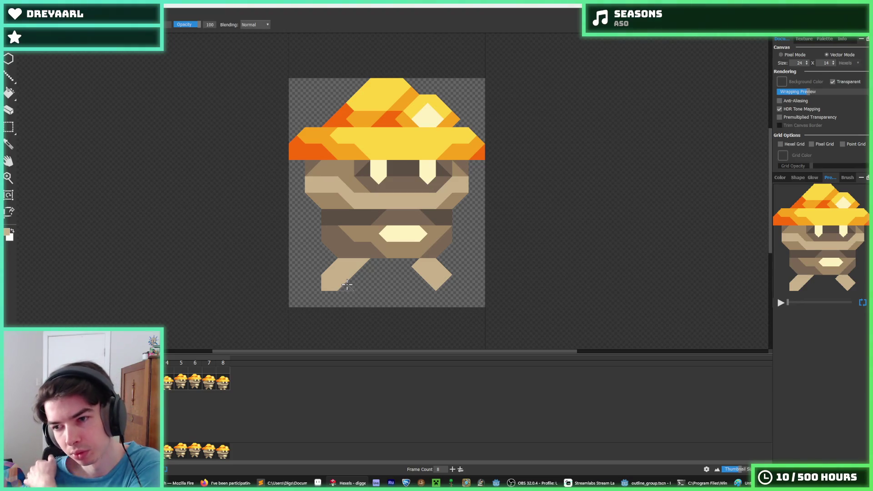
mouse_move(347, 285)
left_mouse_down()
mouse_move(312, 280)
mouse_move(307, 288)
mouse_move(350, 289)
mouse_move(325, 282)
mouse_move(348, 280)
mouse_move(345, 306)
mouse_move(350, 294)
mouse_move(327, 286)
left_mouse_up()
key("ctrl+z")
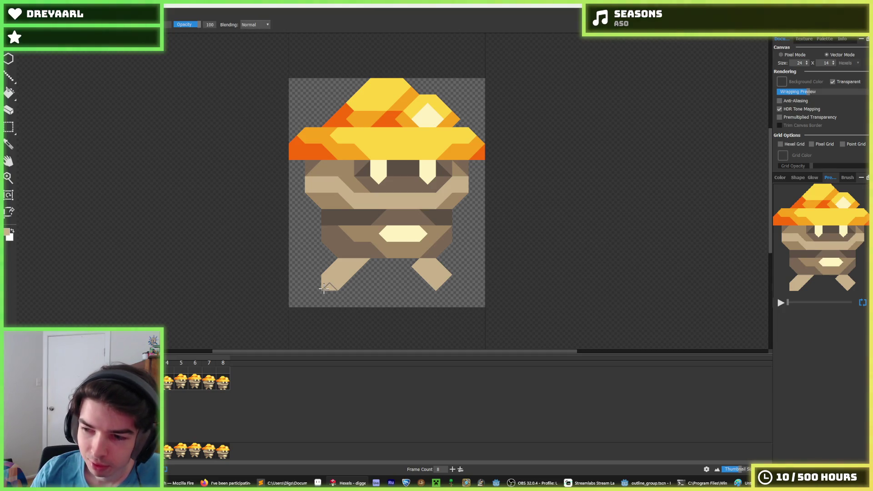
Trim the left foot's lower edge into a short flat foot, undoing unwanted changes.
left_click_drag(318, 287, 345, 289)
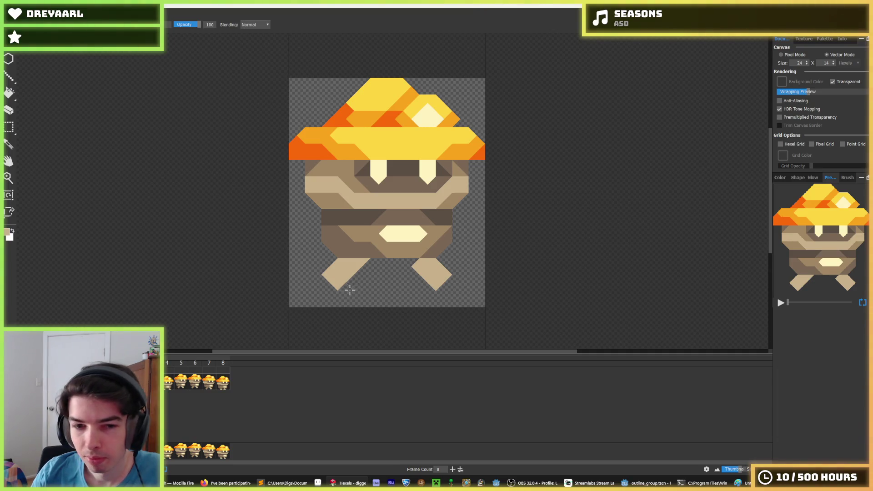
mouse_move(339, 279)
left_mouse_down()
mouse_move(327, 280)
mouse_move(347, 277)
left_mouse_up()
key("ctrl+z")
key("ctrl+z")
key("ctrl+z")
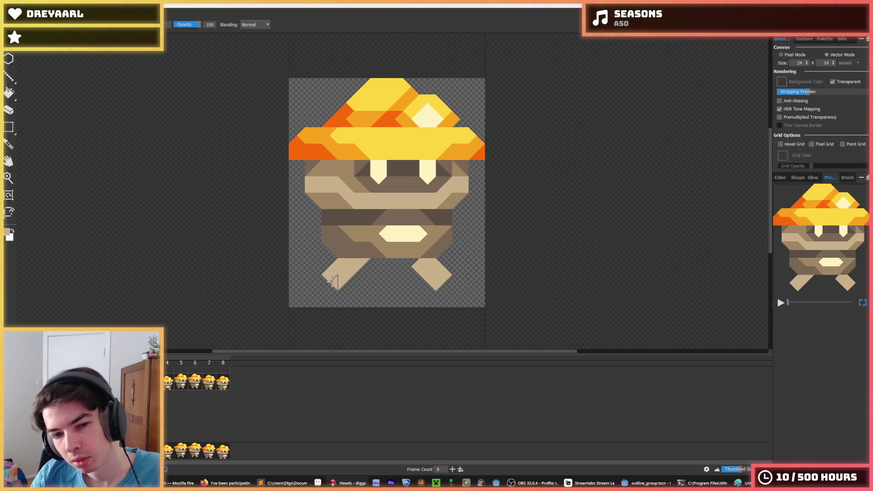
mouse_move(329, 280)
left_mouse_down()
mouse_move(331, 287)
mouse_move(324, 285)
left_mouse_up()
key("ctrl+z")
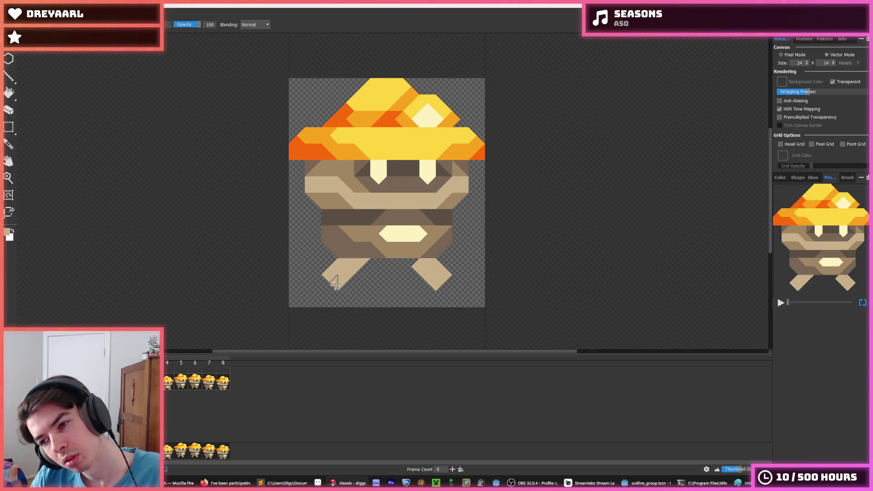
mouse_move(341, 285)
left_mouse_down()
mouse_move(327, 278)
mouse_move(350, 280)
left_mouse_up()
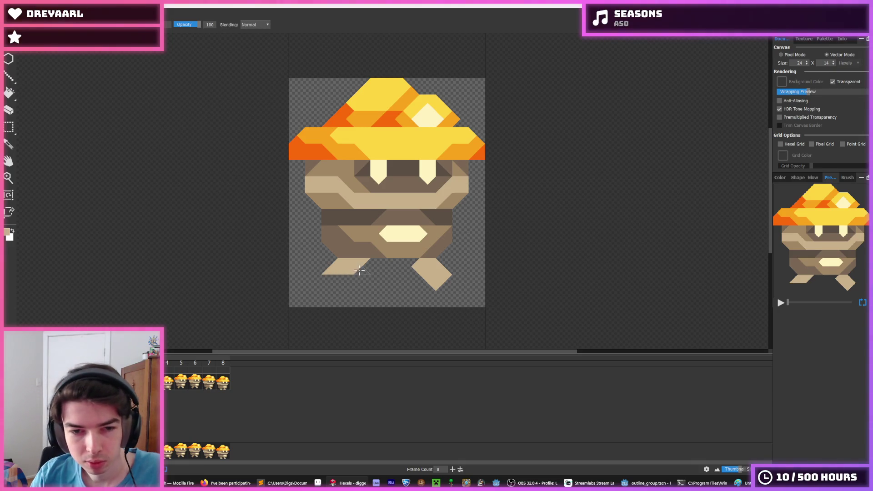
Try painting tan around the left foot, then revert it to its clean diagonal.
mouse_move(357, 276)
left_mouse_down()
mouse_move(359, 286)
mouse_move(366, 275)
mouse_move(346, 268)
mouse_move(380, 262)
mouse_move(345, 268)
mouse_move(343, 260)
left_mouse_up()
key("alt")
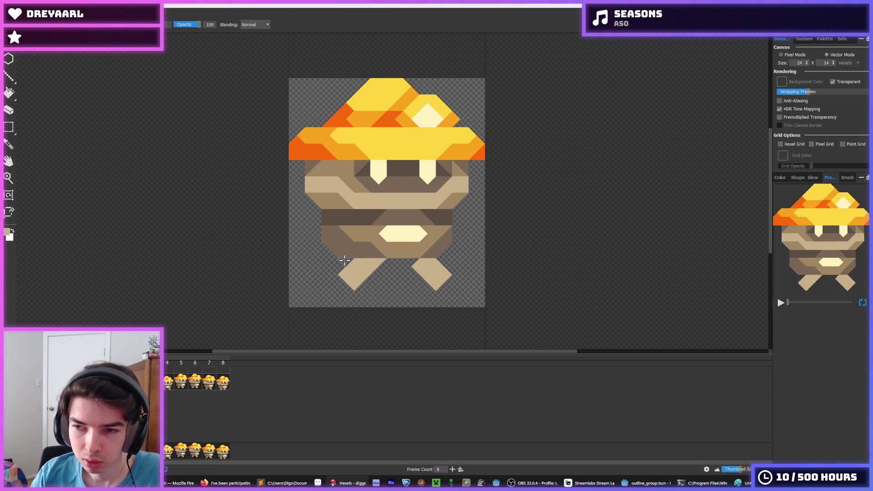
key("m")
mouse_move(390, 289)
left_mouse_down()
mouse_move(336, 259)
mouse_move(328, 290)
mouse_move(381, 260)
left_mouse_up()
key("ctrl+z")
key("ctrl+z")
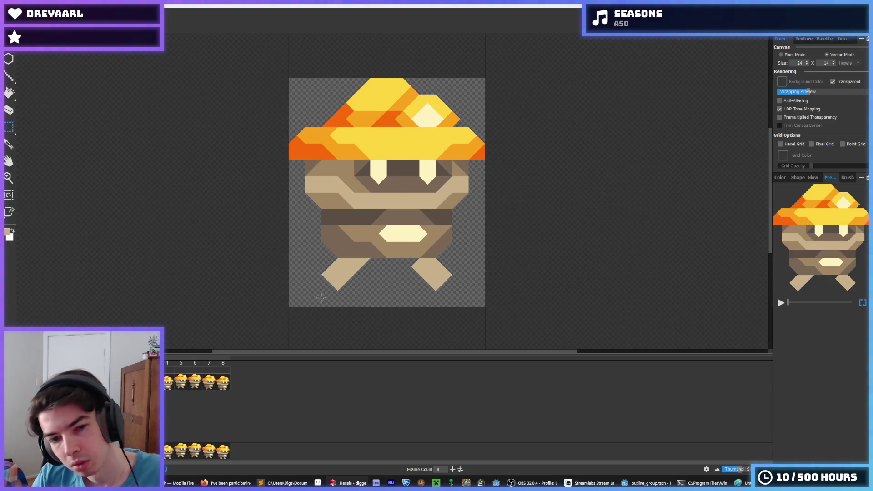
Square off the right foot's top corner in tan.
key("i")
left_click(418, 263)
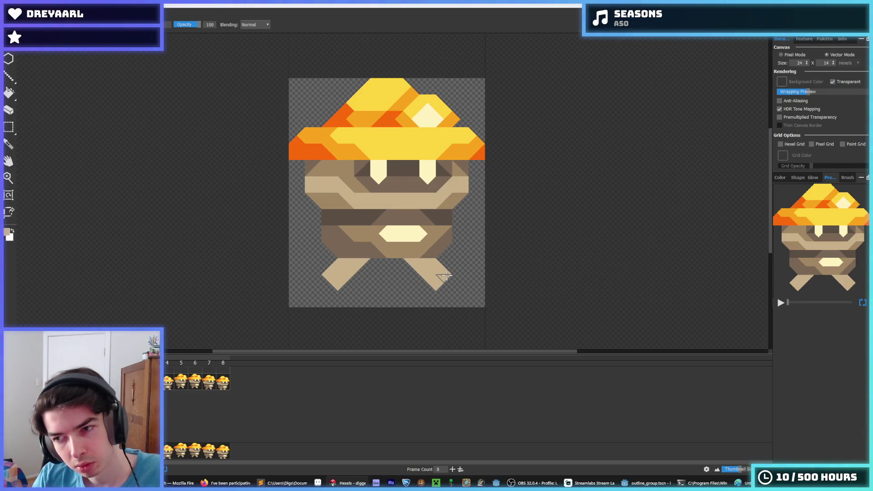
mouse_move(432, 273)
left_mouse_down()
mouse_move(448, 266)
mouse_move(437, 285)
left_mouse_up()
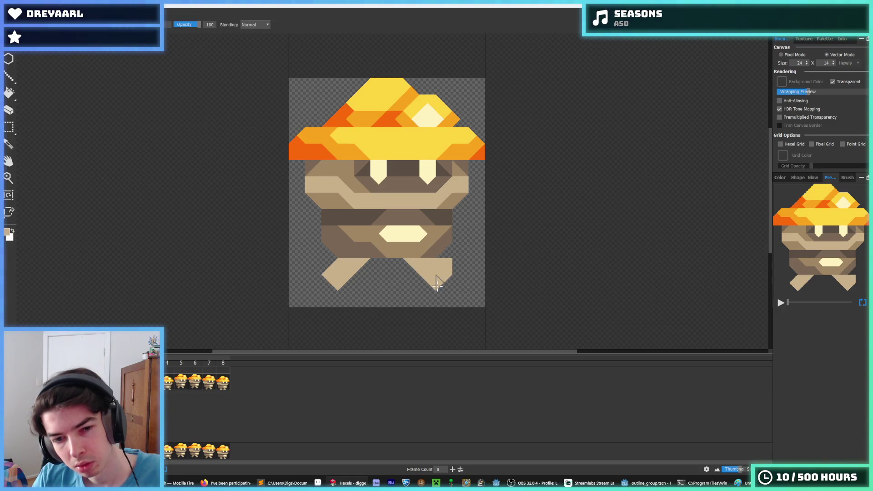
Fill out the left foot's lower area in tan, sampling colours from the artwork.
key("alt")
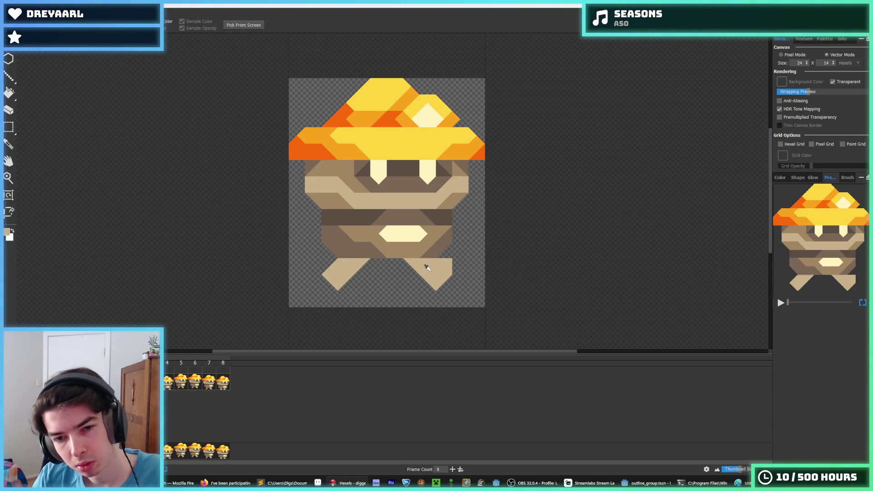
mouse_move(346, 279)
left_mouse_down()
mouse_move(342, 288)
mouse_move(365, 285)
left_mouse_up()
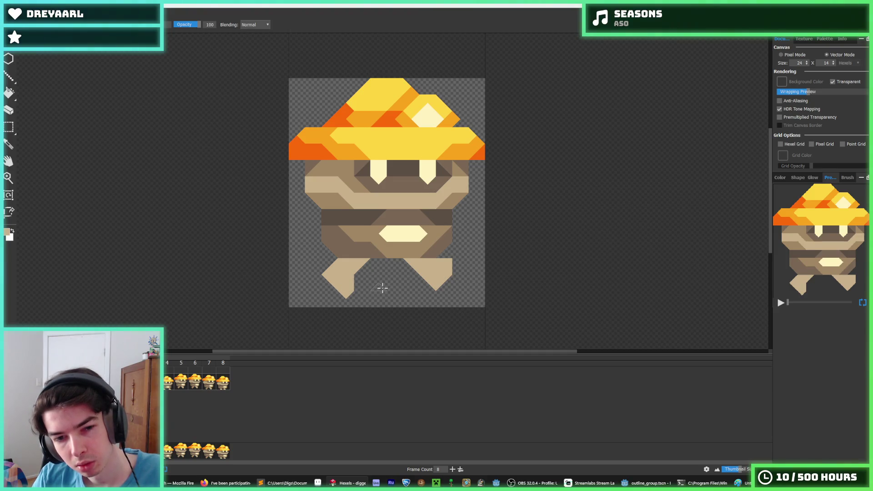
key("i")
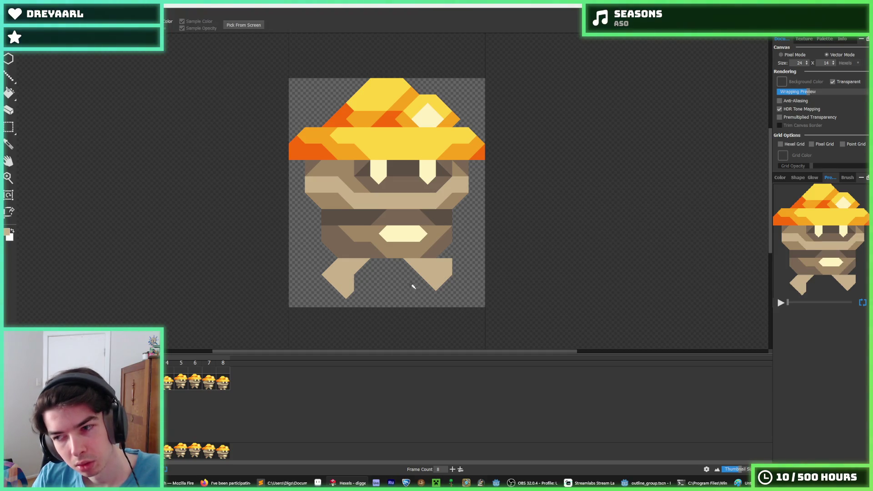
key("b")
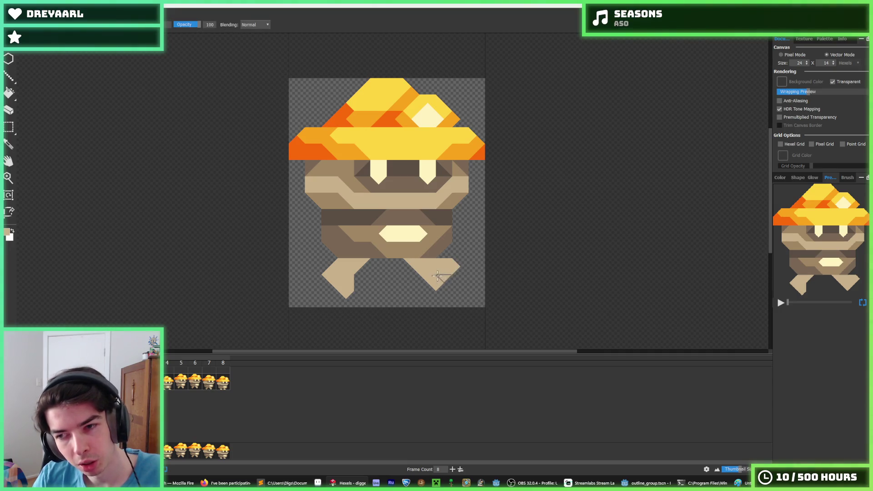
key("i")
scroll(436, 267, "up", 1)
left_click(434, 265)
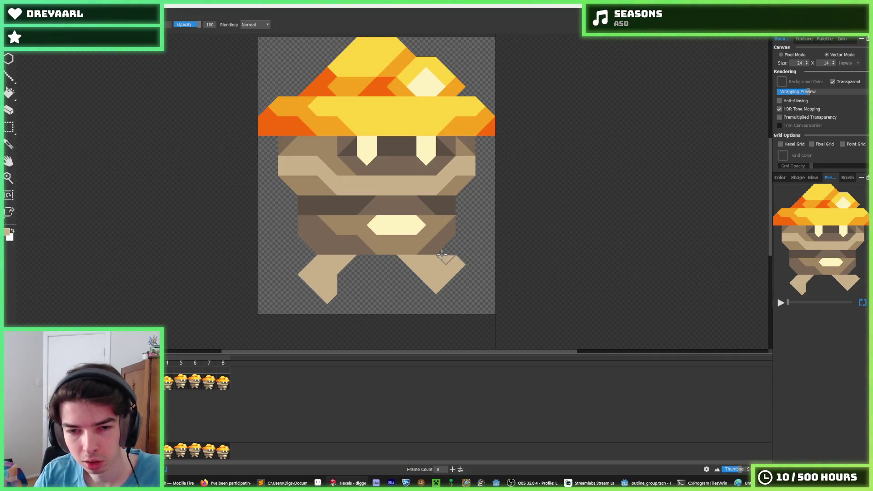
Remove the triangle atop the right leg, repaint it darker brown, then switch to the Liquipedia page.
key("ctrl+z")
left_click(399, 250, "alt")
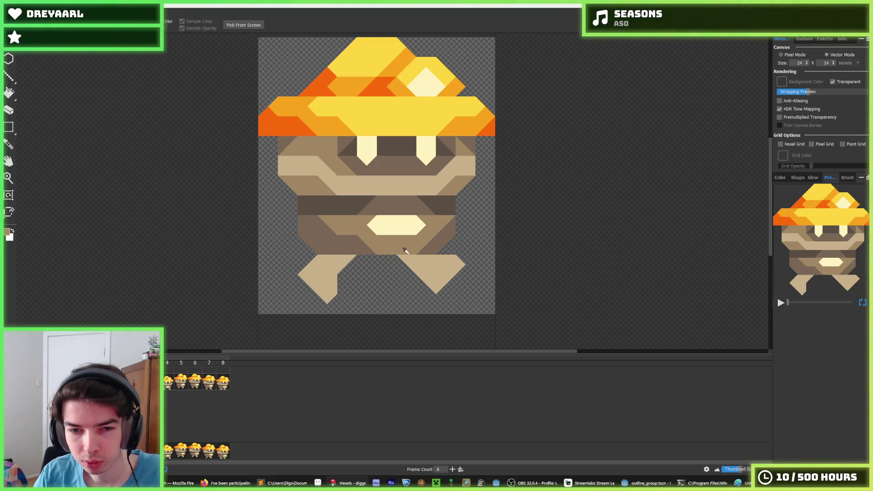
mouse_move(423, 264)
left_mouse_down()
mouse_move(451, 263)
mouse_move(433, 282)
left_mouse_up()
scroll(443, 271, "down", 4)
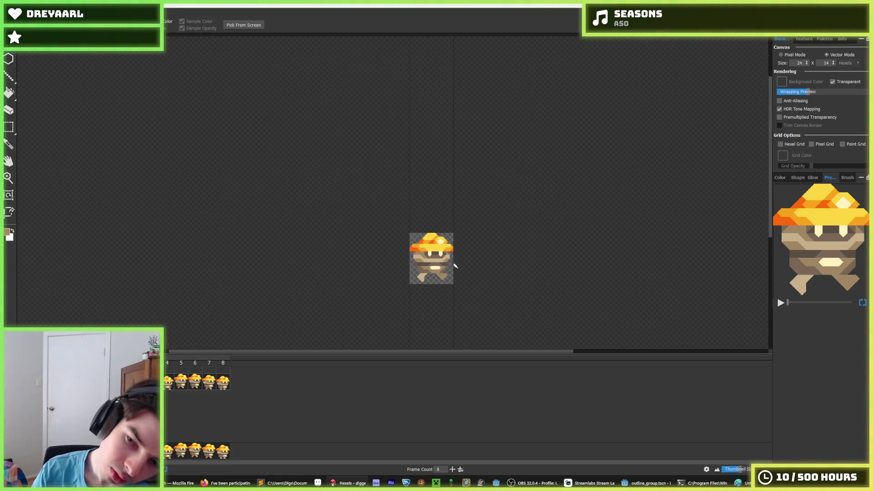
scroll(446, 260, "up", 2)
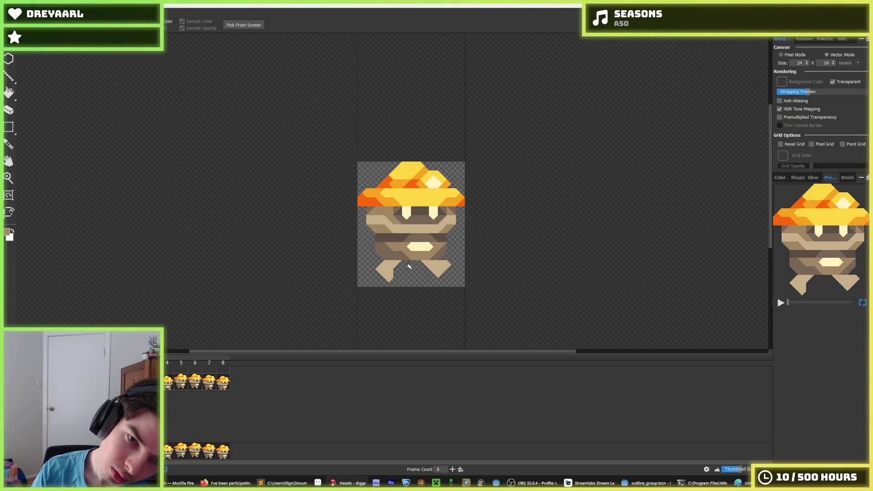
scroll(436, 257, "up", 3)
scroll(433, 259, "up", 1)
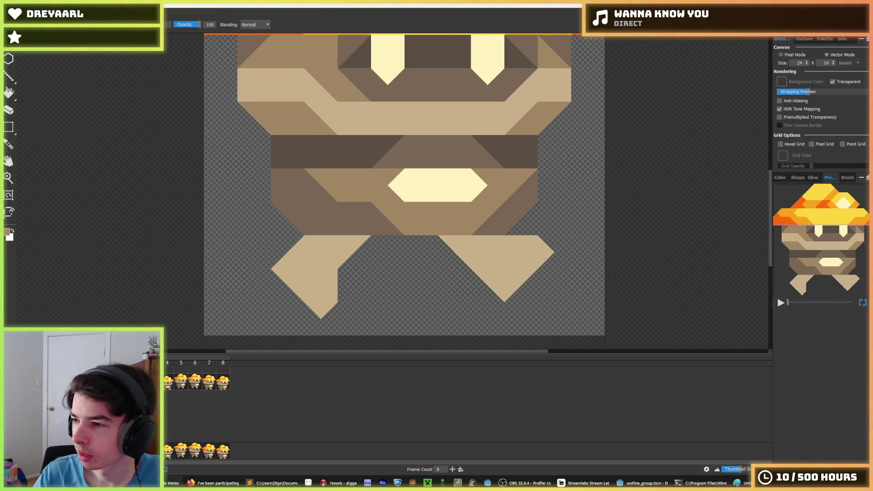
key("super+shift+Left")
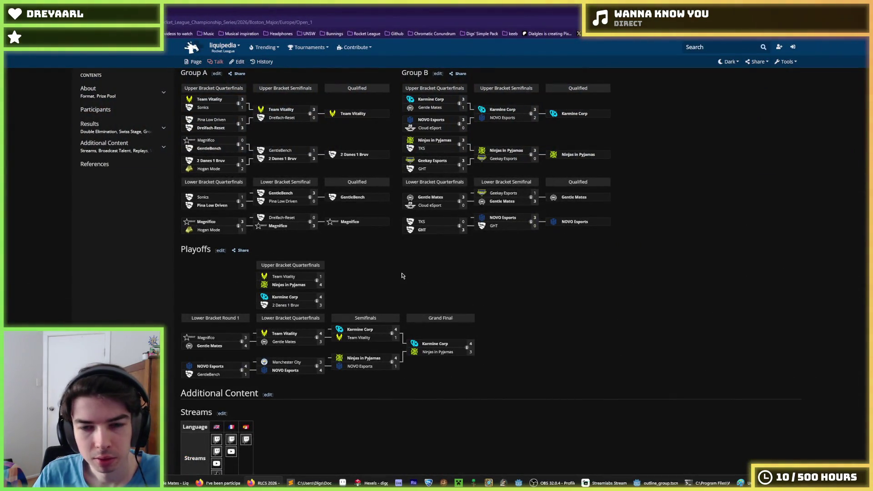
Open the Gentle Mates team page from the RLCS Boston Major bracket.
scroll(400, 273, "up", 1)
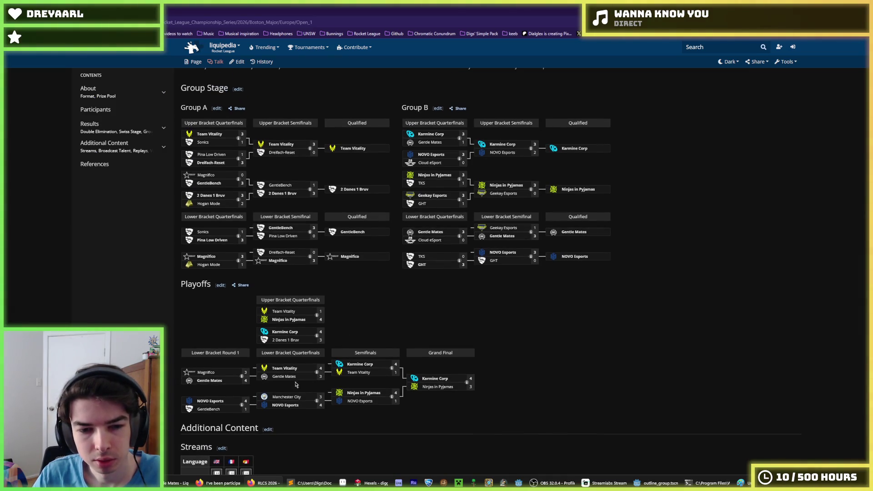
scroll(285, 380, "up", 2)
scroll(284, 380, "down", 1)
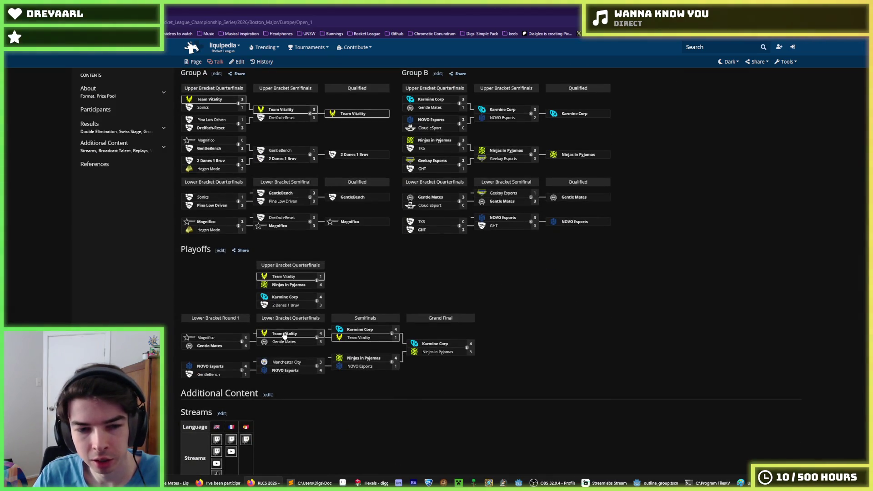
scroll(274, 231, "up", 4)
scroll(221, 199, "down", 5)
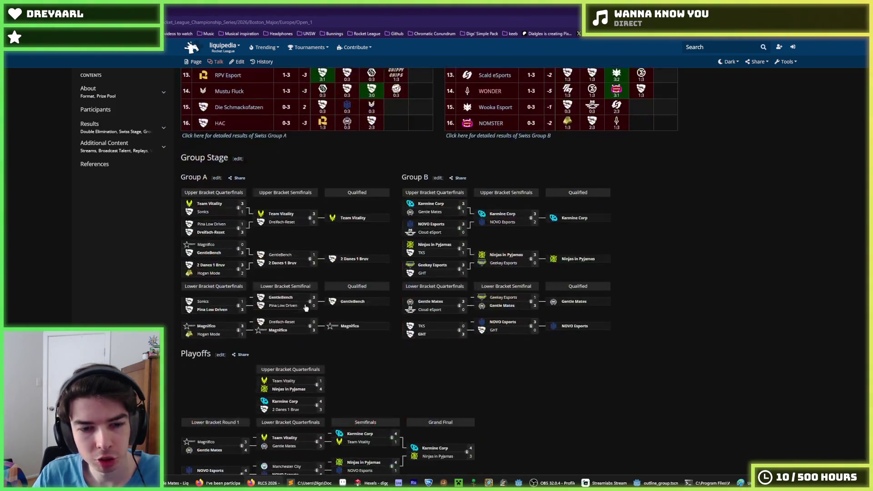
scroll(230, 191, "up", 1)
left_click(232, 169)
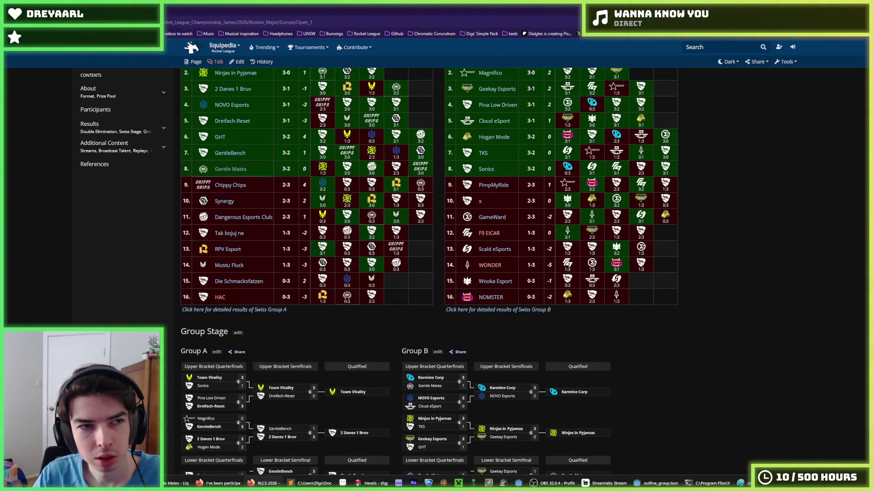
Sort Gentle Mates' extended results by date and open the Karmine Corp team page.
scroll(278, 241, "down", 5)
scroll(275, 234, "down", 3)
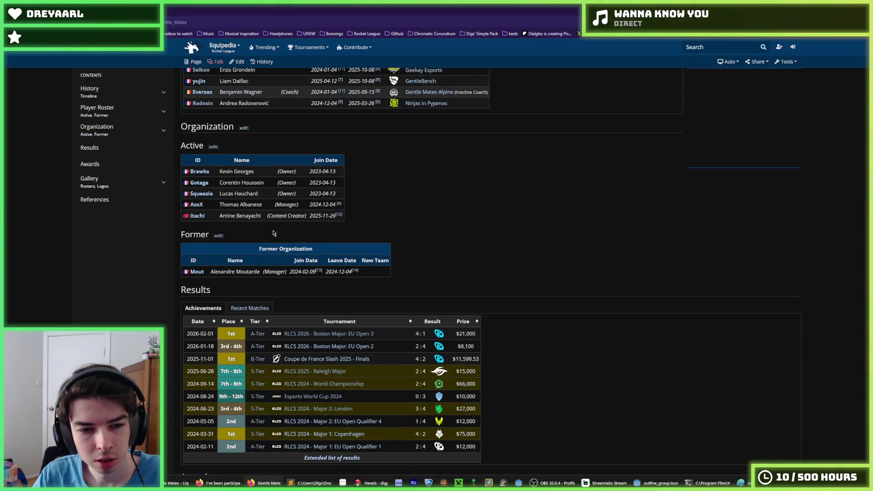
scroll(272, 232, "down", 2)
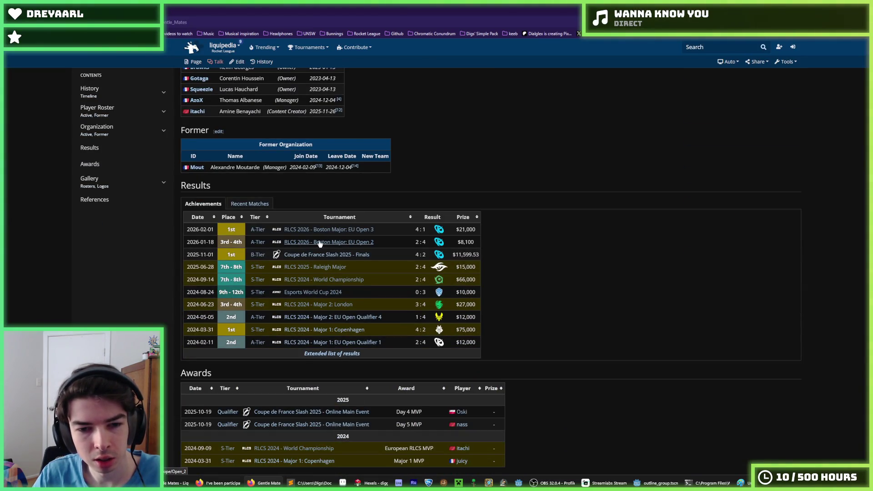
left_click(321, 354)
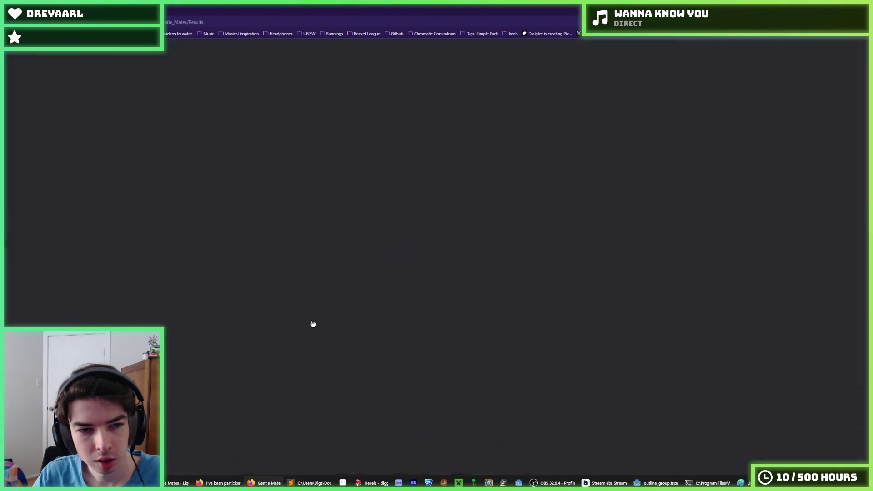
left_click(211, 146)
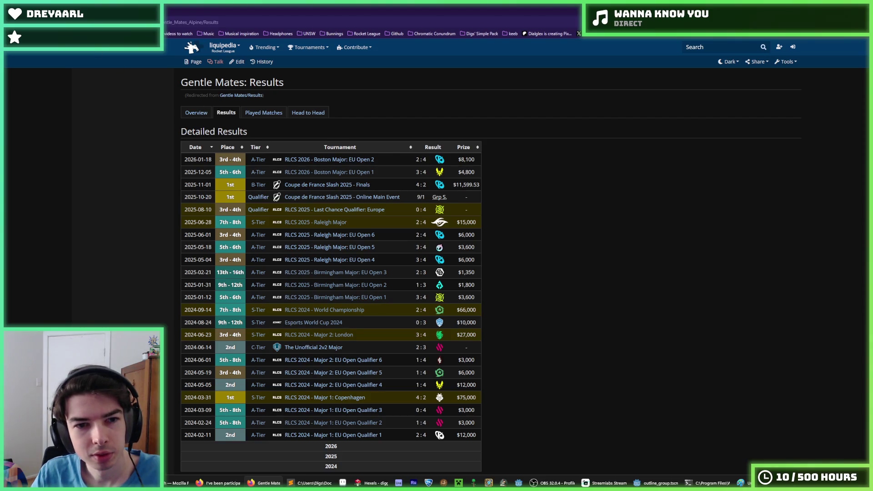
left_click(439, 163)
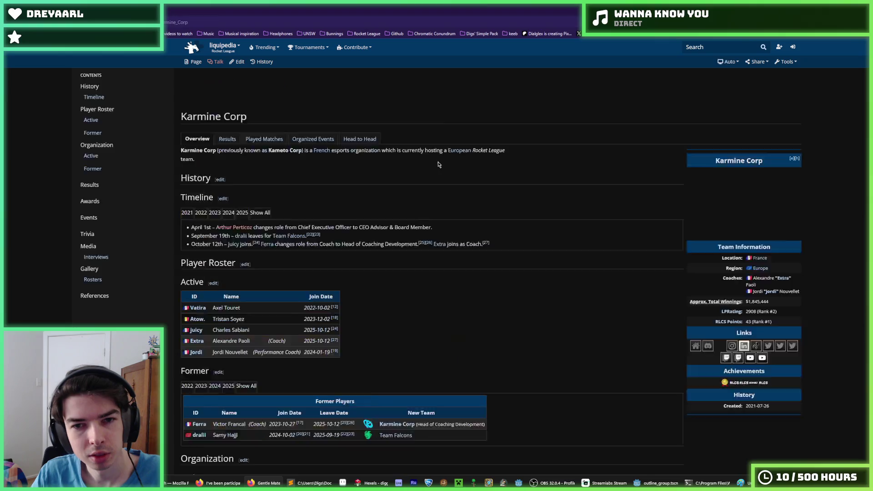
Scroll Karmine Corp's page to the roster and staff tables, then go back to the RLCS page.
scroll(437, 165, "down", 2)
scroll(421, 178, "down", 2)
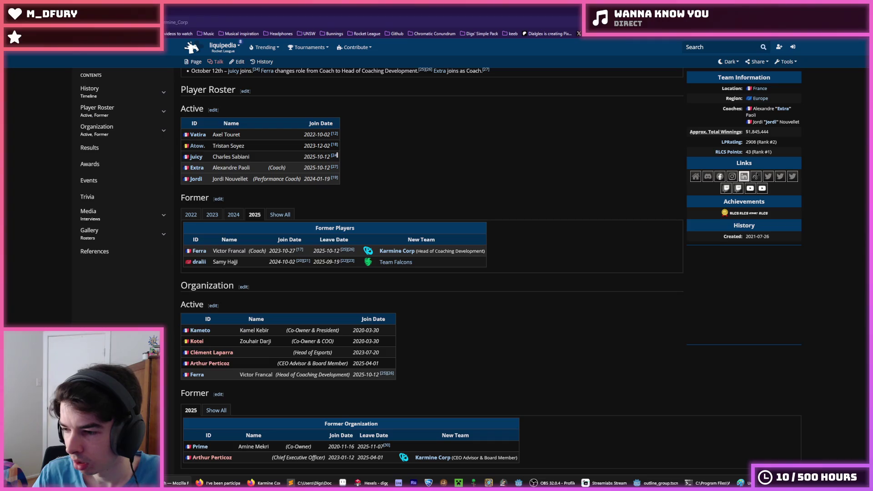
key("alt+Left")
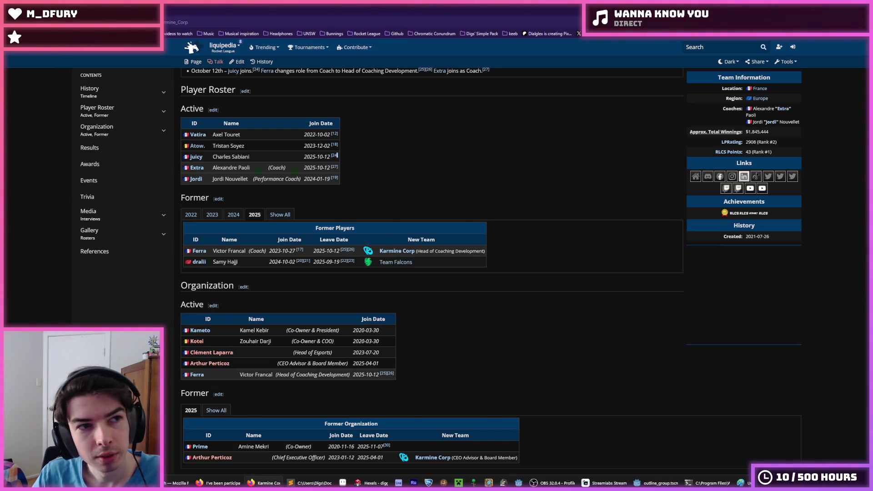
Back in Hexels, sample the tan leg colour and fill the gap in the left leg.
key("alt+Tab")
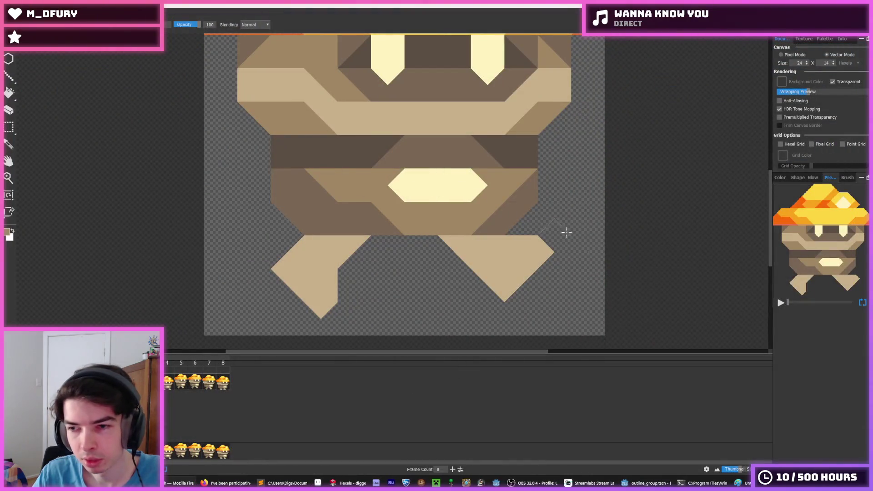
scroll(523, 246, "down", 3)
scroll(503, 267, "up", 4)
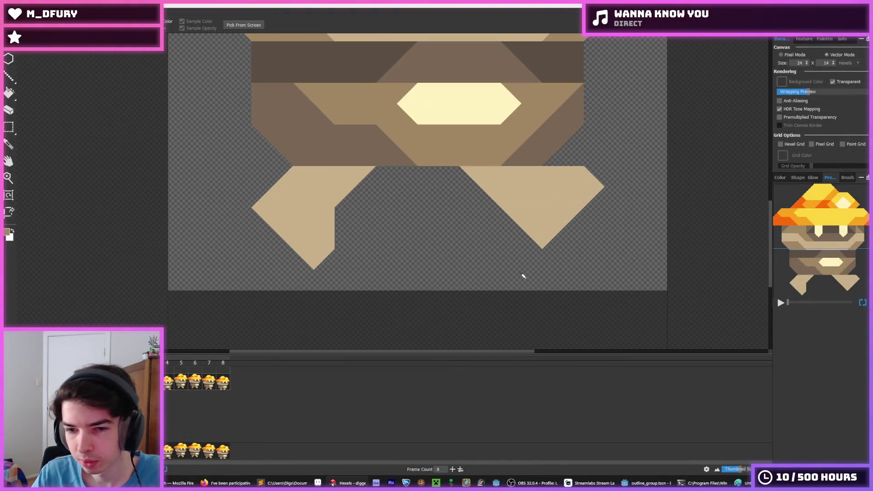
left_click(537, 230, "alt")
left_click(316, 256)
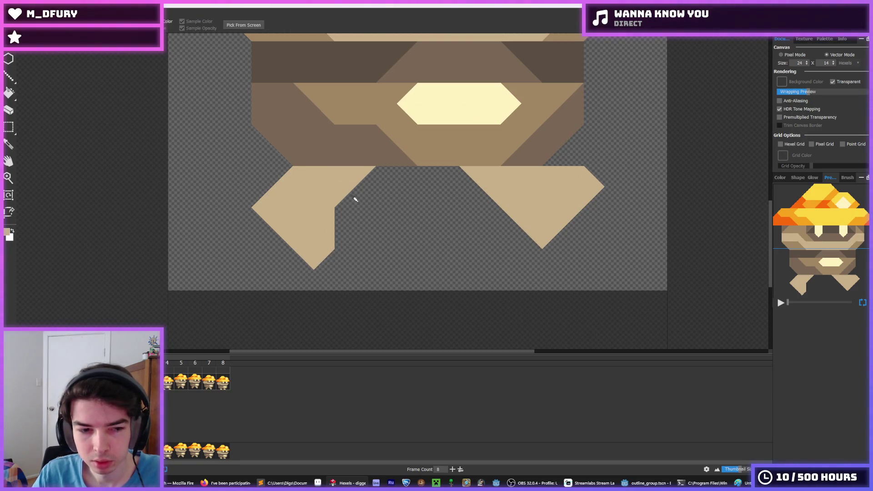
scroll(355, 198, "down", 3)
scroll(361, 182, "up", 2)
Marquee-select the area around the legs, then clear the selection.
key("m")
left_click_drag(322, 156, 326, 198)
left_click_drag(293, 303, 510, 242)
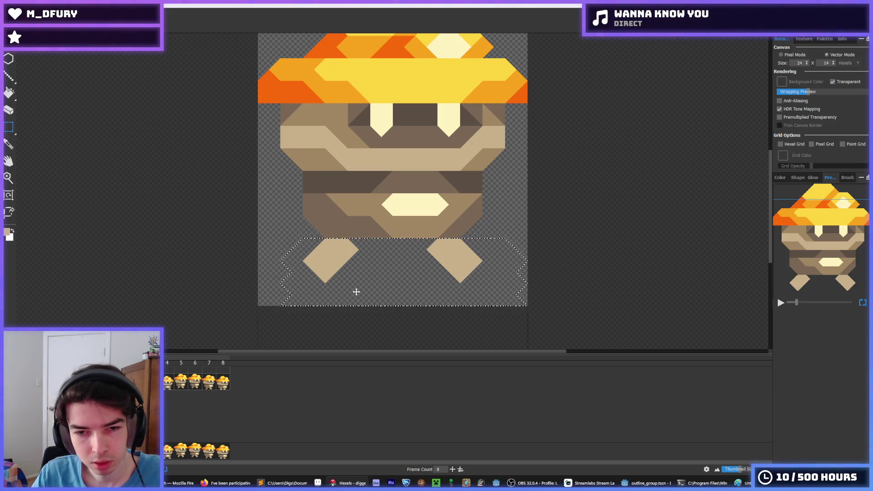
left_click(359, 295)
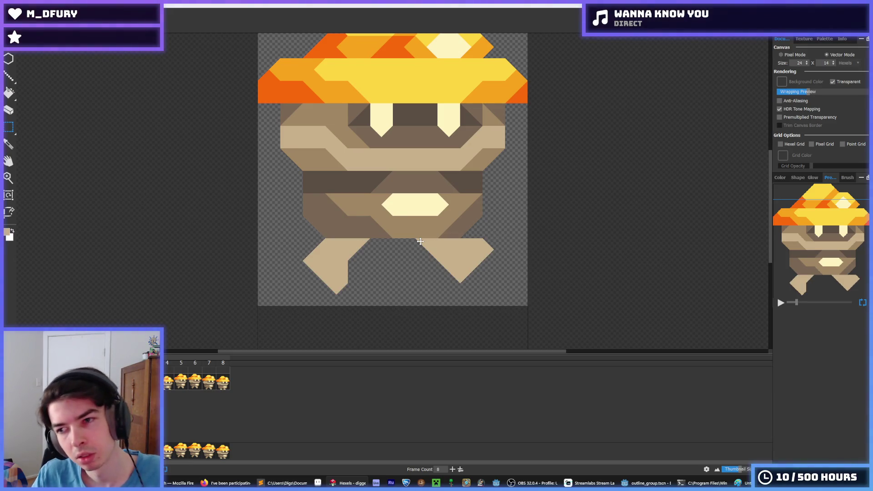
scroll(409, 248, "up", 1)
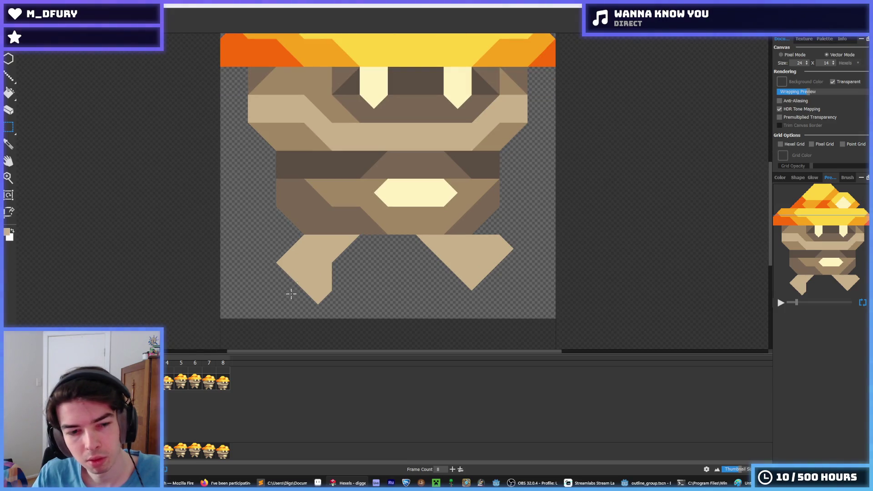
Reshape the right leg: add a lower point, erase its upper-right corner, trim it vertical.
key("b")
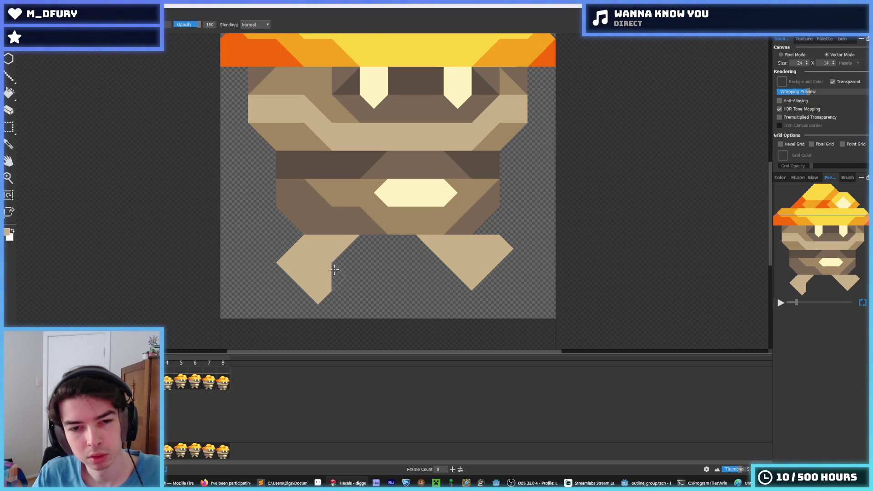
mouse_move(428, 258)
left_mouse_down()
mouse_move(446, 272)
mouse_move(417, 249)
mouse_move(457, 291)
left_mouse_up()
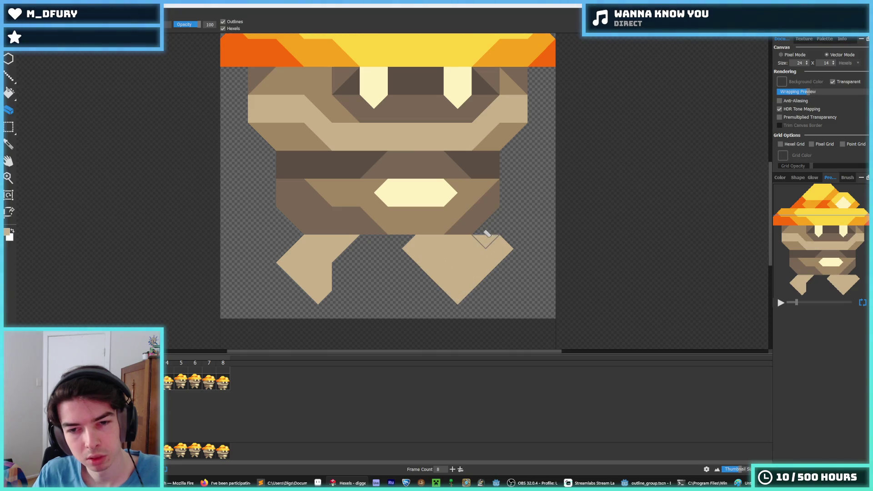
key("e")
mouse_move(486, 238)
left_mouse_down()
mouse_move(500, 245)
mouse_move(460, 242)
mouse_move(493, 262)
left_mouse_up()
key("i")
left_click_drag(413, 247, 410, 263)
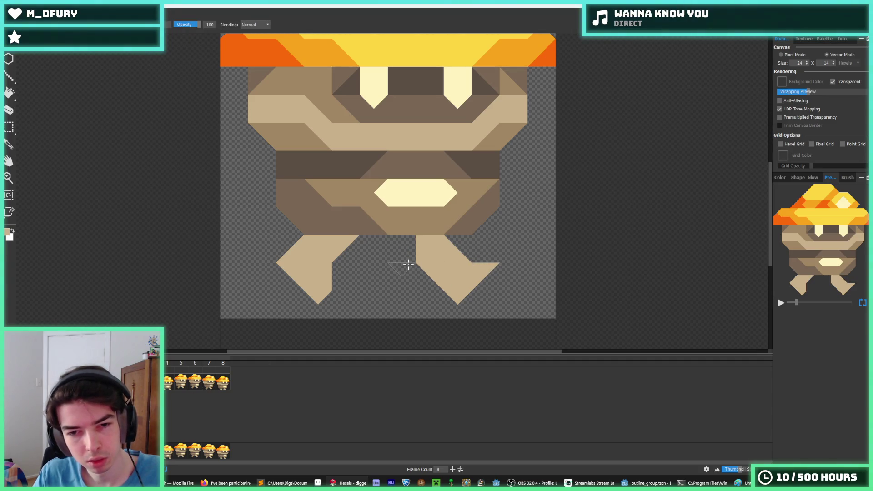
key("ctrl+z")
key("ctrl+shift+z")
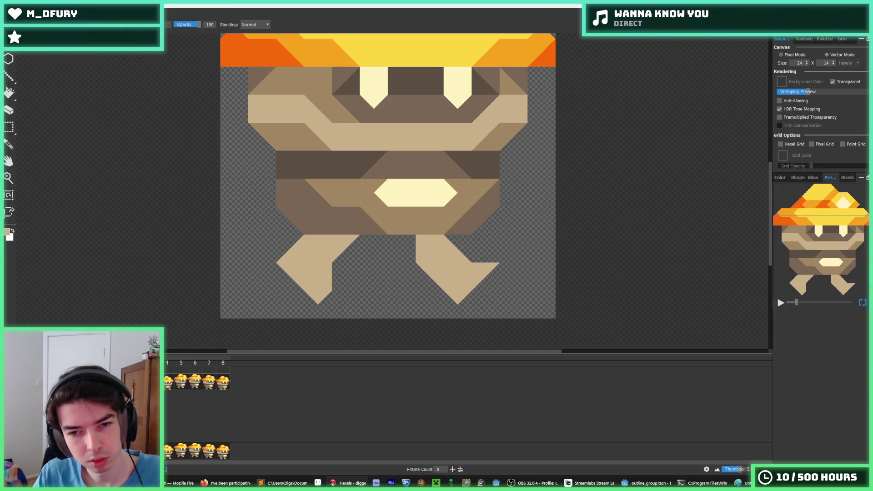
Flip to the neighbouring animation frame and back to compare the legs.
key("period")
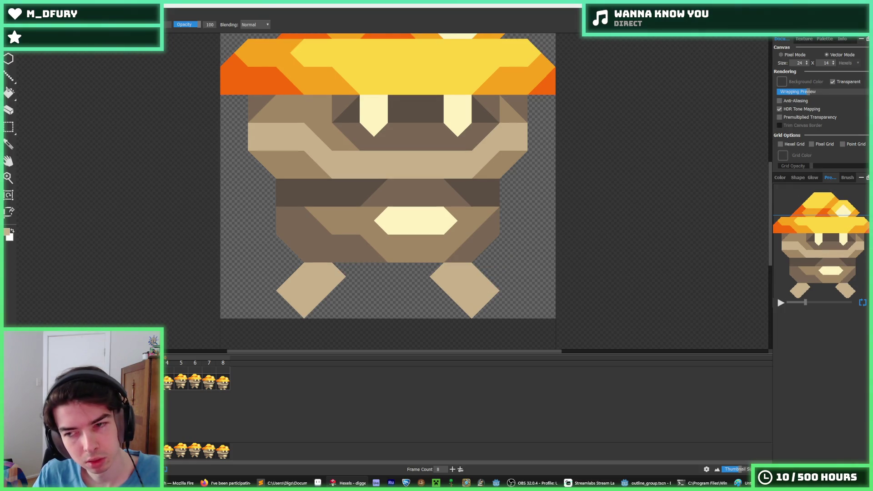
key("comma")
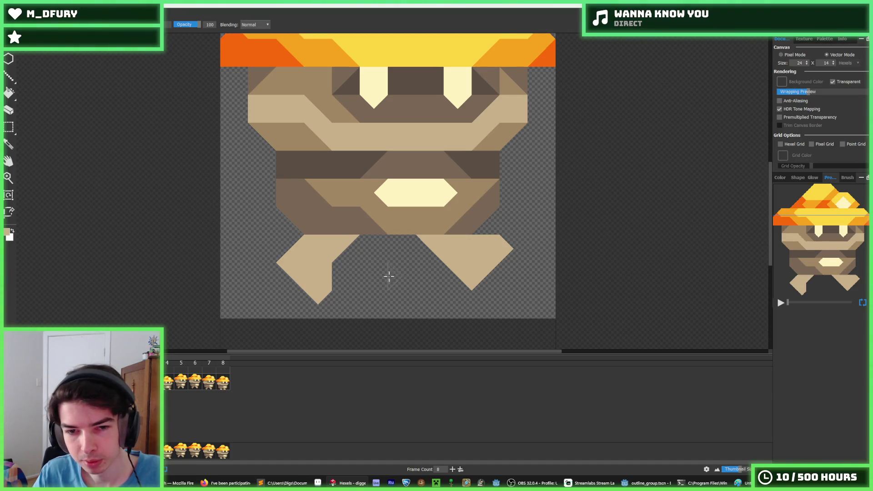
key("period")
key("comma")
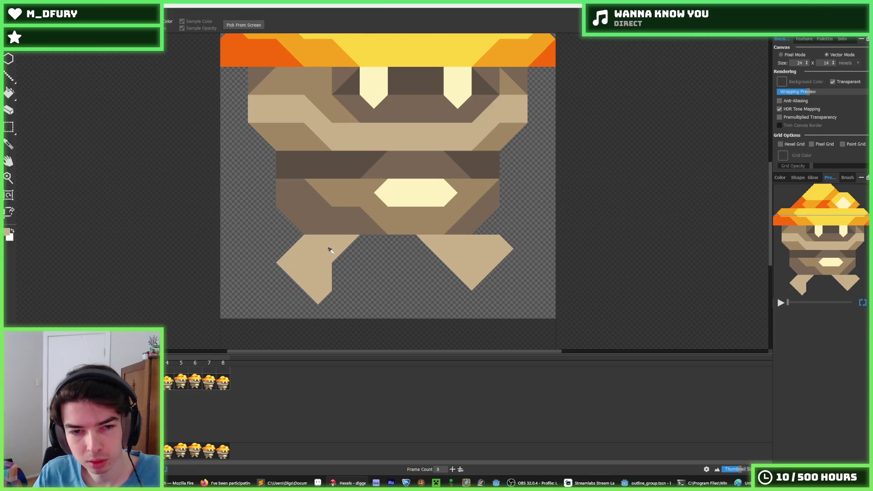
Select the left leg and nudge it down and right, trying and reverting positions.
key("m")
left_click_drag(360, 318, 276, 235)
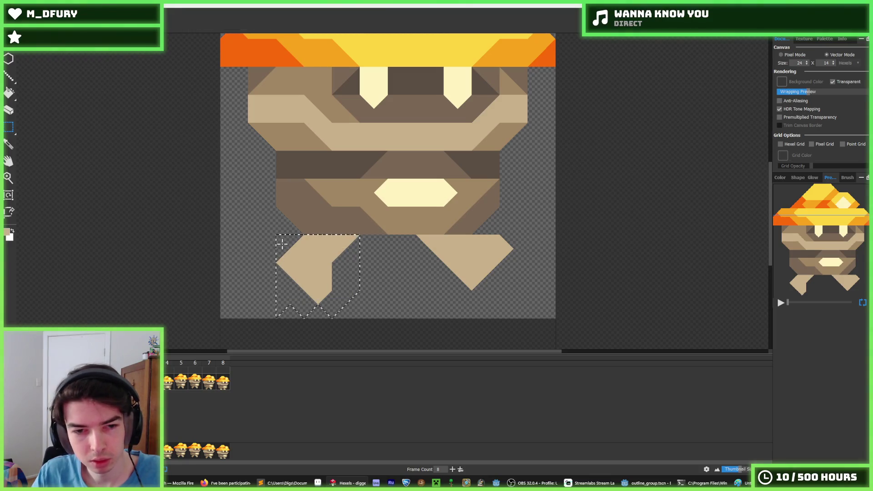
key("Down")
key("Right")
key("ctrl+z")
key("ctrl+y")
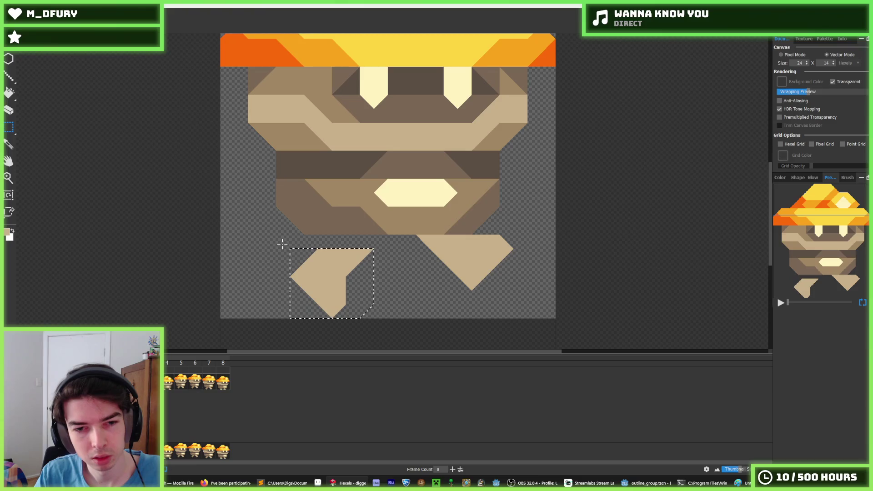
left_click(282, 244)
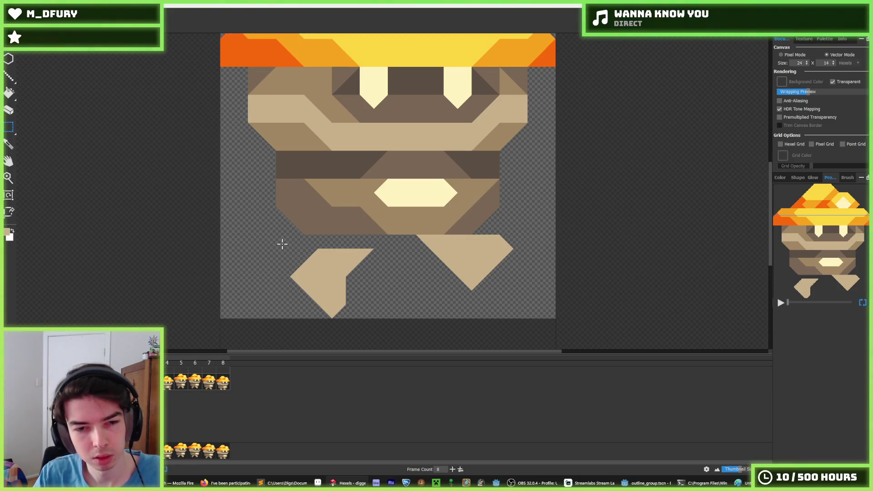
key("ctrl+z")
key("ctrl+y")
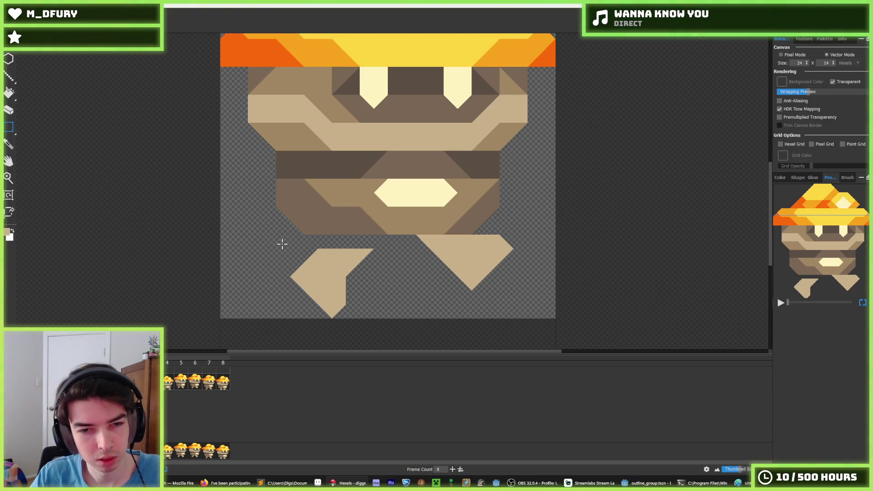
key("ctrl+z")
Reselect the left leg, shift it into place, and paint its upper part tan.
key("ctrl+z")
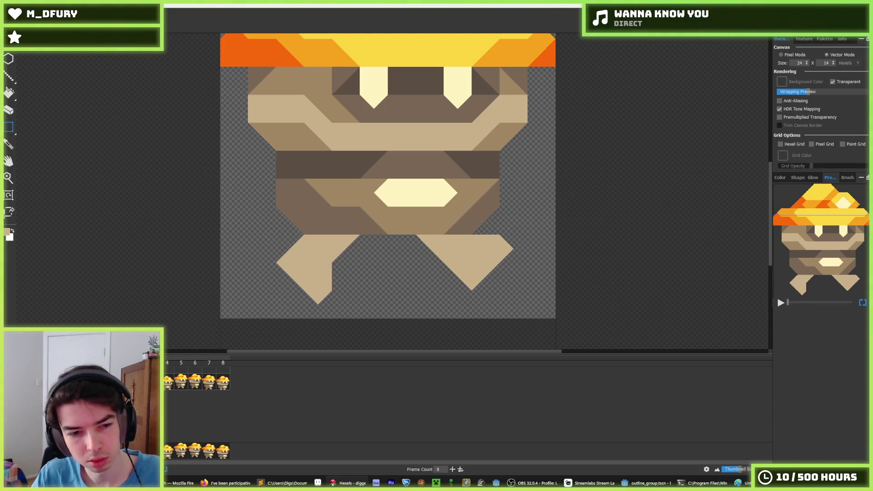
left_click_drag(353, 309, 269, 240)
key("ctrl+z")
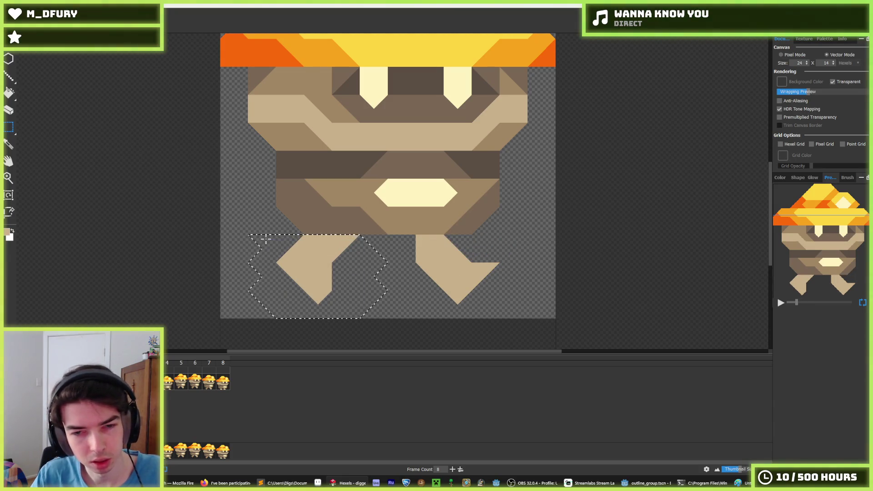
key("ctrl+z")
key("ctrl+z")
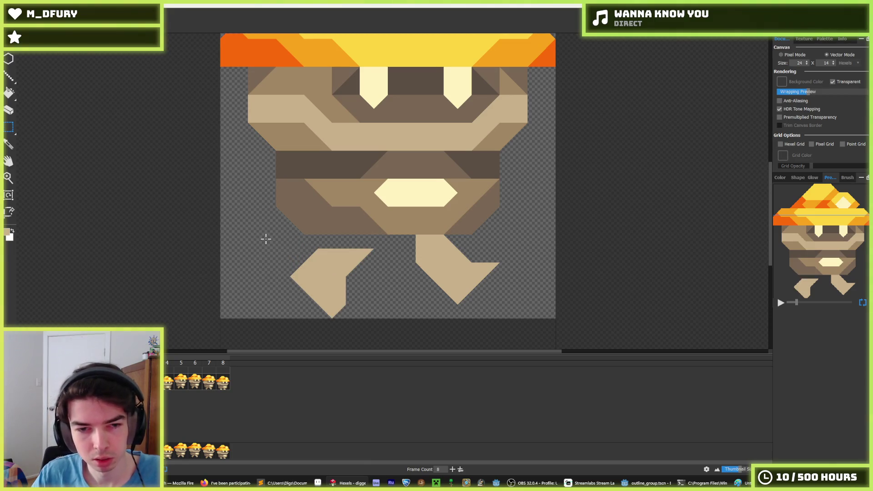
left_click_drag(326, 247, 366, 248)
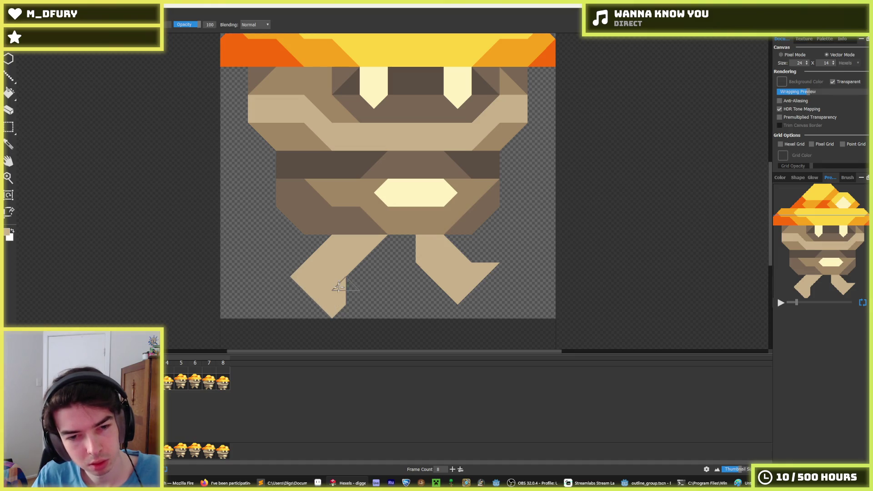
Erase the left leg's foot tip and diagonal strip, alternating eraser and brush.
key("e")
mouse_move(338, 286)
left_mouse_down()
mouse_move(332, 305)
mouse_move(335, 269)
mouse_move(374, 243)
mouse_move(335, 242)
mouse_move(312, 273)
mouse_move(321, 252)
mouse_move(318, 282)
mouse_move(351, 241)
mouse_move(350, 286)
mouse_move(328, 308)
mouse_move(351, 249)
mouse_move(287, 264)
mouse_move(295, 270)
mouse_move(318, 241)
mouse_move(316, 254)
mouse_move(338, 279)
mouse_move(347, 273)
left_mouse_up()
key("b")
key("e")
key("b")
key("ctrl+z")
key("ctrl+y")
key("e")
key("b")
key("e")
key("b")
key("e")
key("b")
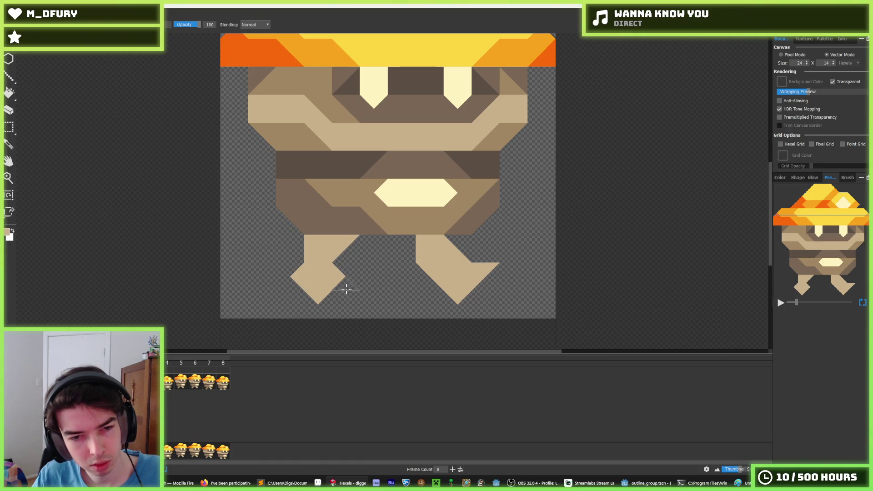
Trim the left leg's top and upper-left, painting tan triangles lower down.
left_click(287, 256)
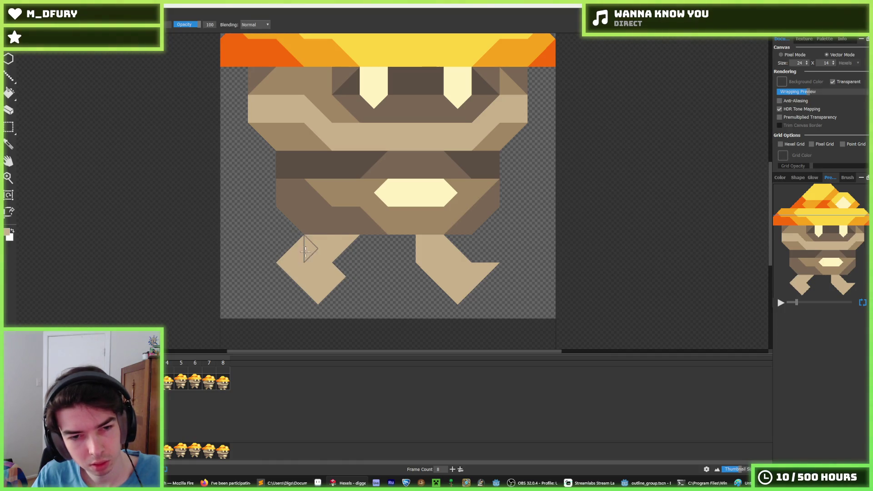
right_click(287, 255)
right_click(297, 276)
right_click(312, 240)
right_click(326, 276)
left_click(339, 276)
left_click(345, 263)
left_click(346, 249)
right_click(327, 276)
Add tan triangles to the lower leg, undo the top-right extension, and change frames.
left_click(327, 276)
left_click(331, 303)
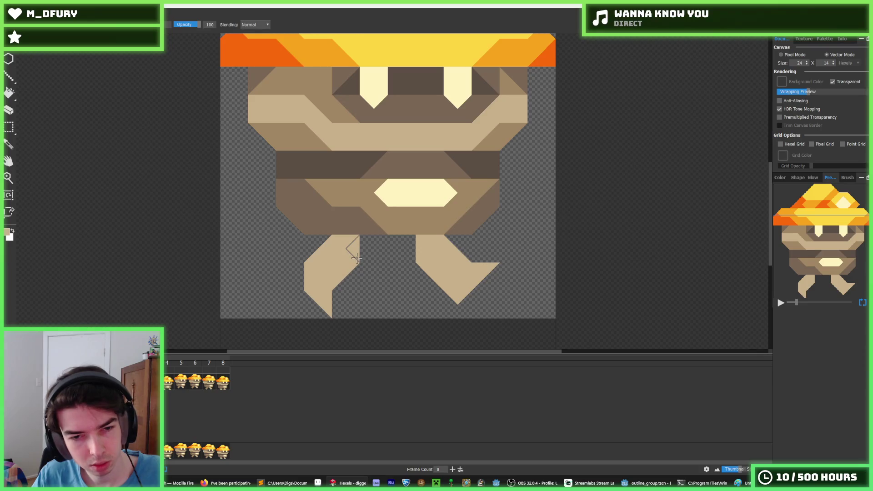
left_click(364, 249)
left_click(368, 238)
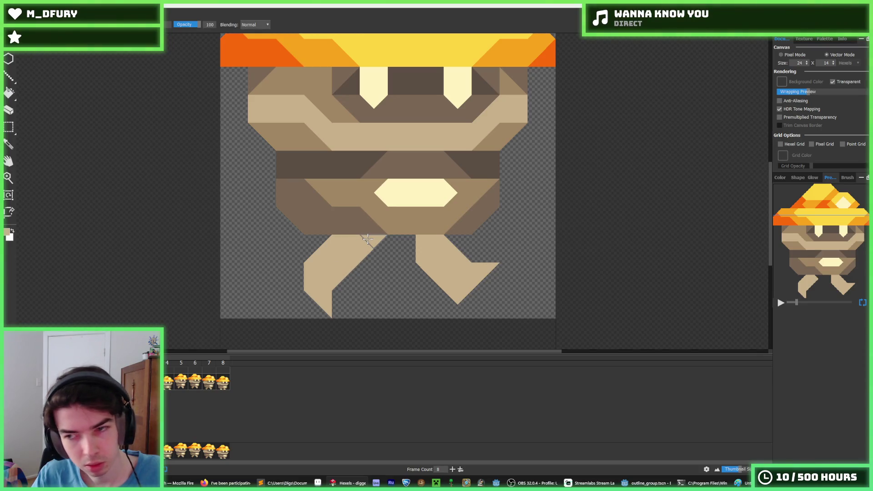
key("ctrl+z")
key("ctrl+z")
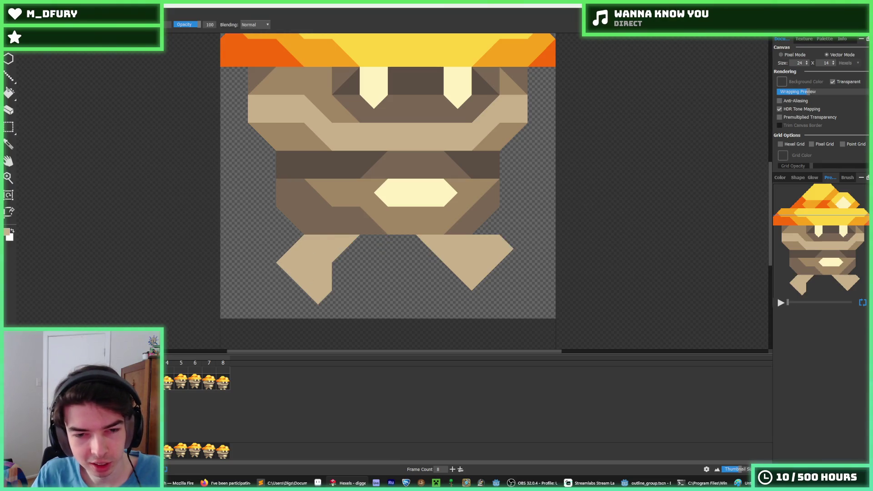
left_click(169, 385)
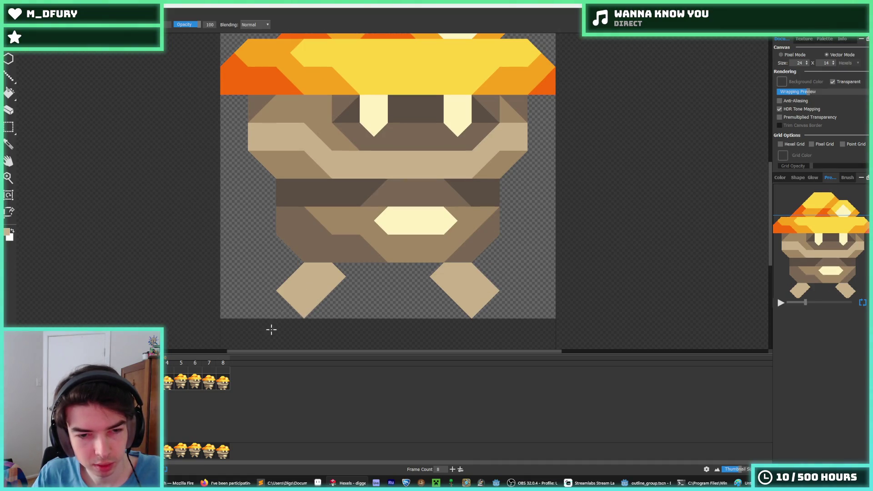
On the next frame, erase the left leg and repaint it wider, reaching further left.
key("Right")
key("Right")
key("Right")
left_click_drag(321, 296, 304, 279)
key("e")
key("b")
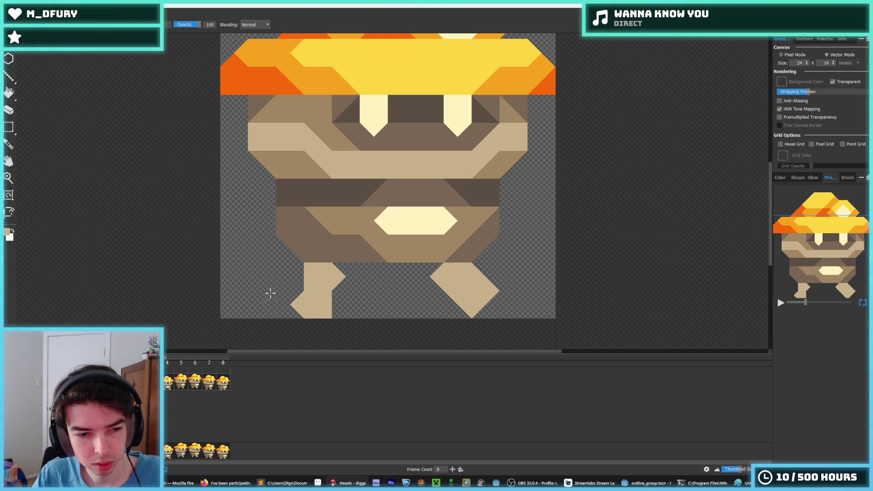
mouse_move(305, 285)
left_mouse_down()
mouse_move(284, 286)
mouse_move(318, 277)
mouse_move(291, 298)
mouse_move(334, 309)
left_mouse_up()
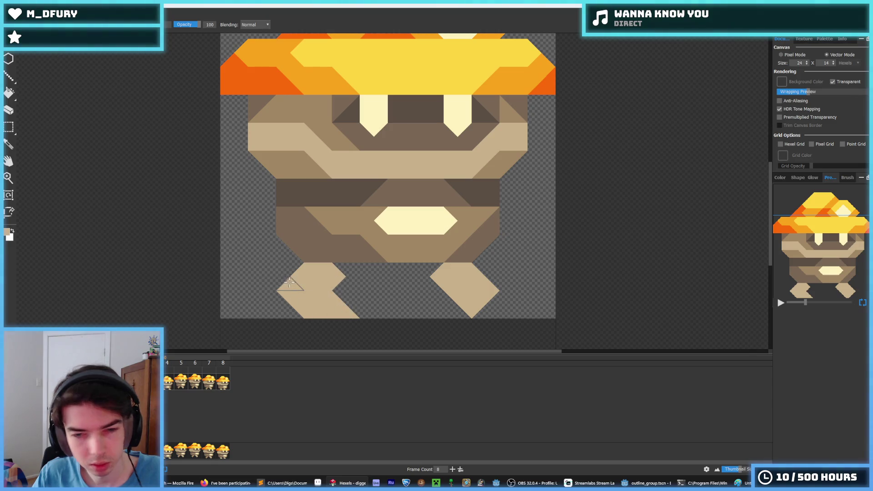
key("e")
left_click_drag(289, 285, 288, 293)
key("b")
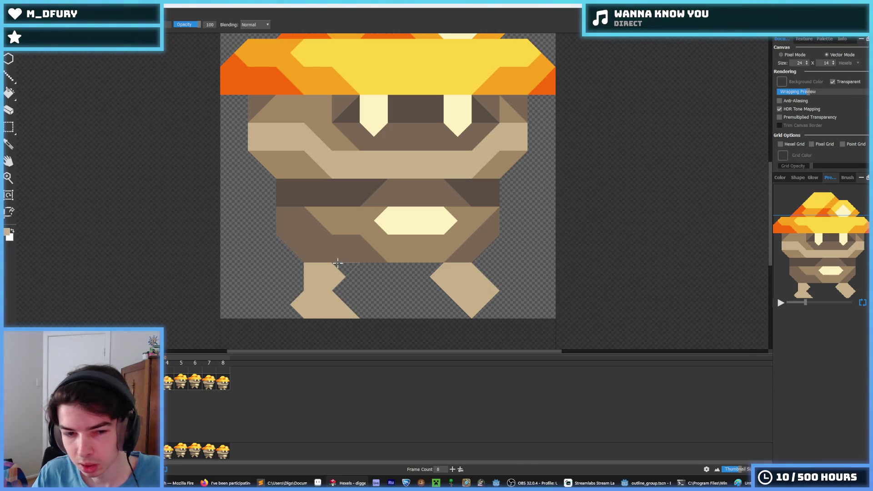
Zoom out to check the whole sprite, then switch to the Godot project.
scroll(285, 229, "down", 5)
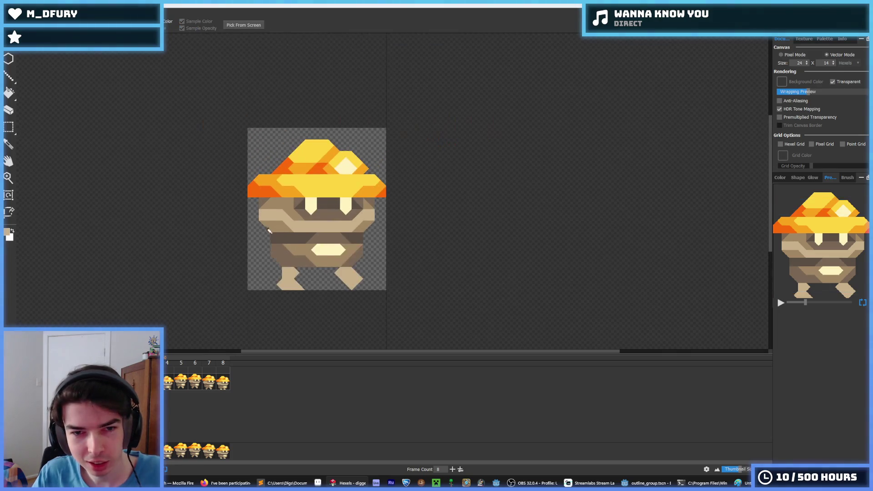
scroll(396, 304, "up", 1)
mouse_move(645, 482)
left_click(658, 451)
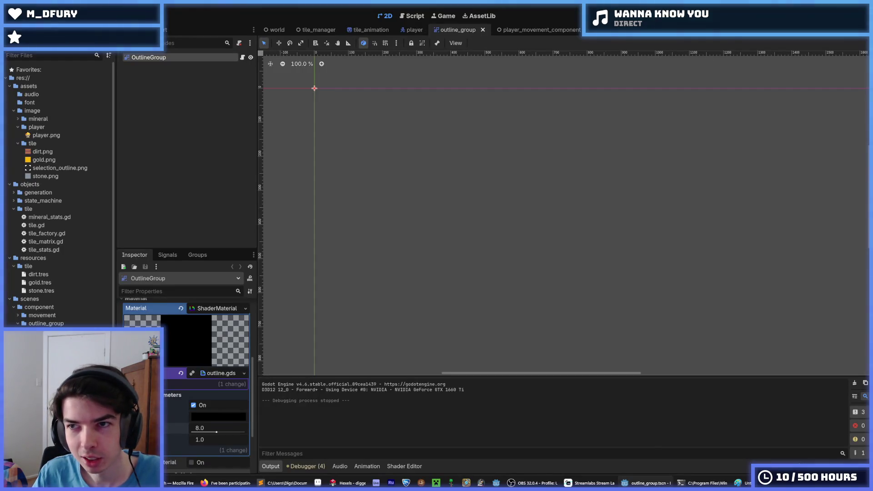
Run the game with F5 and dig out the tiles right of and below the miner.
key("F5")
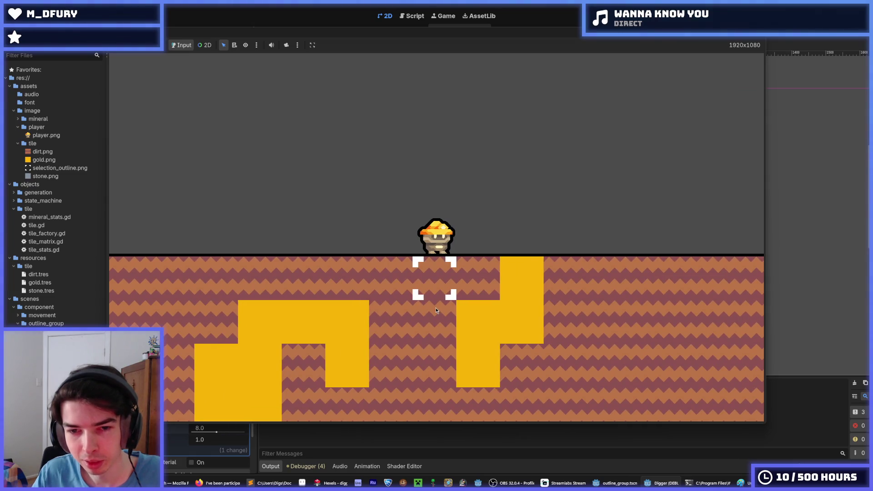
key("space")
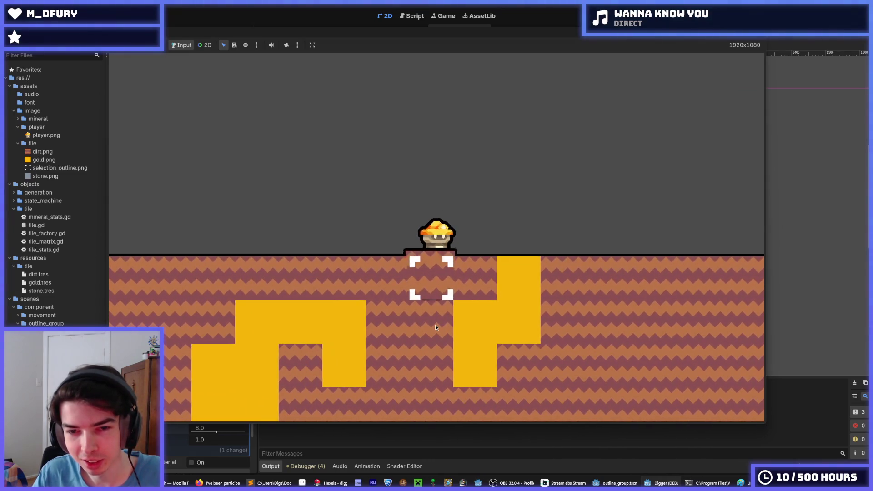
key("space")
key("space")
key("space")
key("space")
key("space")
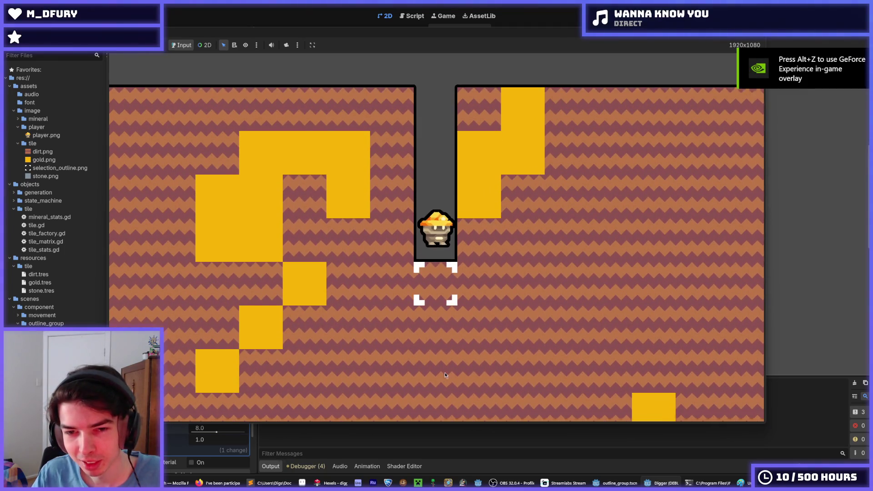
left_click(541, 275)
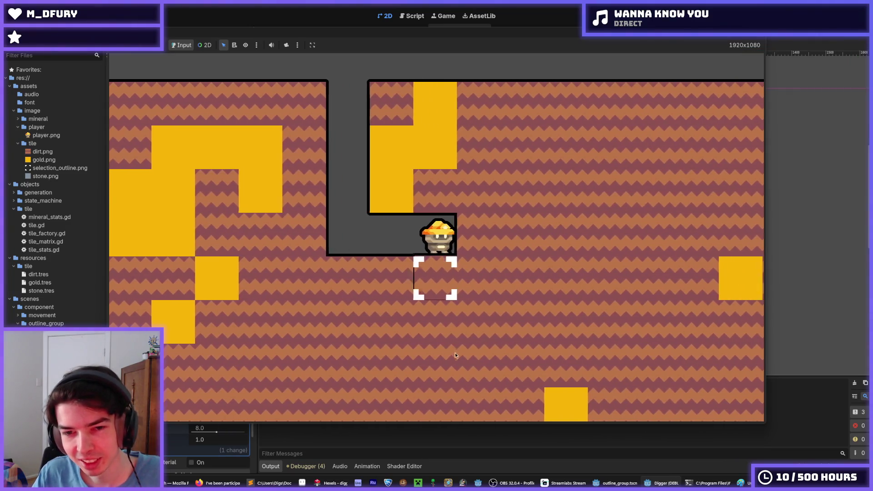
left_click(450, 358)
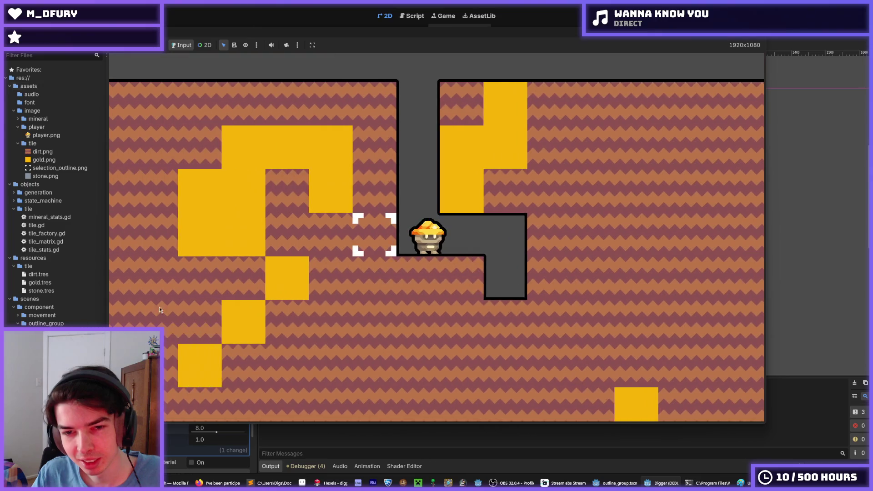
Walk the miner left and right along the tunnel, then stop the game and save the scene.
key("w")
key("a")
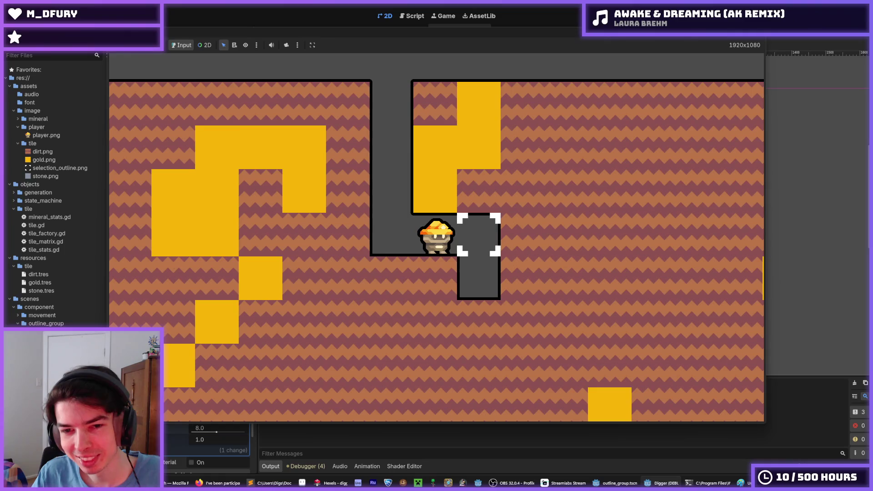
key("a")
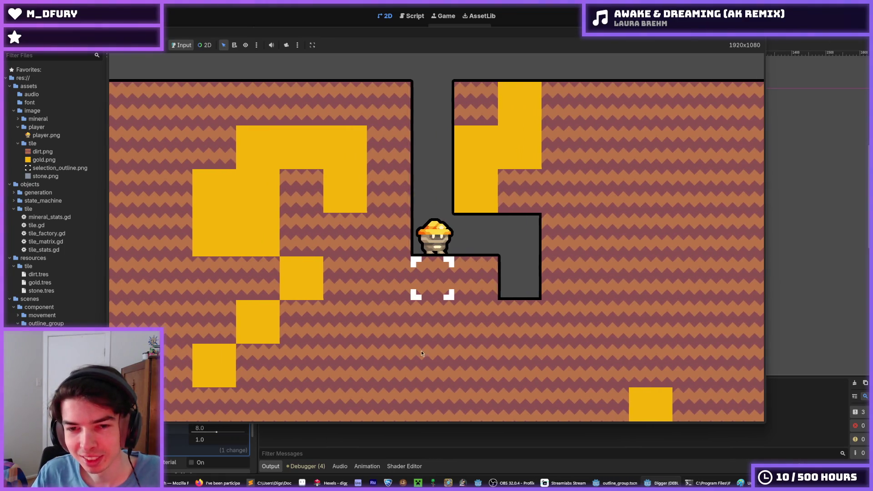
key("d")
key("F8")
key("ctrl+s")
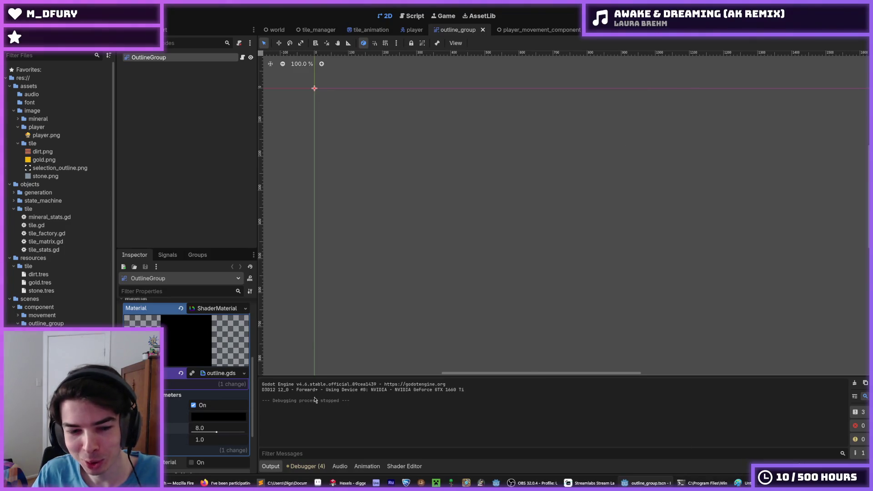
Back in Hexels, zoom in and paint the missing hexel atop the miner's left leg.
left_click(347, 483)
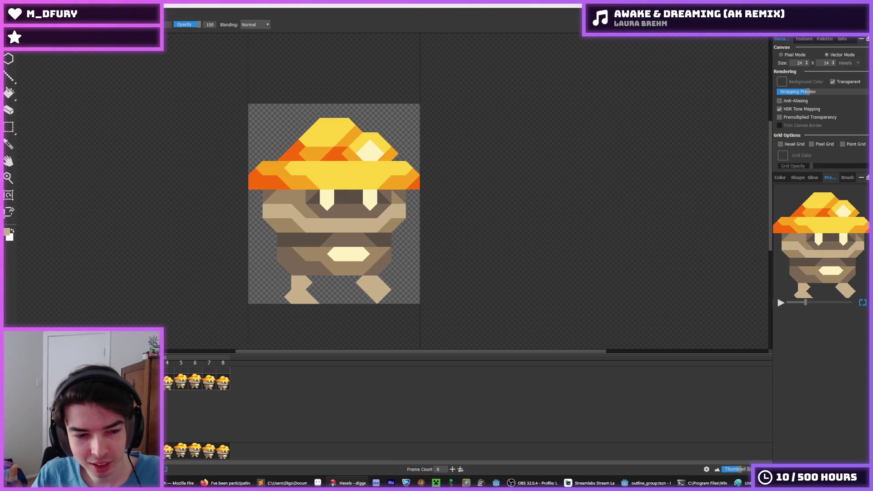
scroll(246, 239, "down", 5)
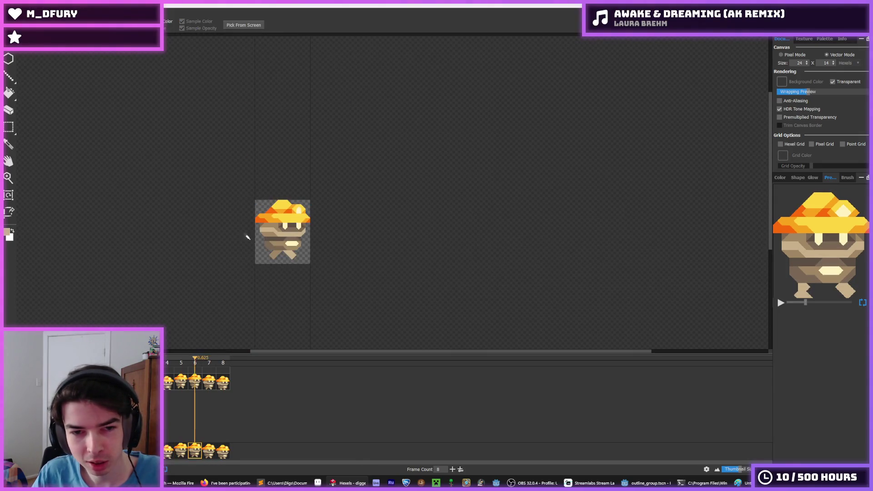
key("b")
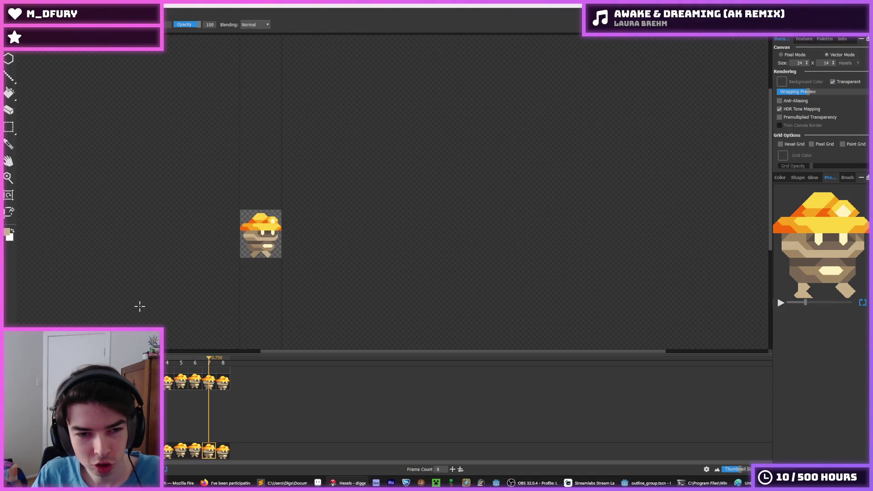
scroll(109, 240, "up", 1)
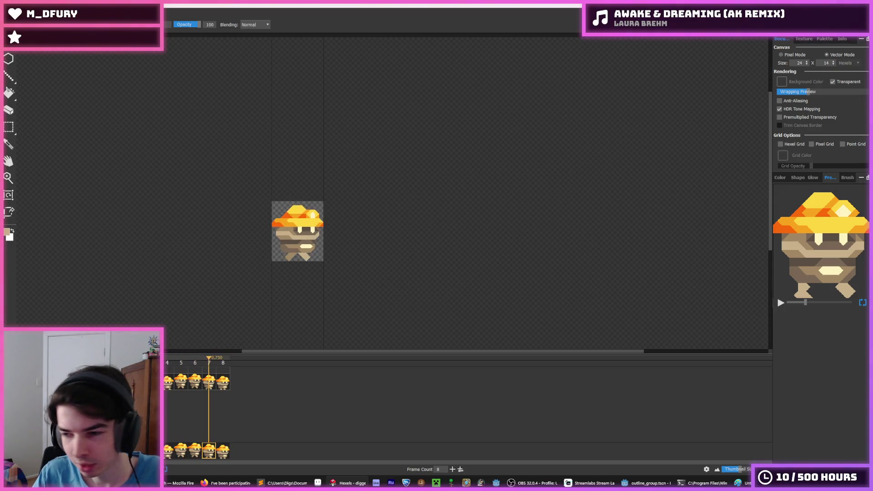
key("ctrl+0")
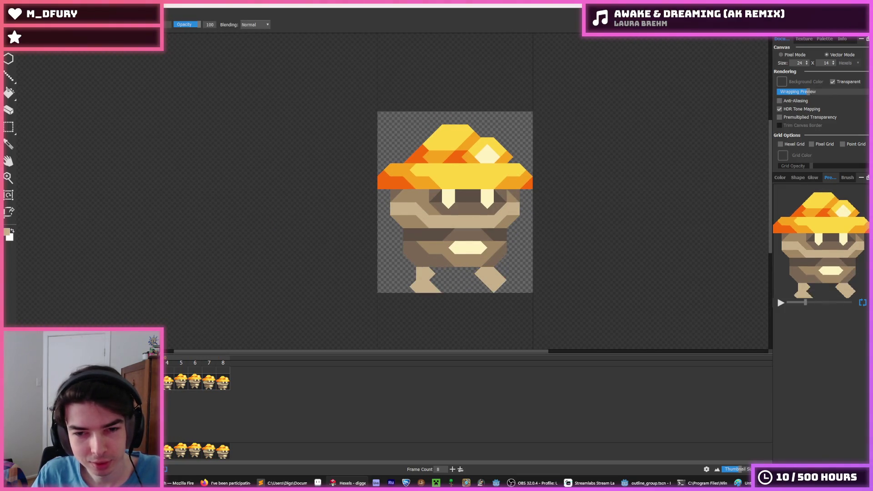
scroll(468, 273, "up", 1)
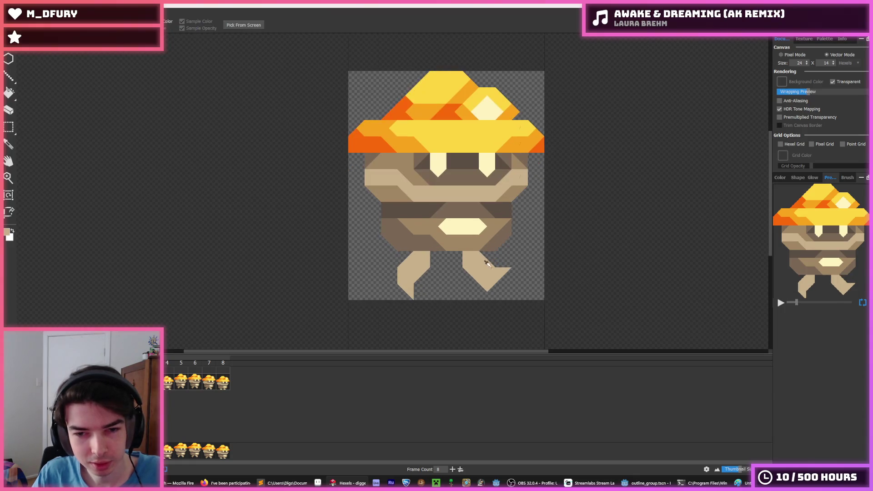
scroll(409, 261, "up", 1)
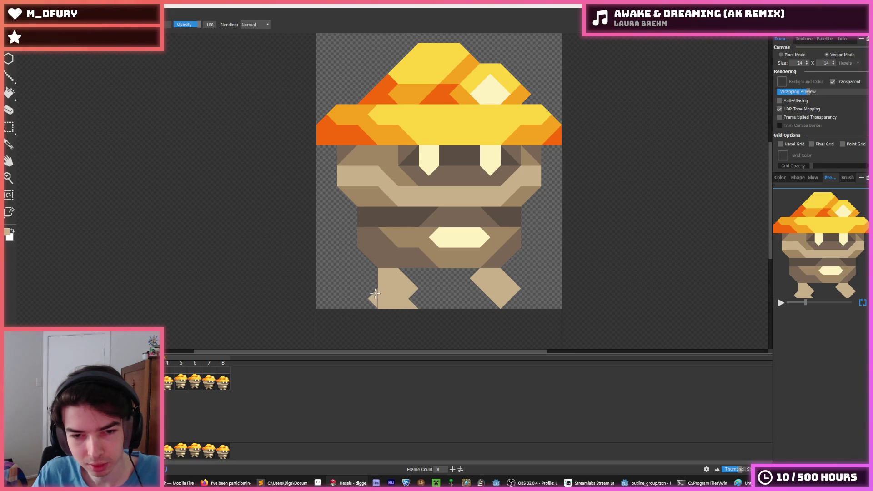
left_click(412, 275)
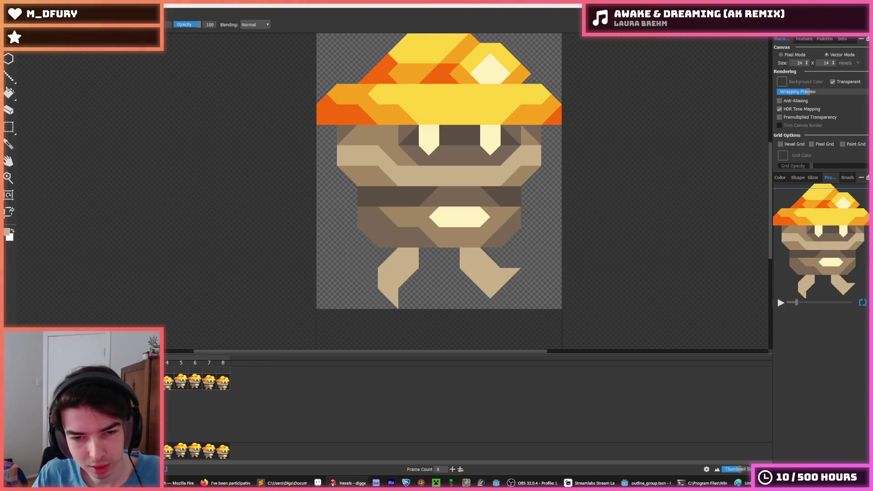
Go to walk frame 4, play the walk animation, and show the colour palette.
left_click(168, 385)
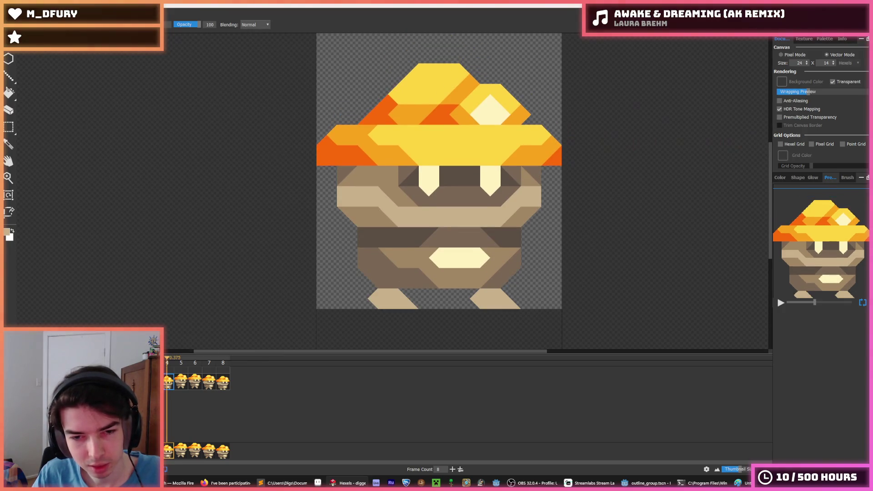
key("space")
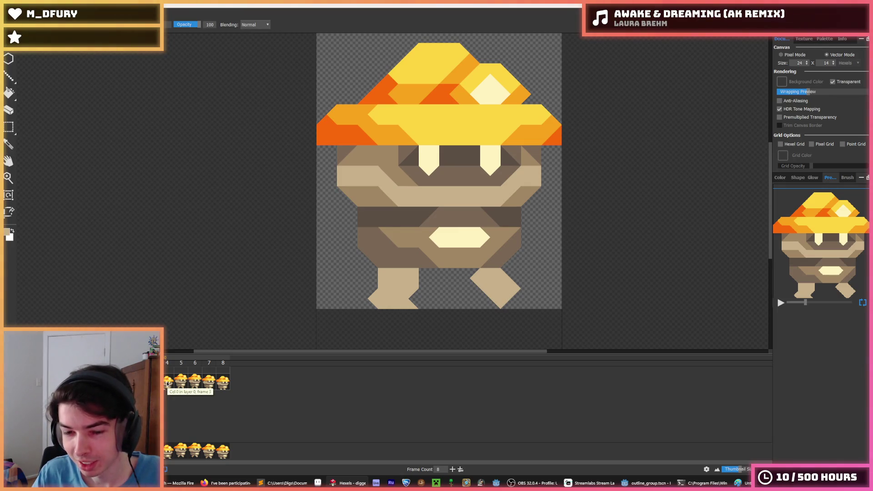
left_click(824, 39)
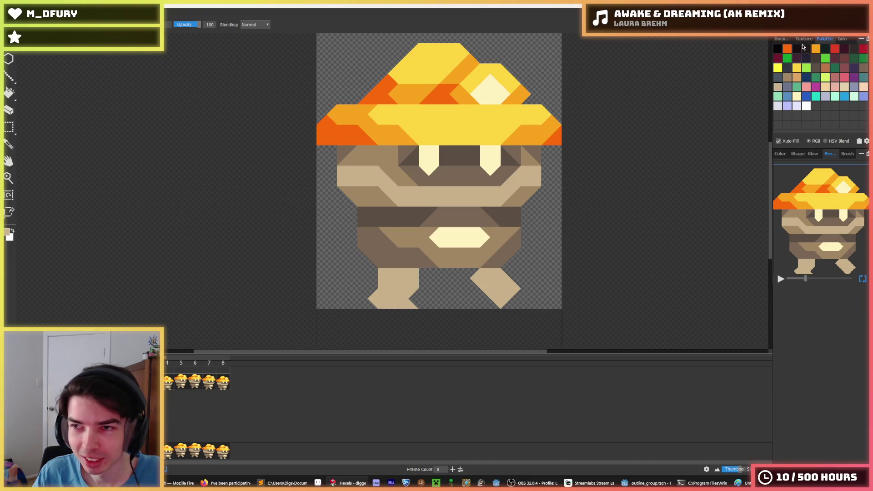
Cycle through the top-right panel tabs until the colour palette shows again.
left_click(803, 39)
left_click(825, 39)
left_click(800, 39)
left_click(782, 39)
left_click(803, 39)
left_click(825, 39)
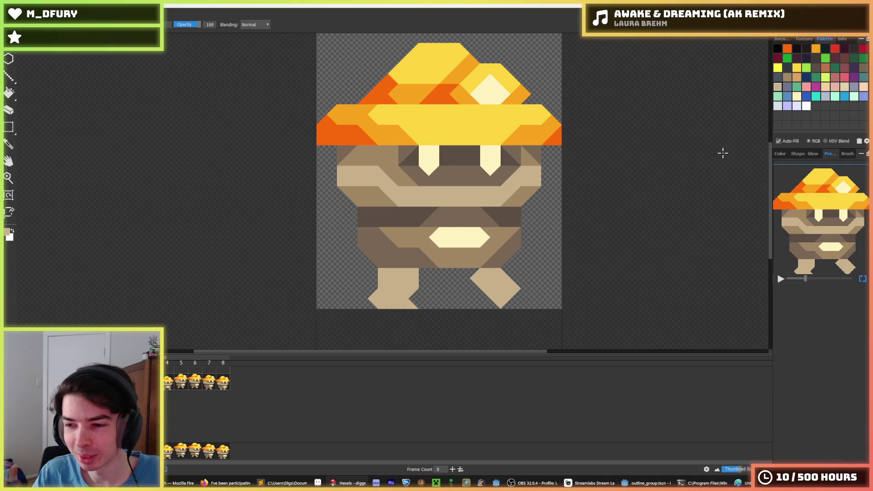
Sample the hat's bright yellow with the eyedropper and return to the brush.
key("i")
scroll(466, 133, "down", 3)
scroll(466, 134, "up", 4)
scroll(466, 133, "down", 2)
scroll(466, 134, "up", 2)
scroll(469, 136, "down", 1)
key("b")
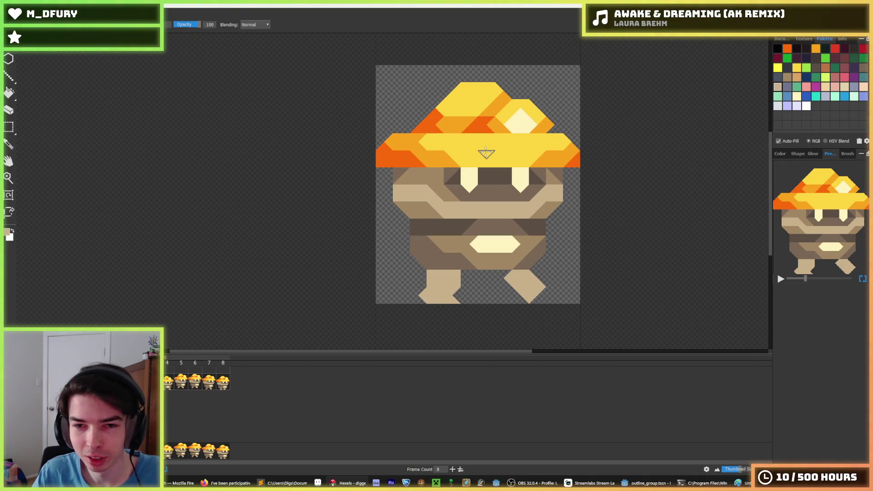
key("i")
left_click(476, 153)
key("b")
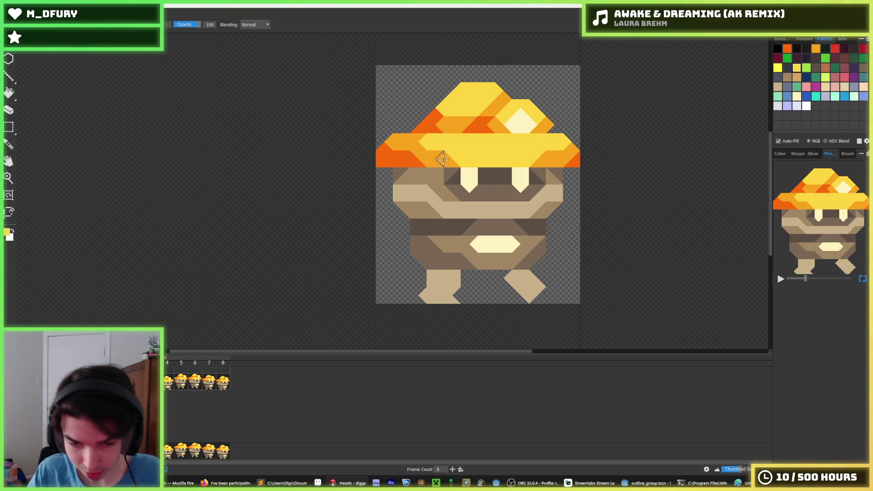
Zoom around the canvas with the brush active, then go to walk frame 4.
key("i")
scroll(500, 148, "up", 1)
scroll(459, 142, "down", 1)
key("b")
scroll(355, 139, "up", 1)
key("i")
scroll(400, 253, "up", 1)
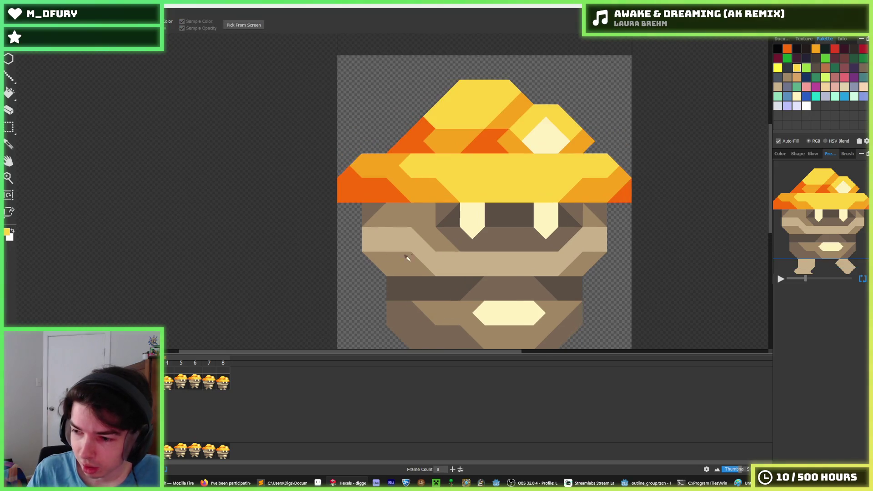
scroll(394, 243, "down", 2)
scroll(388, 245, "up", 1)
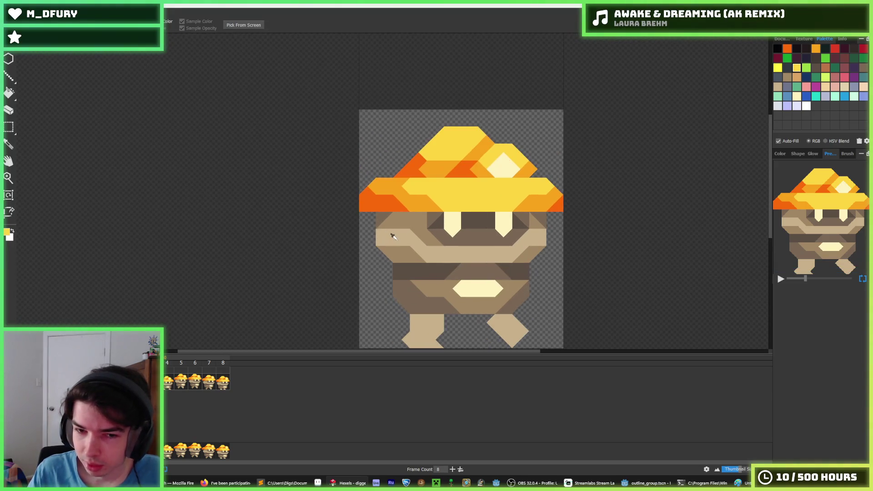
key("b")
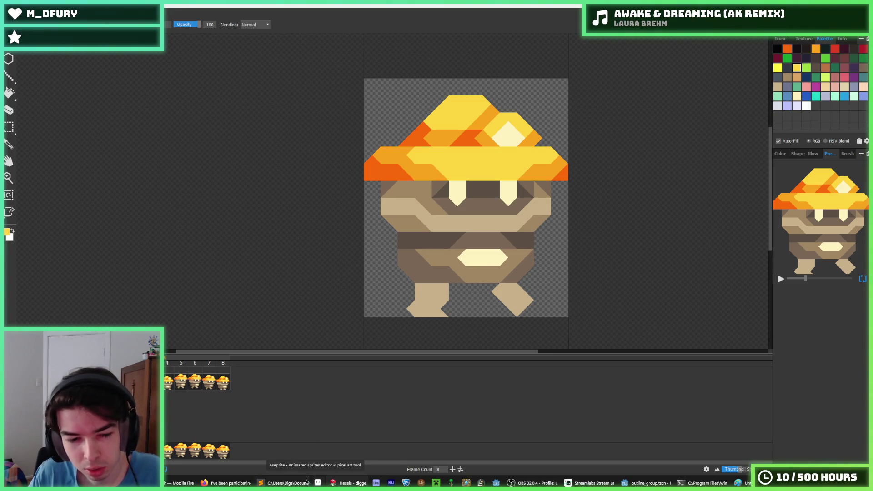
mouse_move(179, 483)
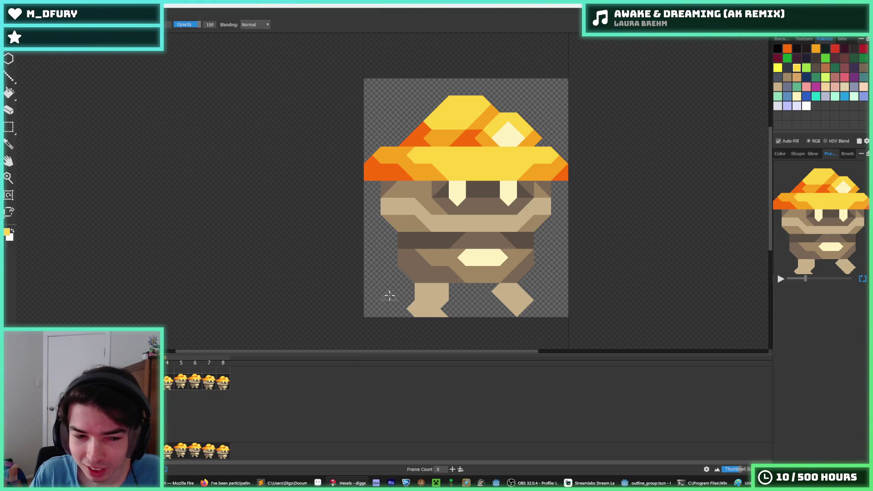
left_click(170, 387)
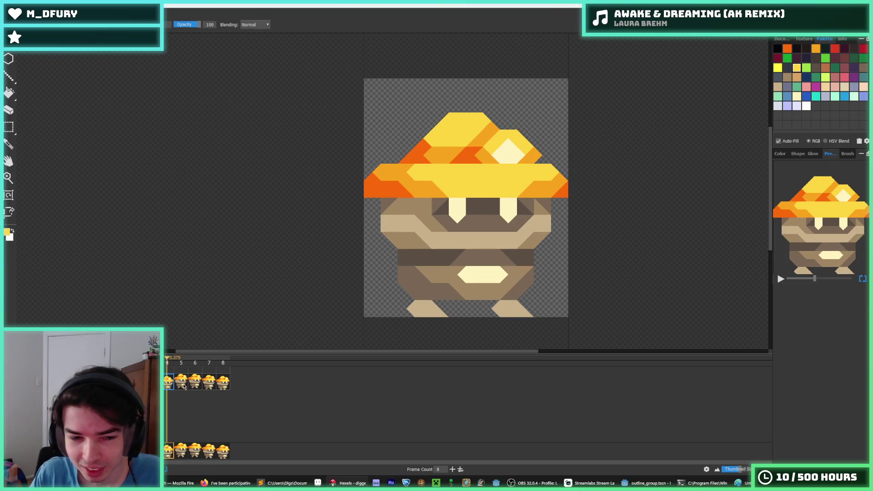
Step through walk frames 5 to 8, back through 4 to 6, then play the animation.
left_click(183, 384)
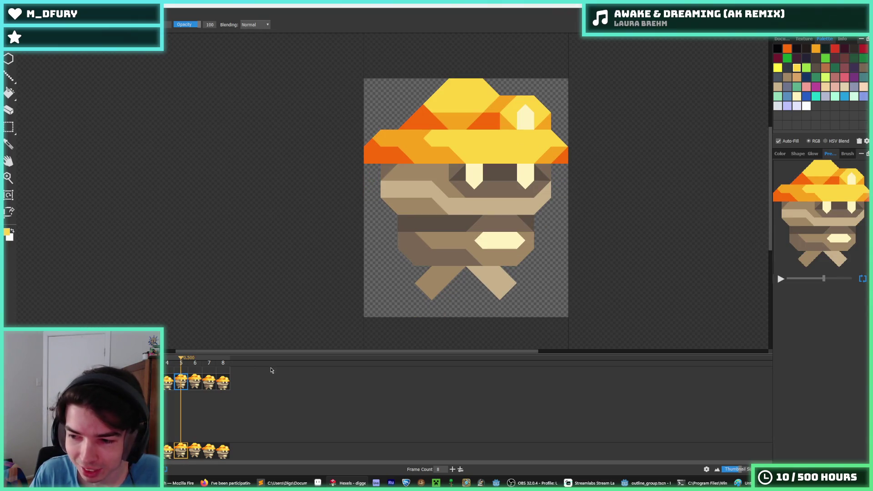
left_click(199, 381)
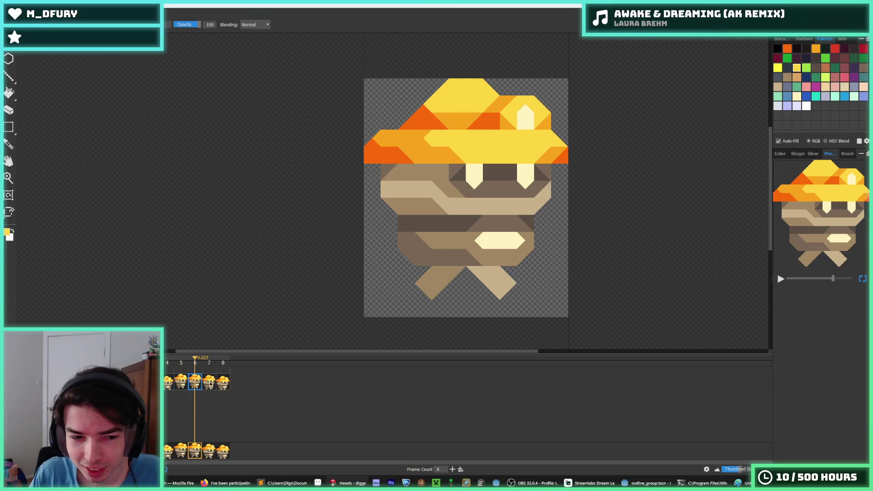
left_click(209, 382)
left_click(223, 391)
left_click(177, 389)
left_click(179, 389)
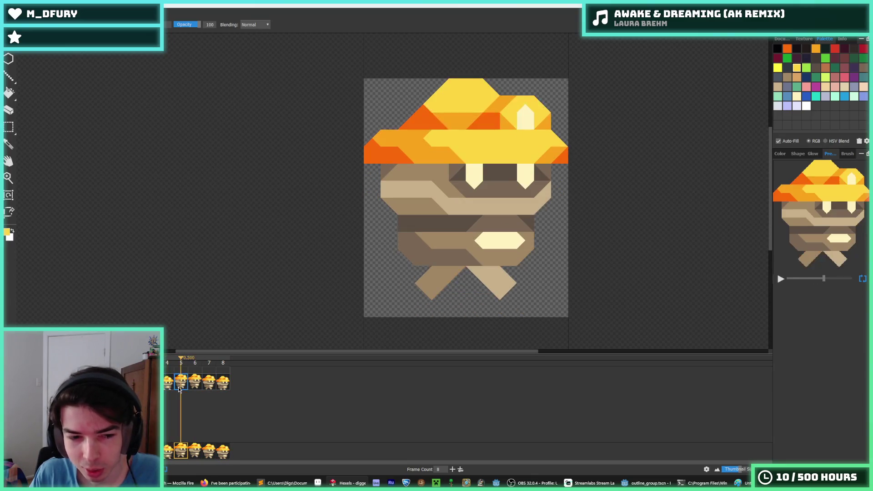
left_click(197, 389)
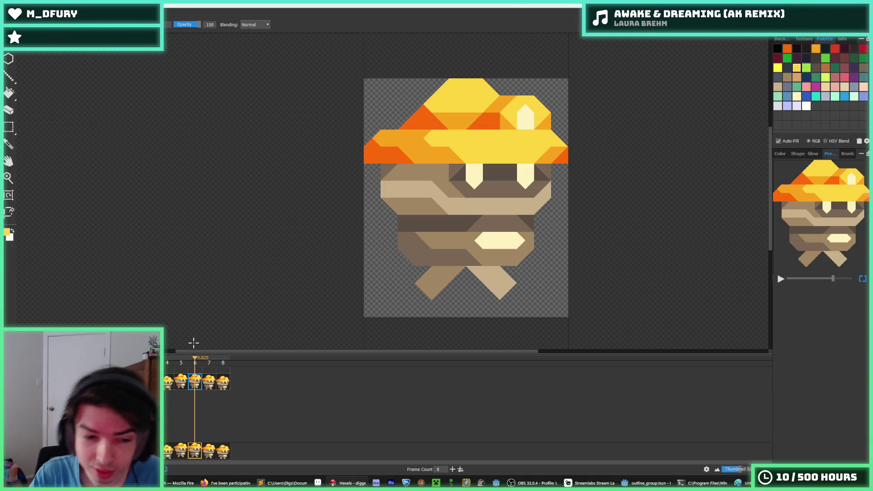
key("space")
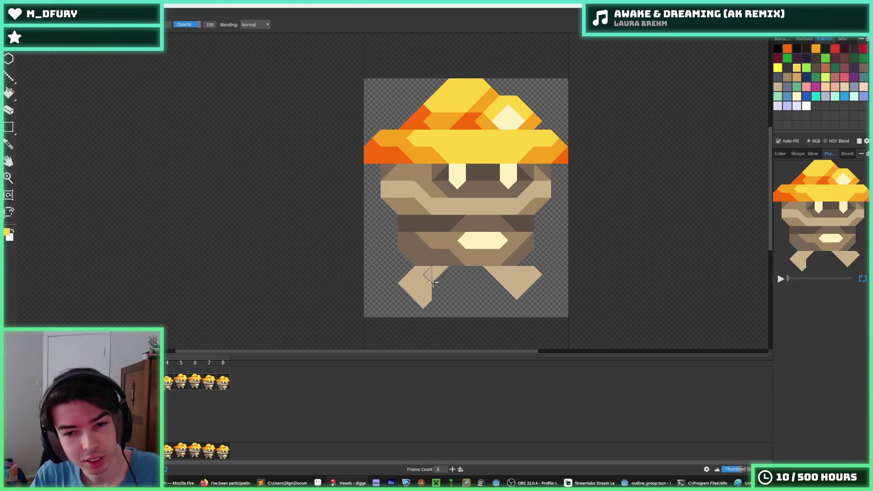
Stop playback and erase the diagonal section of the right leg.
scroll(420, 267, "up", 2)
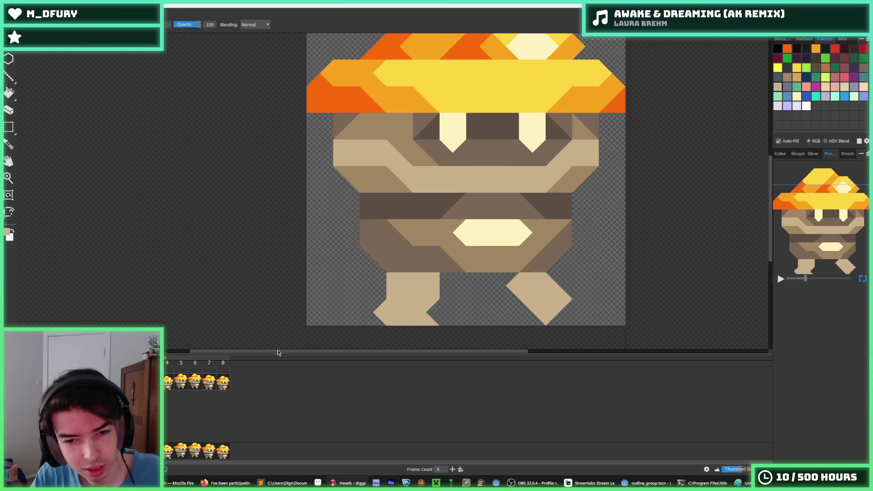
key("space")
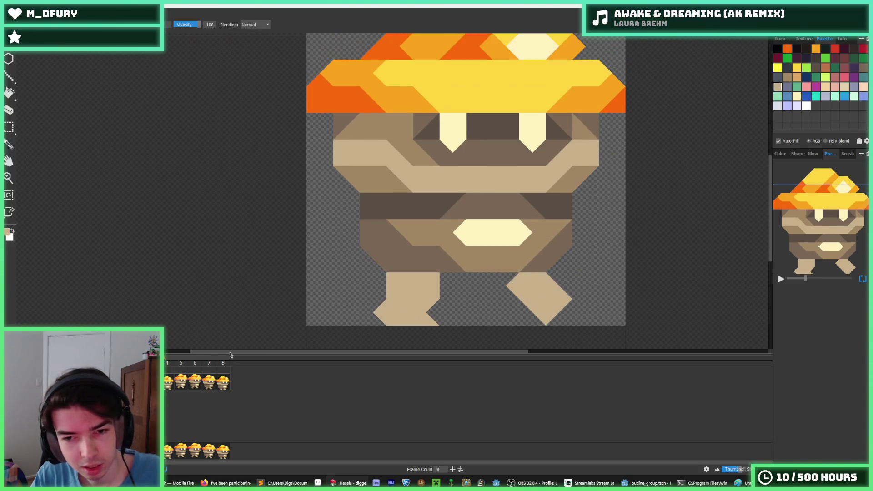
mouse_move(506, 280)
left_mouse_down()
mouse_move(522, 306)
mouse_move(561, 282)
mouse_move(534, 291)
mouse_move(538, 277)
mouse_move(550, 310)
left_mouse_up()
key("e")
key("i")
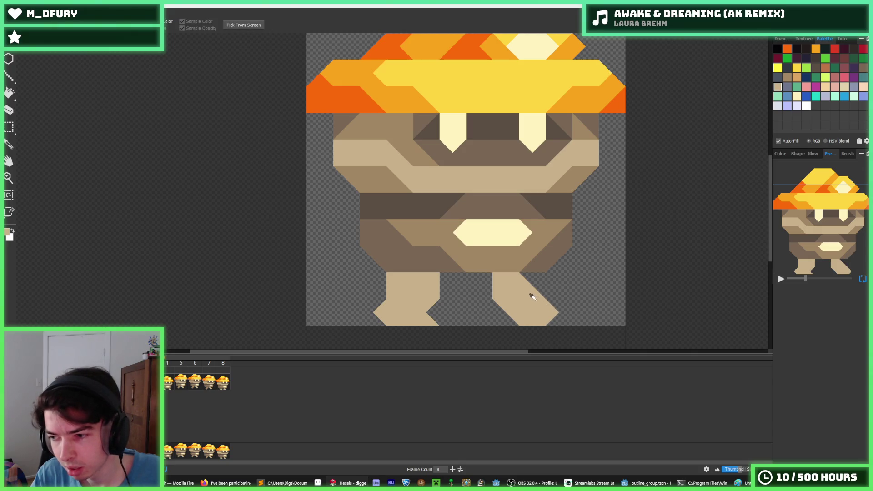
scroll(532, 296, "down", 3)
scroll(519, 286, "up", 2)
key("b")
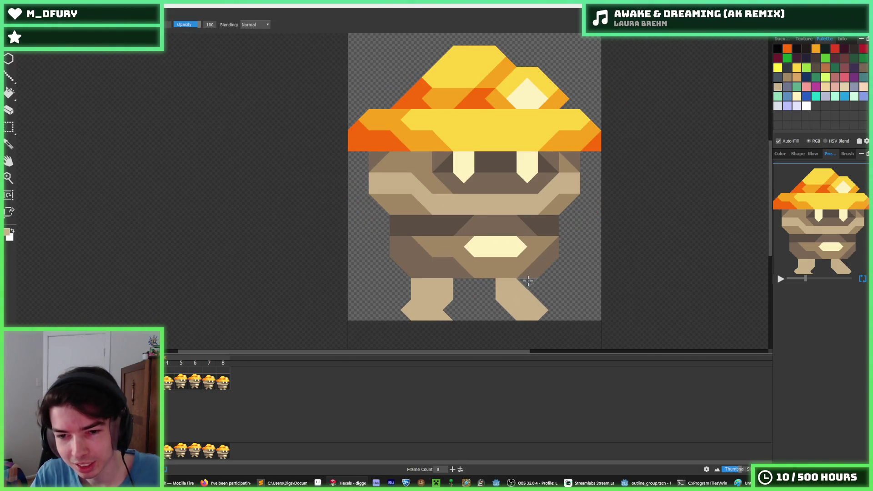
Select frame 4 and flip to neighbouring frames to compare the leg poses.
left_click(168, 386)
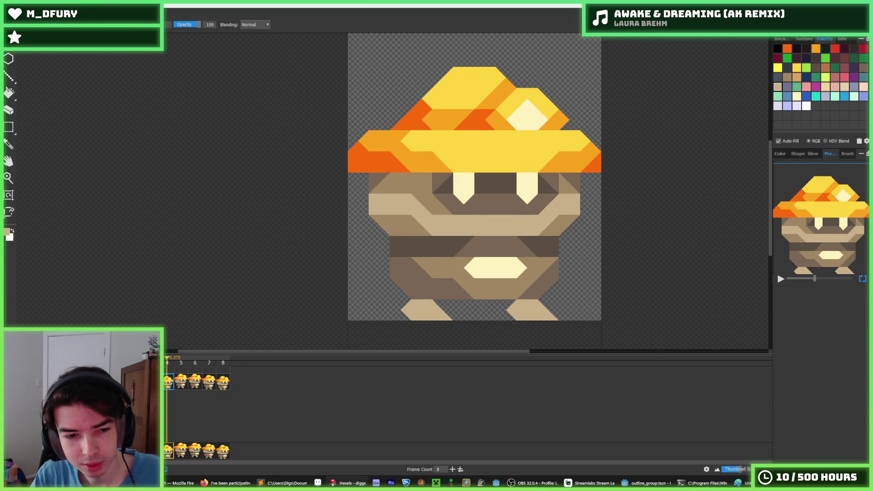
key("Home")
key("Right")
key("Right")
key("Right")
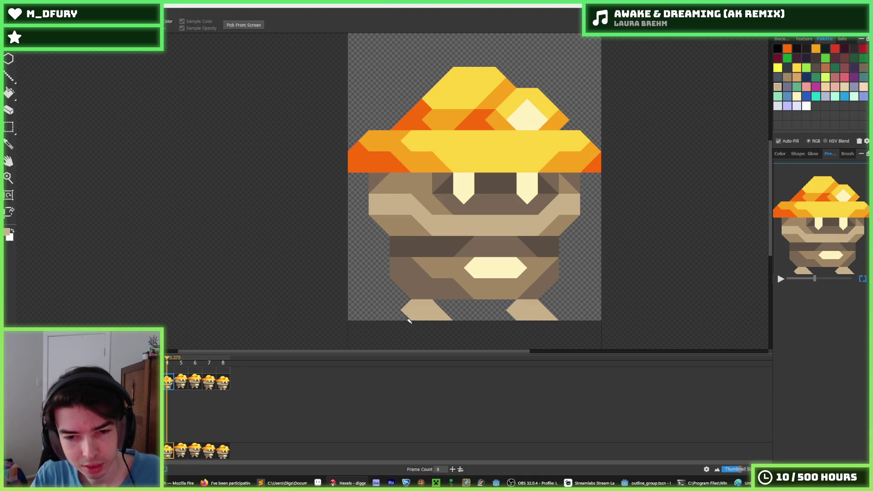
key("e")
key("b")
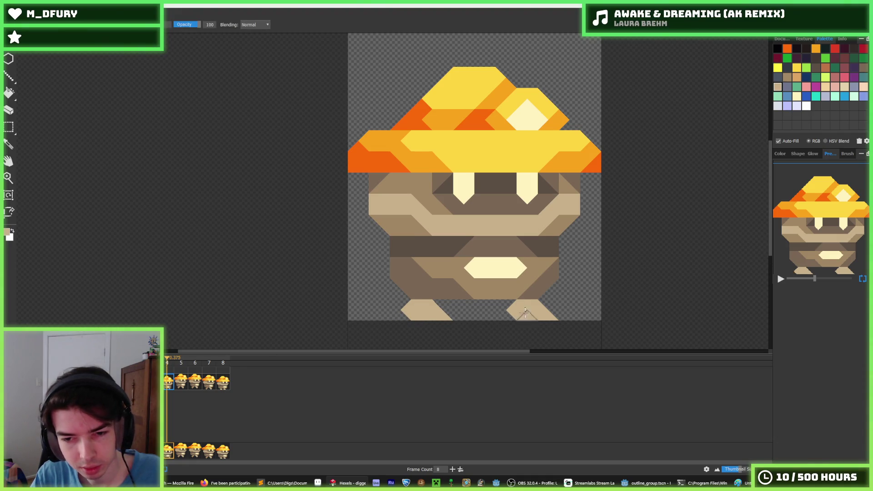
key("Left")
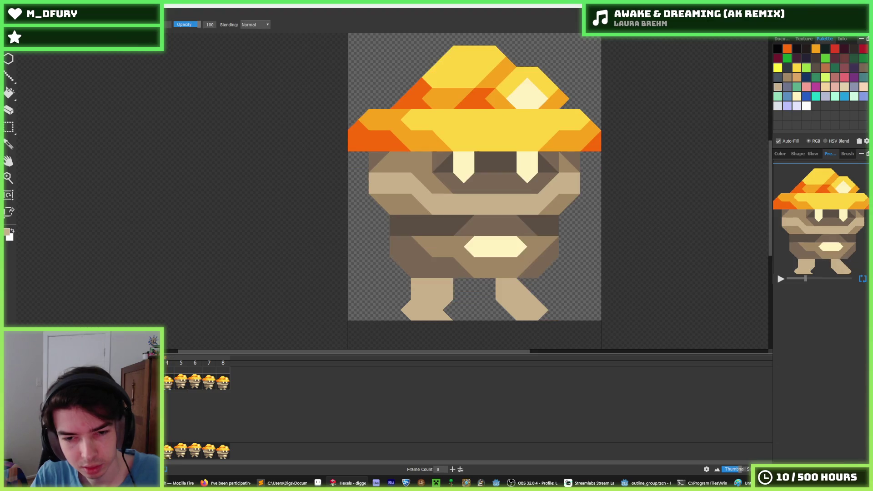
key("i")
key("b")
Erase the lower-right part of the right leg so it drops straight down.
key("e")
mouse_move(542, 302)
left_mouse_down()
mouse_move(523, 309)
mouse_move(514, 301)
mouse_move(532, 309)
mouse_move(527, 318)
mouse_move(520, 307)
left_mouse_up()
key("i")
key("b")
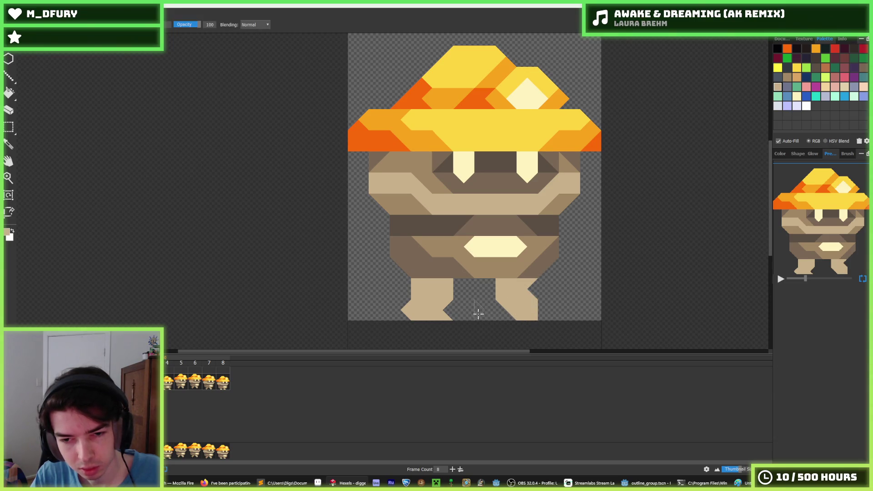
scroll(532, 307, "up", 2)
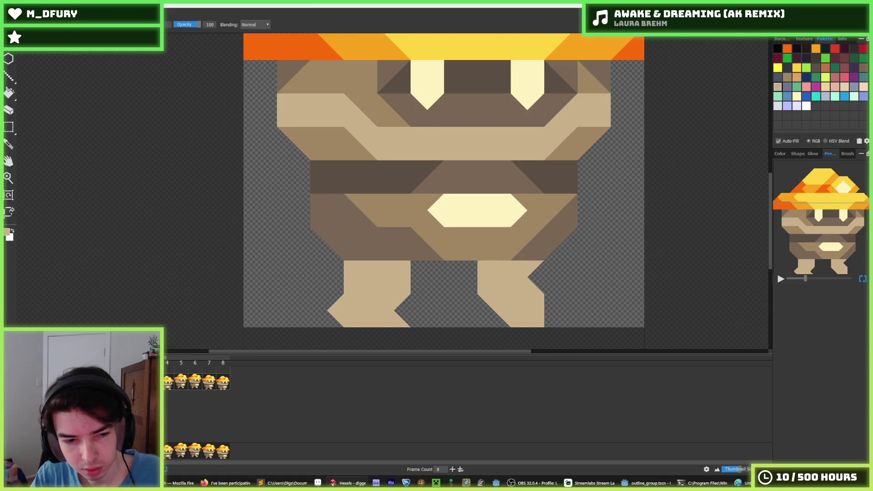
Fill the right leg's edge notch tan and restore the left leg's chevron triangle on frame 4.
left_click(535, 278)
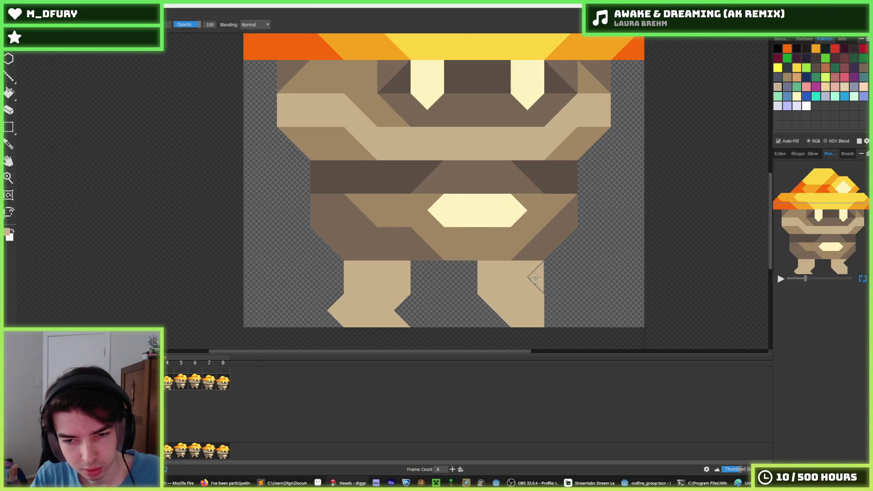
left_click(167, 384)
key("Left")
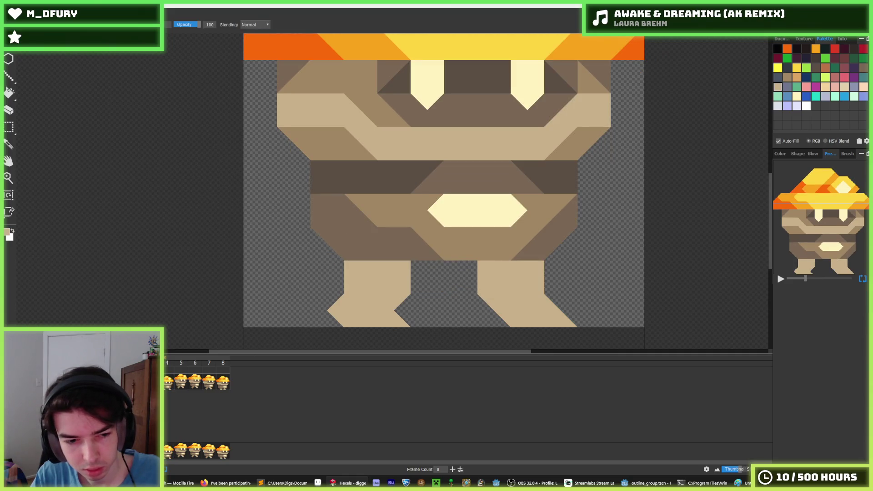
key("Right")
key("Left")
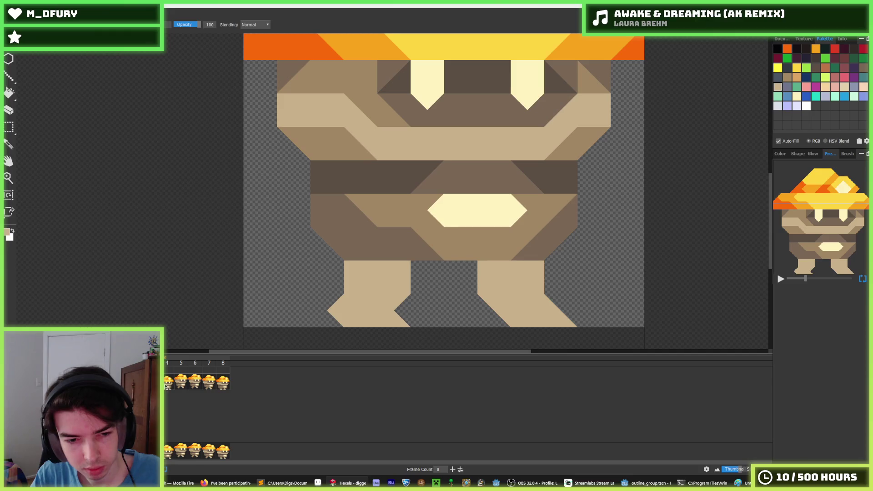
left_click(166, 385)
key("ctrl+z")
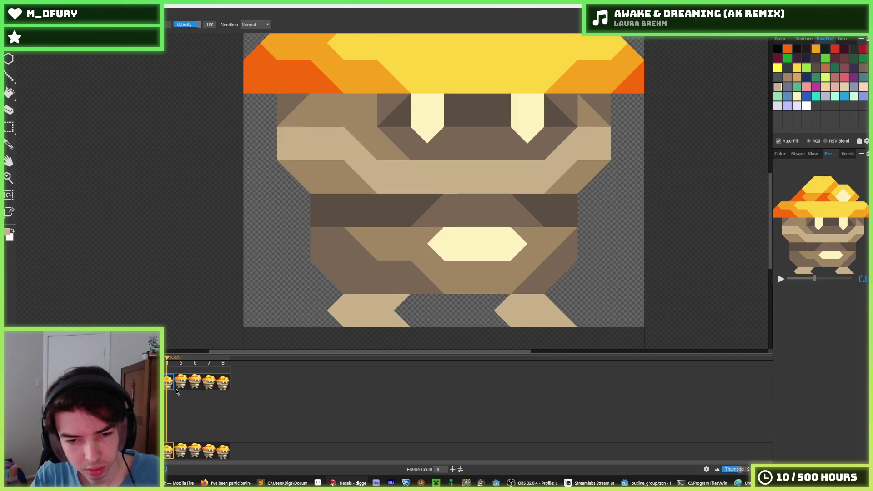
left_click(188, 378)
left_click(166, 384)
key("Left")
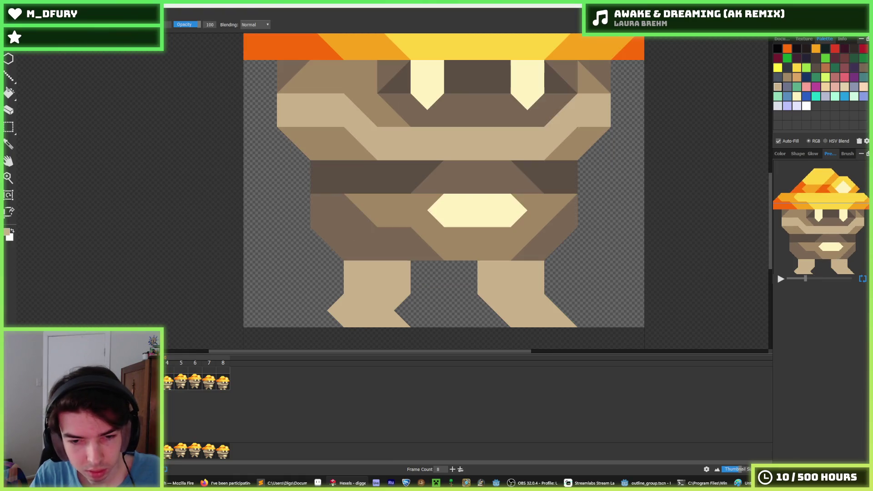
Erase the left half of the right leg, undoing a stray erasure, and centre the legs in view.
mouse_move(491, 286)
left_mouse_down()
mouse_move(485, 296)
mouse_move(500, 271)
mouse_move(497, 299)
mouse_move(514, 279)
mouse_move(497, 267)
mouse_move(487, 274)
left_mouse_up()
key("i")
scroll(485, 285, "down", 5)
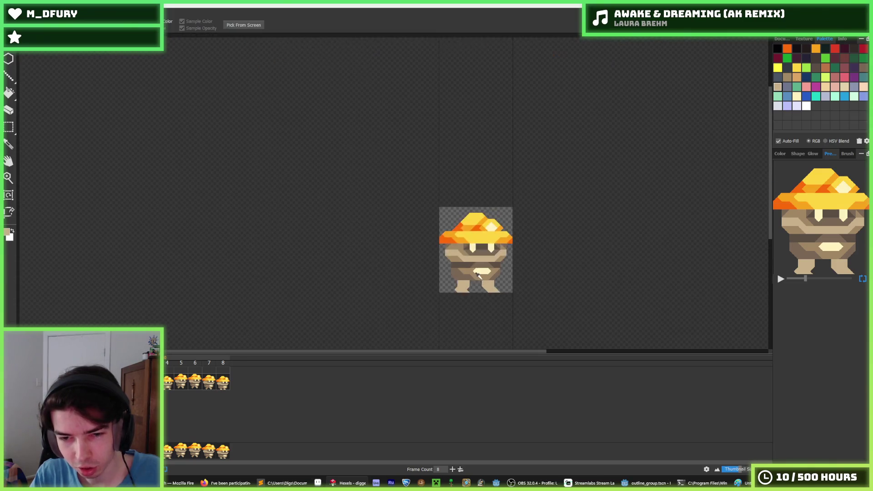
scroll(472, 296, "up", 8)
key("e")
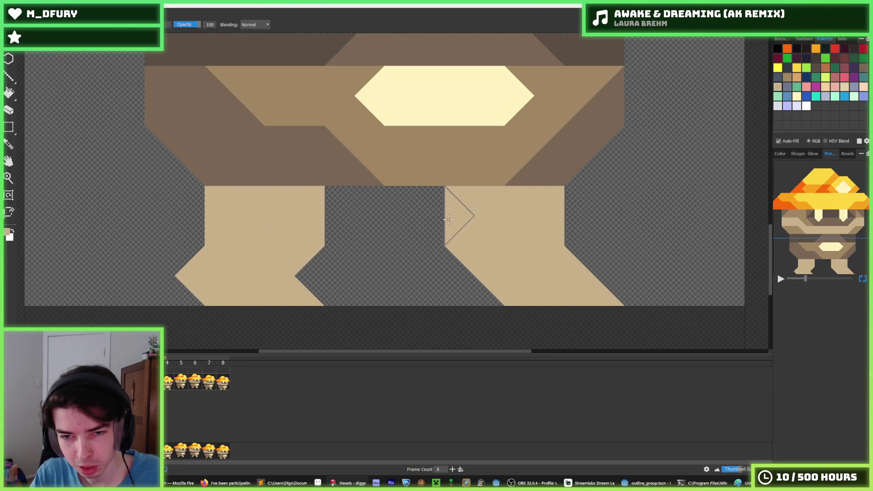
left_click_drag(471, 203, 447, 218)
key("ctrl+z")
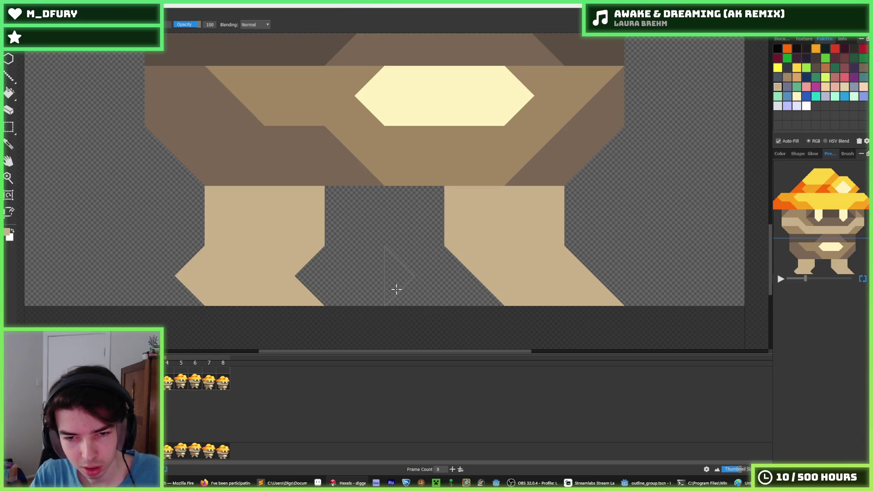
scroll(409, 223, "down", 3)
scroll(407, 238, "up", 3)
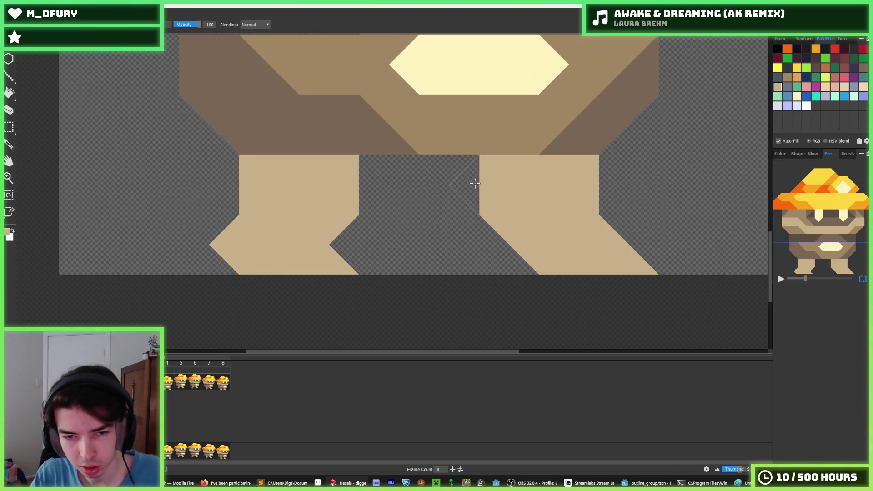
left_click_drag(461, 200, 460, 241)
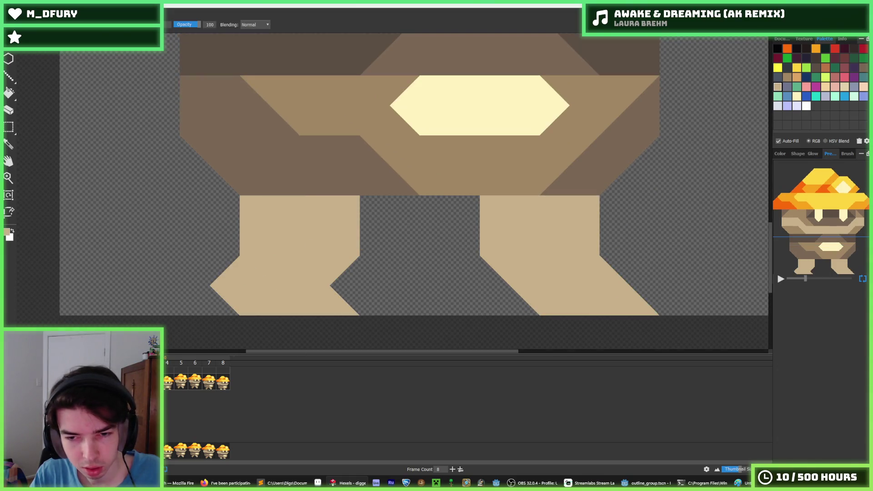
On frame 4, erase the right leg's slanted left section and lower-left triangles, then slant its top.
key("space")
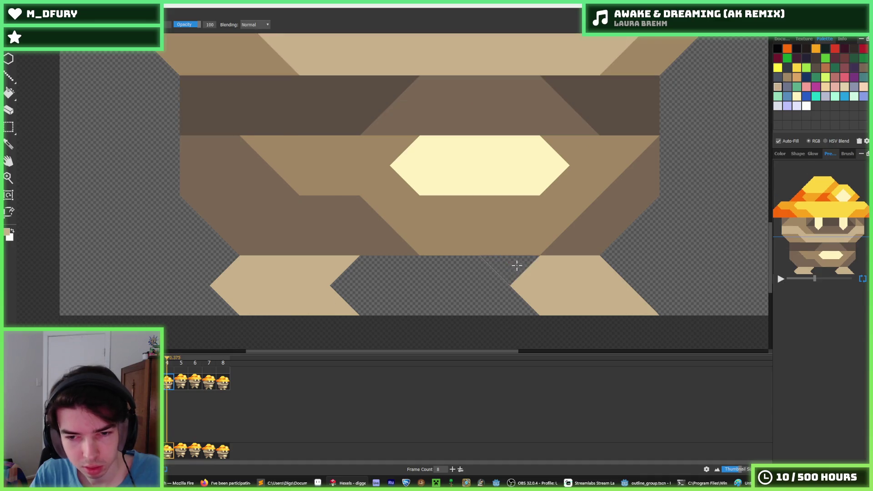
left_click(166, 385)
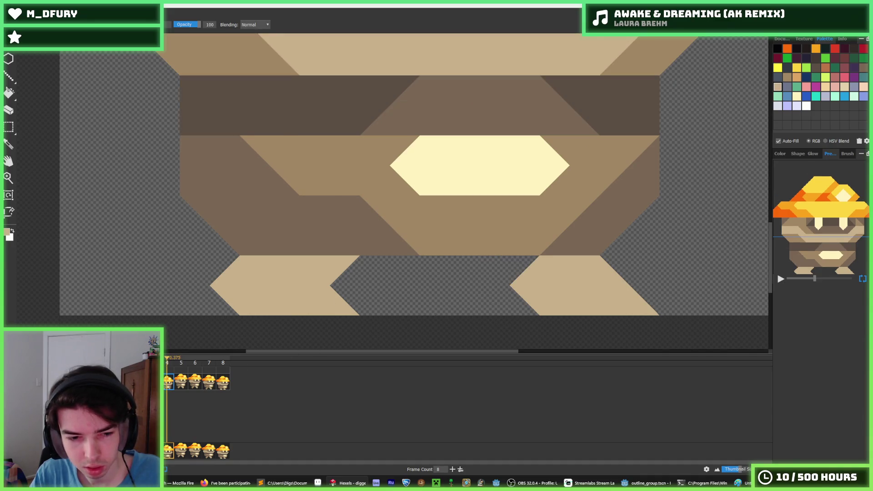
key("space")
key("space")
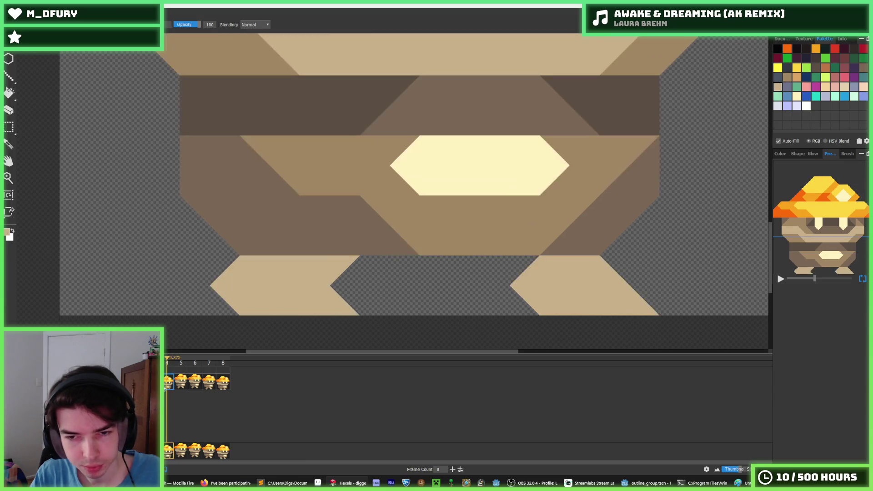
key("space")
key("space")
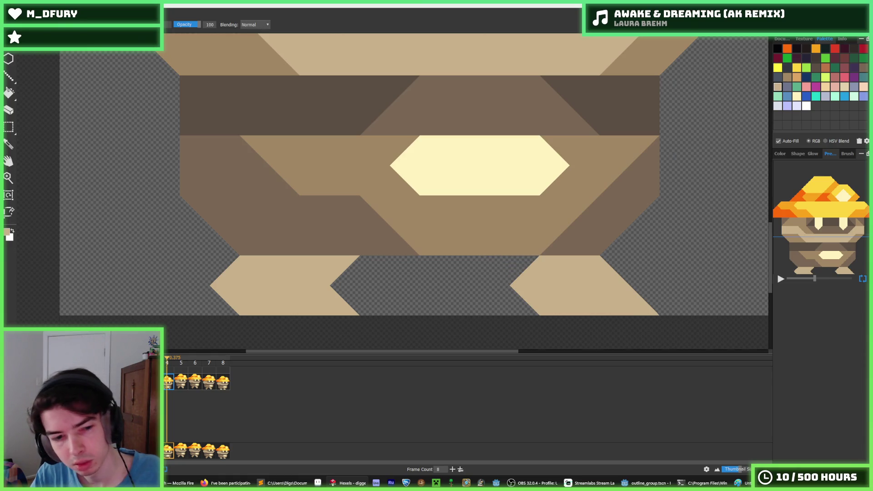
key("Left")
key("e")
mouse_move(512, 213)
left_mouse_down()
mouse_move(496, 259)
mouse_move(530, 222)
left_mouse_up()
left_click(536, 272)
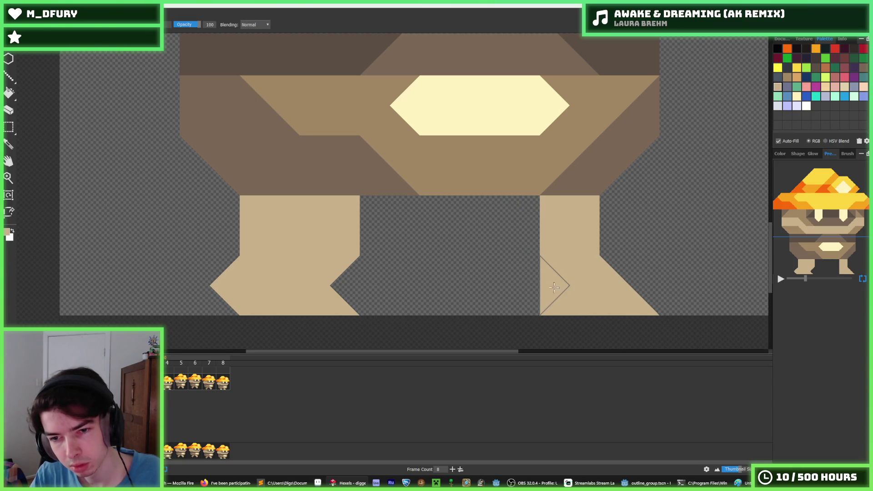
mouse_move(548, 270)
left_mouse_down()
mouse_move(561, 306)
mouse_move(514, 232)
mouse_move(506, 258)
mouse_move(526, 214)
left_mouse_up()
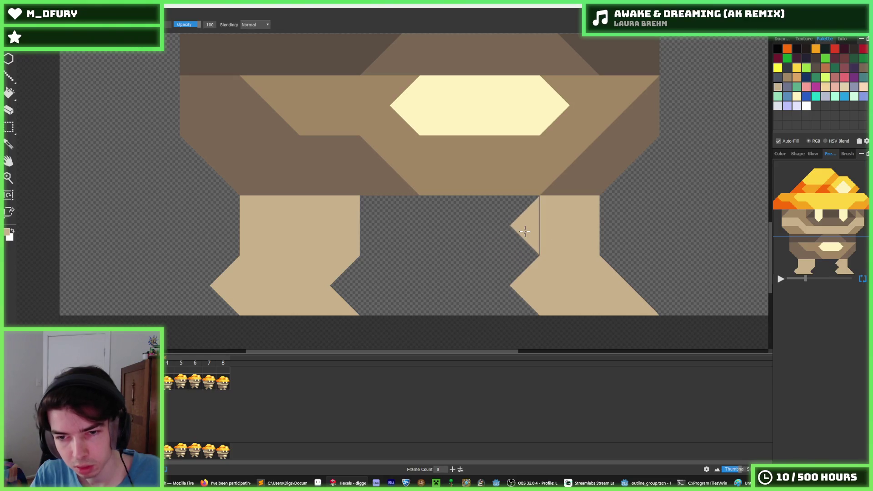
left_click(526, 213)
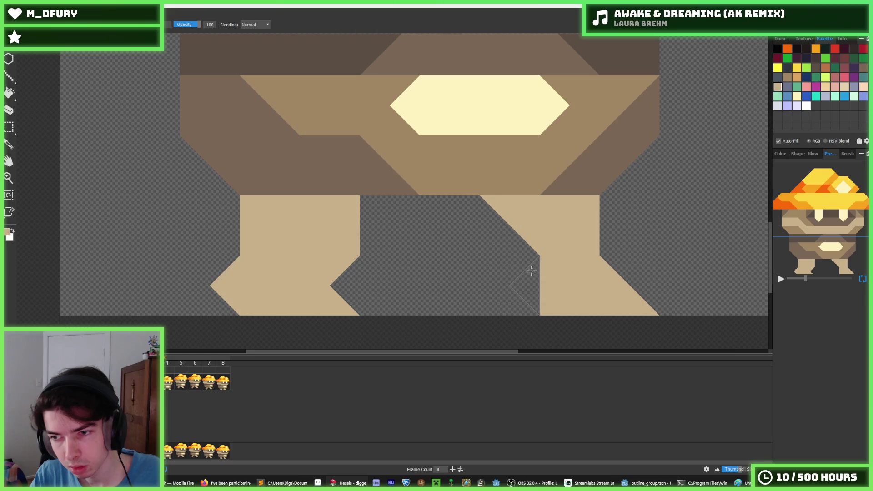
Play the walk animation, compare neighbouring frames, and erase the left leg's foot triangle.
left_click(166, 382)
key("space")
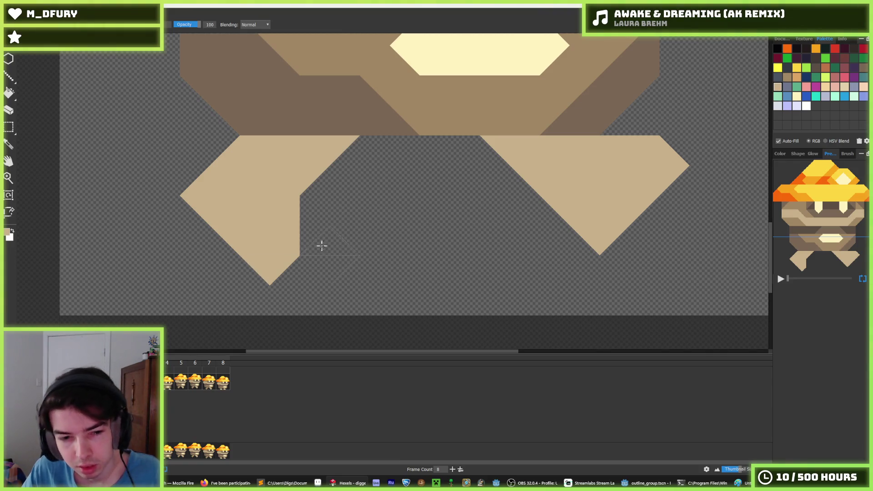
scroll(288, 282, "up", 2)
key("period")
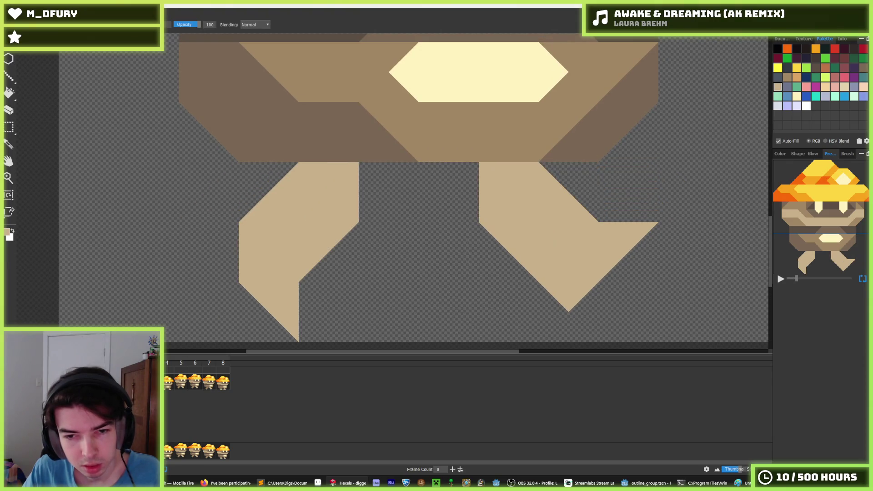
key("period")
key("period")
key("period")
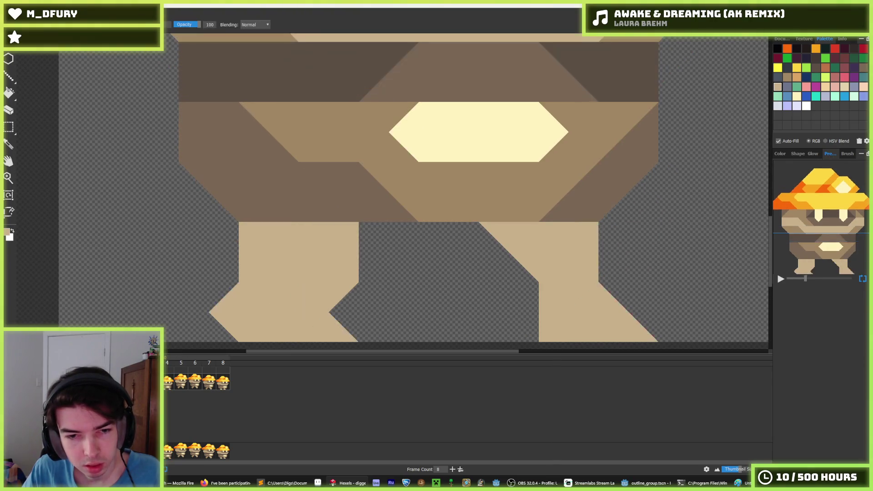
key("comma")
key("period")
key("period")
key("comma")
key("period")
key("comma")
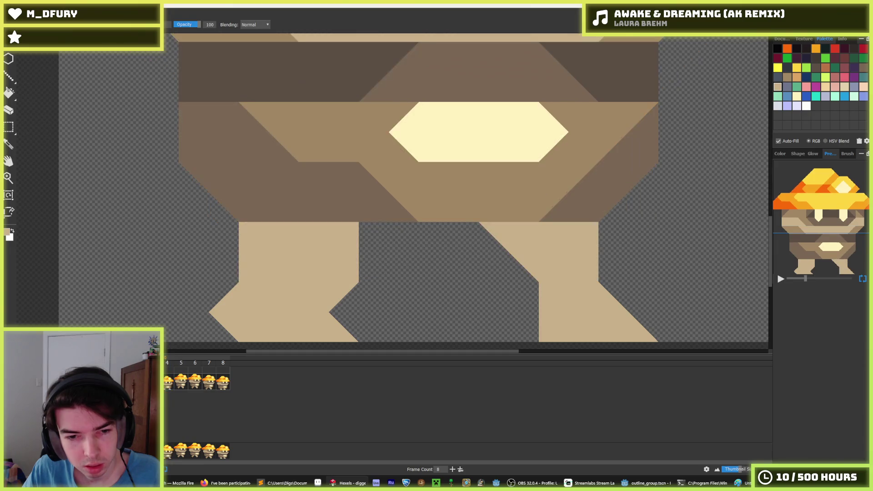
left_click(227, 313)
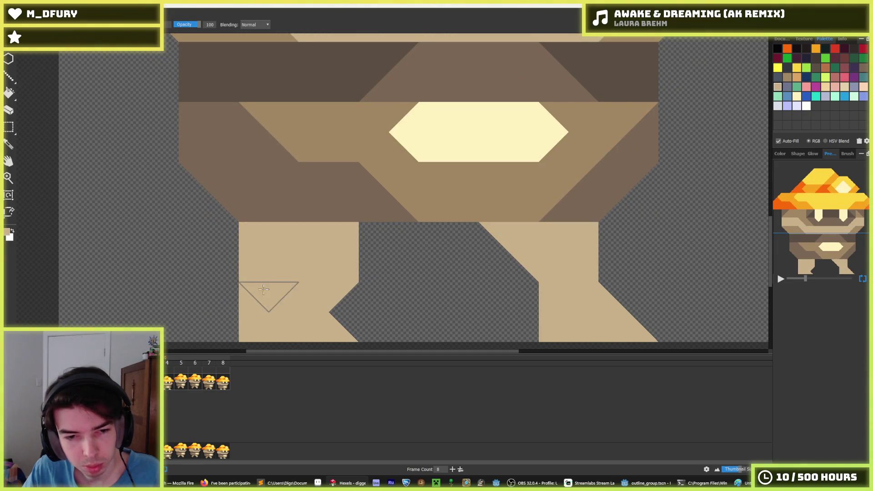
Flip back and forth between neighbouring walk frames to compare the leg poses.
key("period")
key("comma")
key("period")
key("comma")
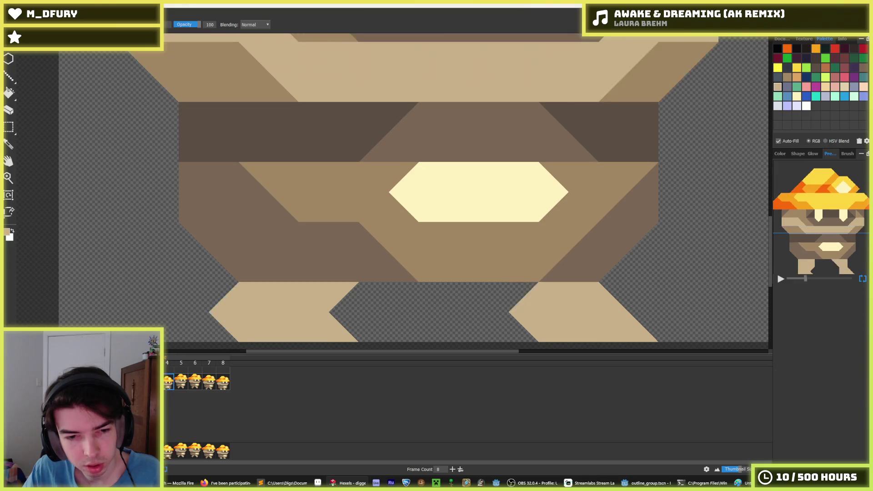
key("period")
key("comma")
key("period")
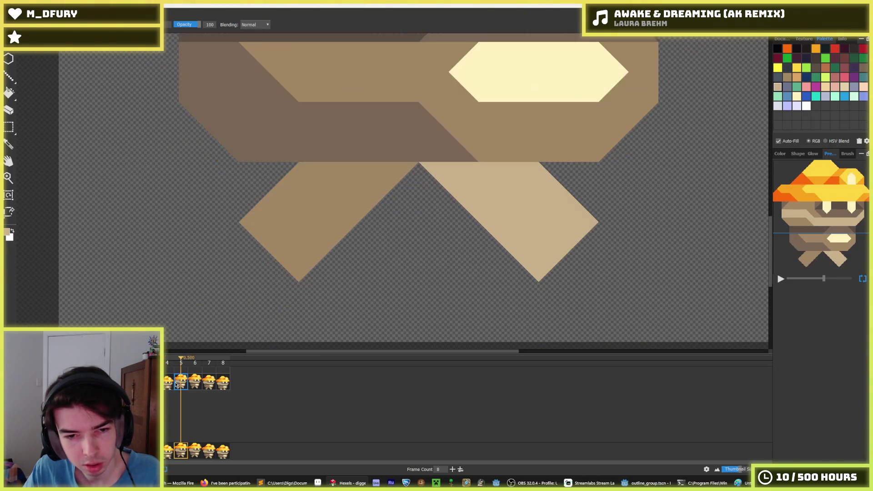
key("comma")
key("comma")
key("period")
key("period")
key("comma")
key("comma")
key("period")
key("period")
key("comma")
key("comma")
key("comma")
key("period")
key("period")
key("comma")
key("period")
key("comma")
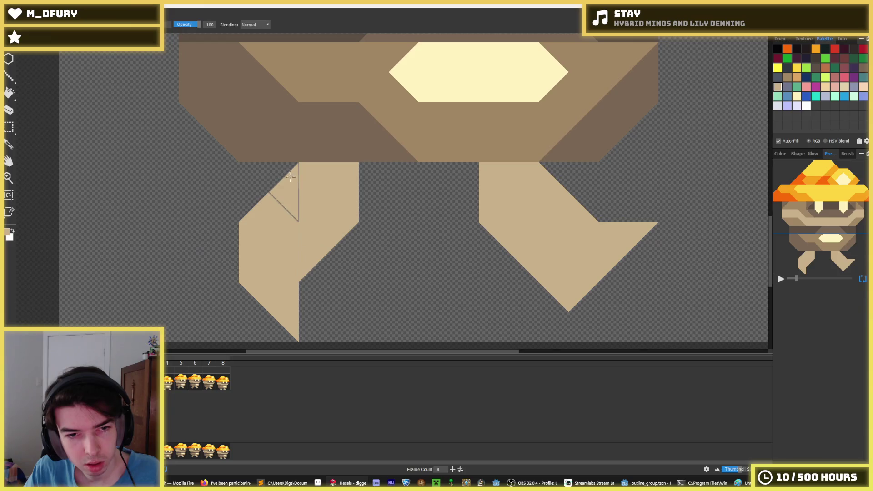
Fill the upper triangle of the left leg with tan on walk frame 4.
left_click(292, 179)
scroll(272, 268, "down", 3)
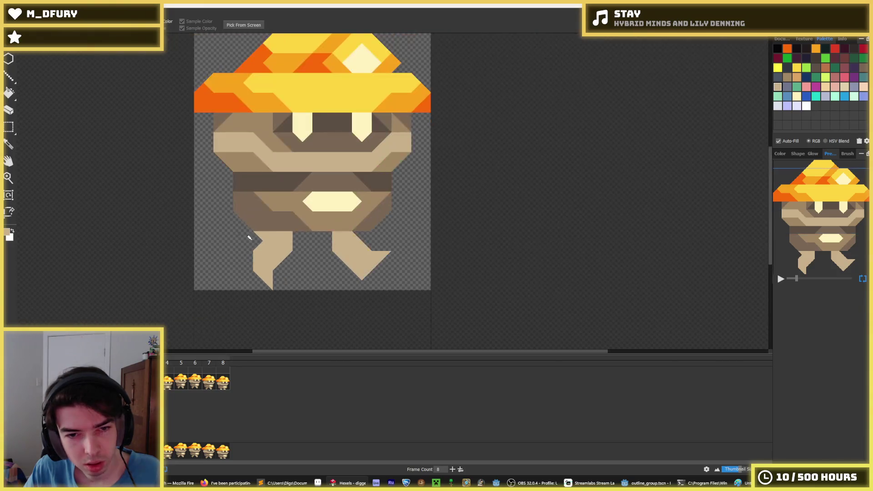
scroll(250, 234, "up", 1)
scroll(263, 243, "down", 2)
scroll(282, 241, "up", 2)
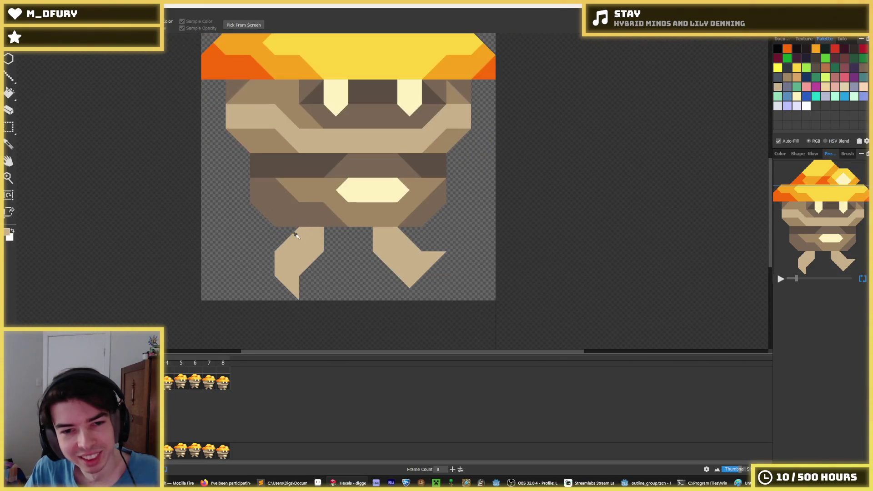
scroll(307, 241, "down", 3)
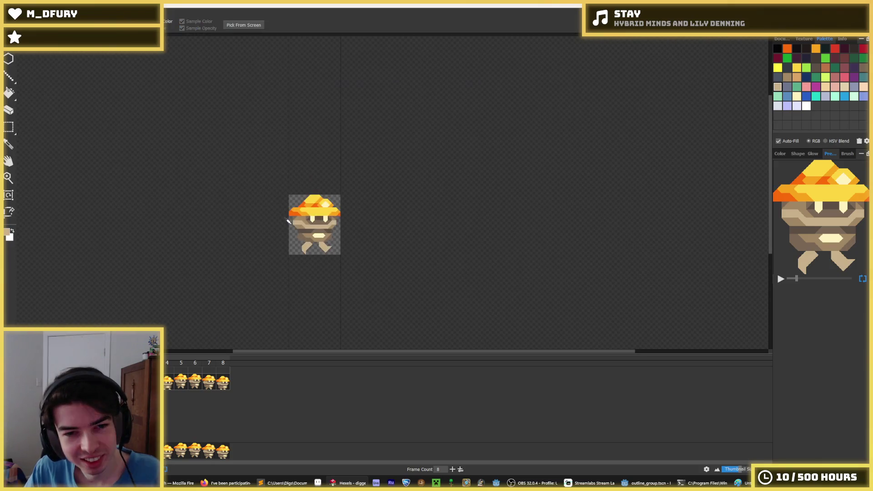
scroll(295, 228, "up", 2)
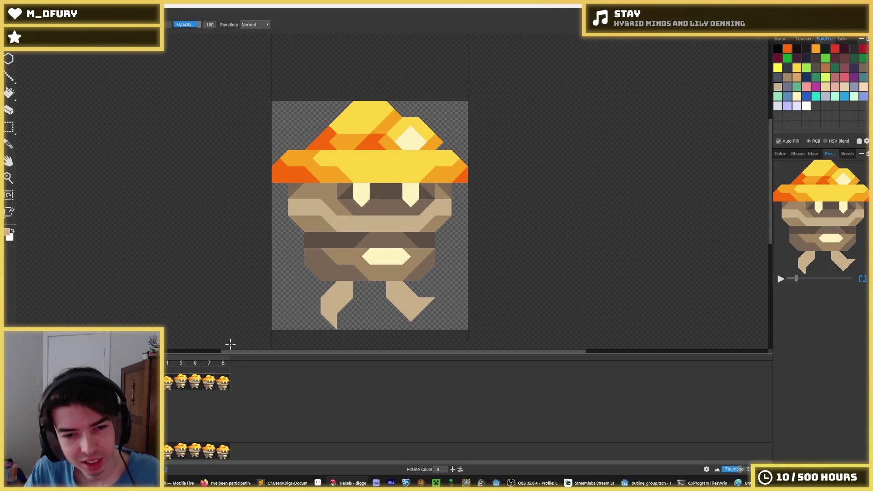
left_click(168, 387)
key("Left")
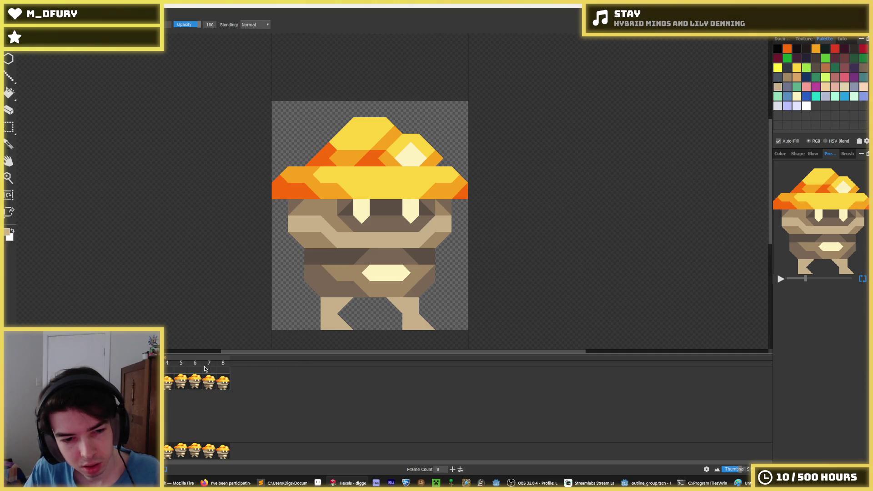
key("ctrl+z")
key("ctrl+z")
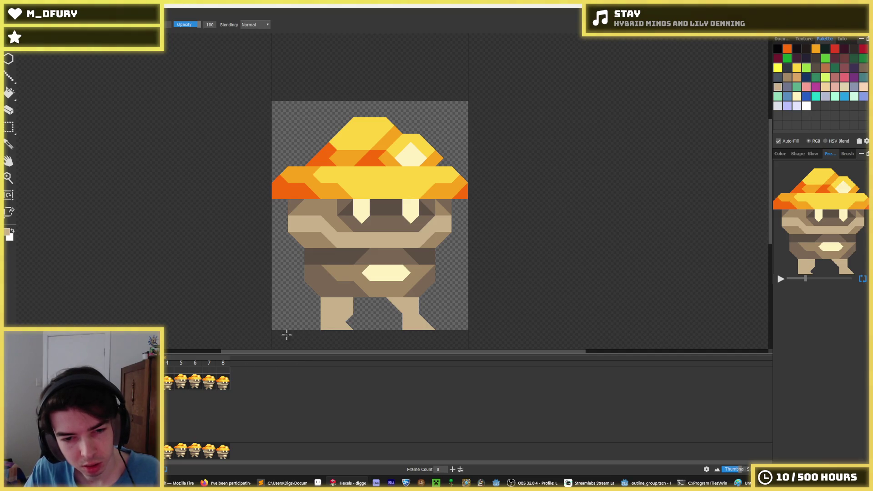
Sample colours from the sprite with the eyedropper, returning to the brush with the sampled colour.
key("e")
key("b")
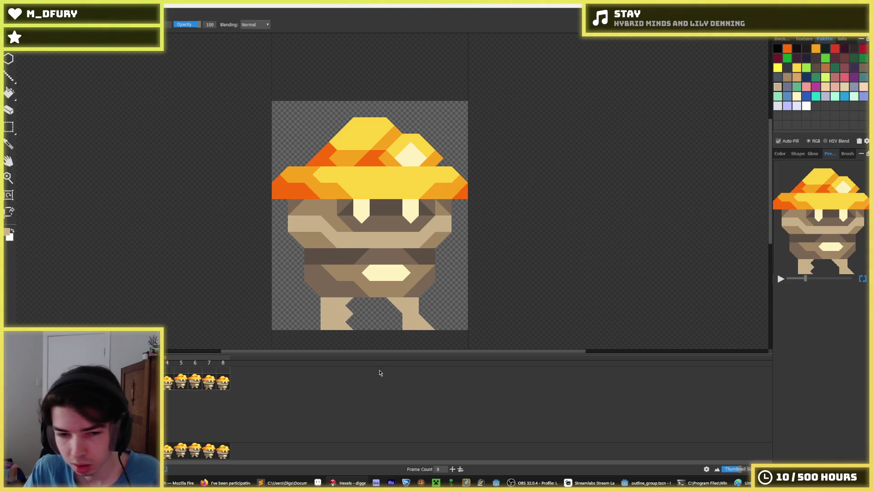
key("i")
scroll(382, 305, "up", 1)
scroll(380, 306, "down", 1)
scroll(354, 304, "up", 1)
key("b")
key("i")
key("b")
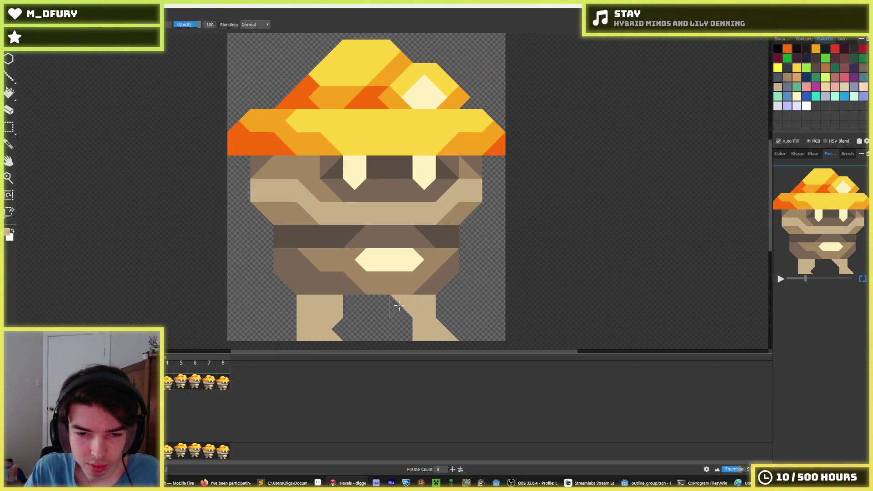
scroll(448, 305, "down", 2)
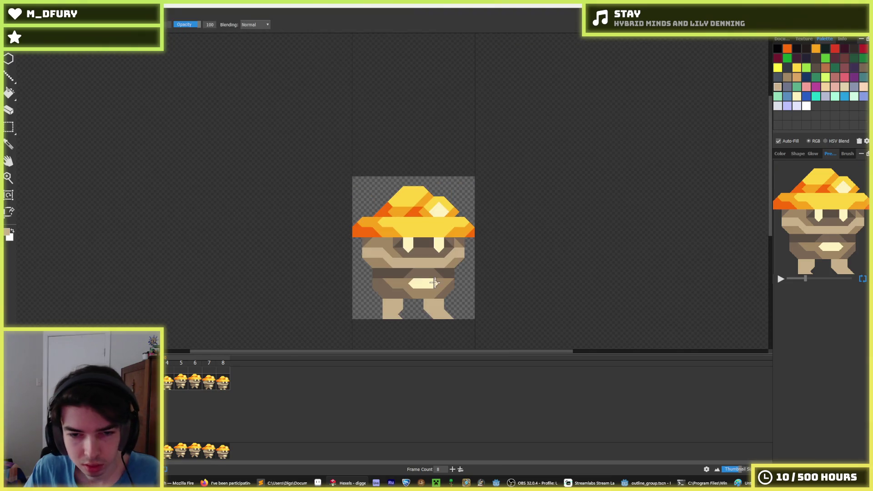
key("i")
scroll(409, 291, "up", 1)
scroll(400, 284, "down", 3)
scroll(395, 279, "up", 4)
key("b")
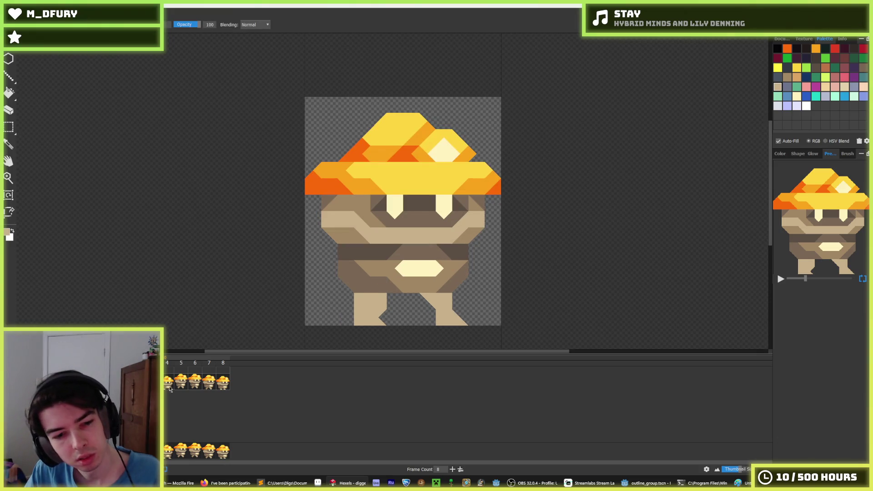
Copy the spread legs with a rectangular selection and paste them over frame 6's legs.
key("m")
left_click_drag(485, 326, 304, 276)
left_click(193, 381)
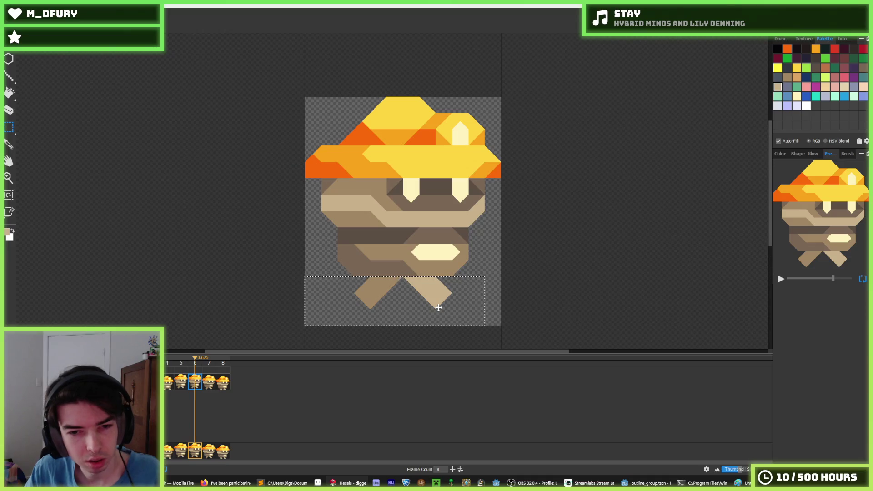
key("Delete")
key("ctrl+v")
left_click(503, 293)
Move the right leg toward the centre and nudge the left leg right to overlap it.
mouse_move(419, 276)
left_mouse_down()
mouse_move(477, 296)
mouse_move(486, 326)
mouse_move(417, 309)
left_mouse_up()
mouse_move(387, 276)
left_mouse_down()
mouse_move(339, 326)
mouse_move(377, 324)
left_mouse_up()
key("Right")
key("Right")
key("Right")
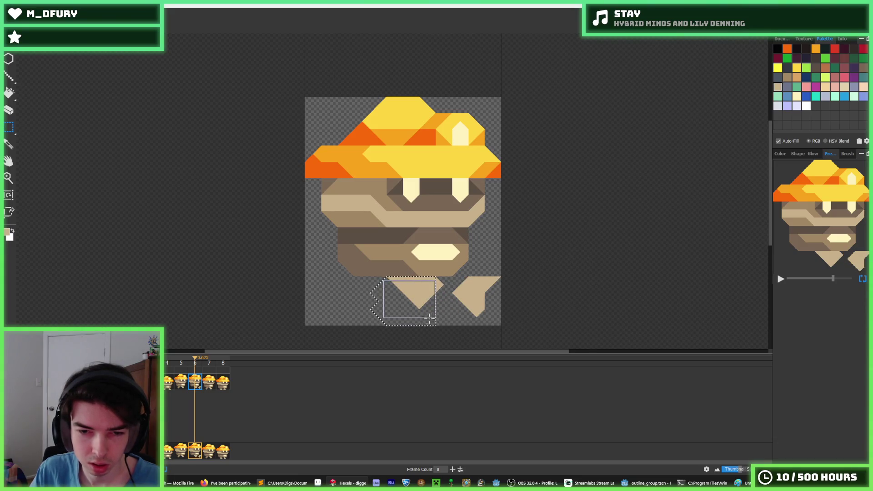
key("ctrl+z")
key("ctrl+z")
key("ctrl+z")
key("Right")
key("Right")
key("Right")
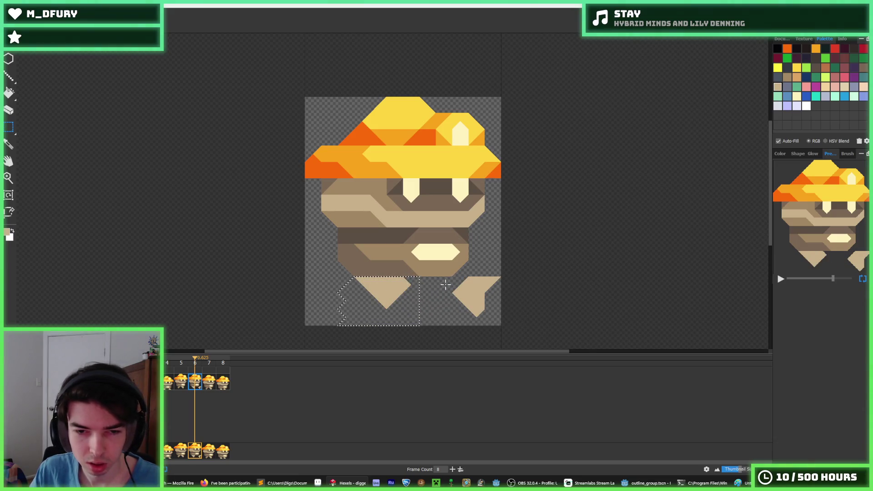
key("Left")
key("Left")
key("Left")
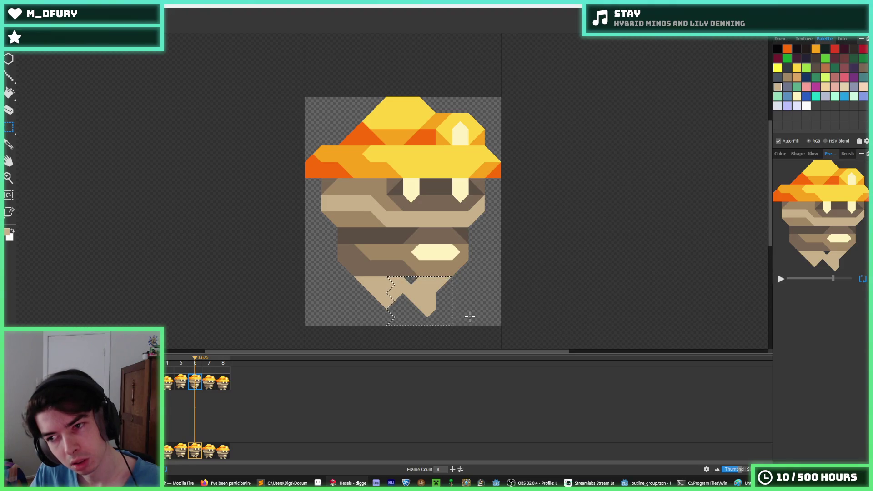
left_click(463, 319)
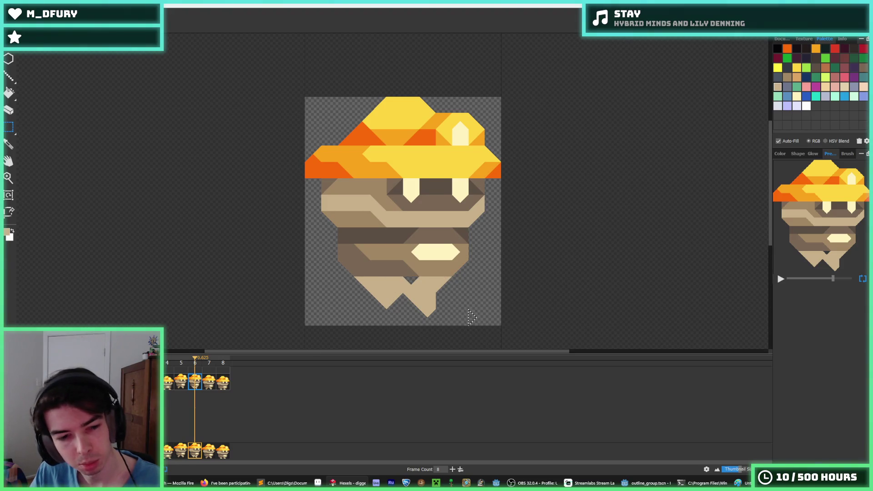
key("Home")
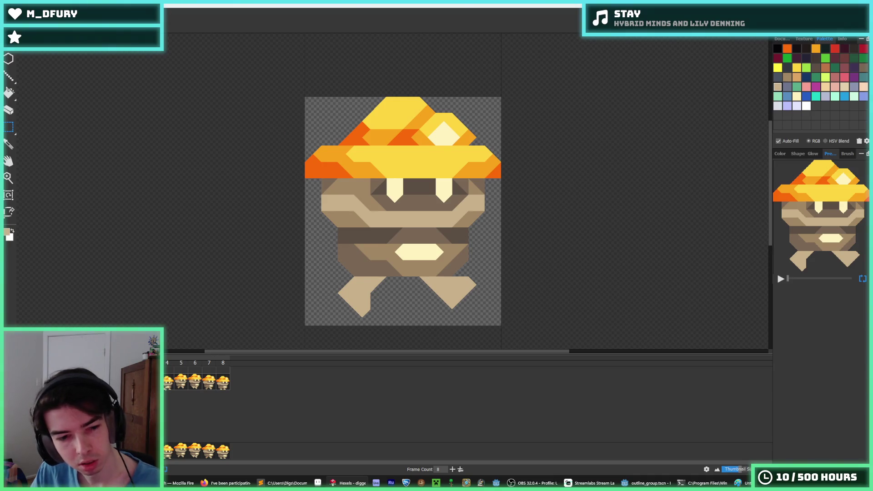
Alternate between frames 5 and 6 to compare their leg poses.
left_click(179, 382)
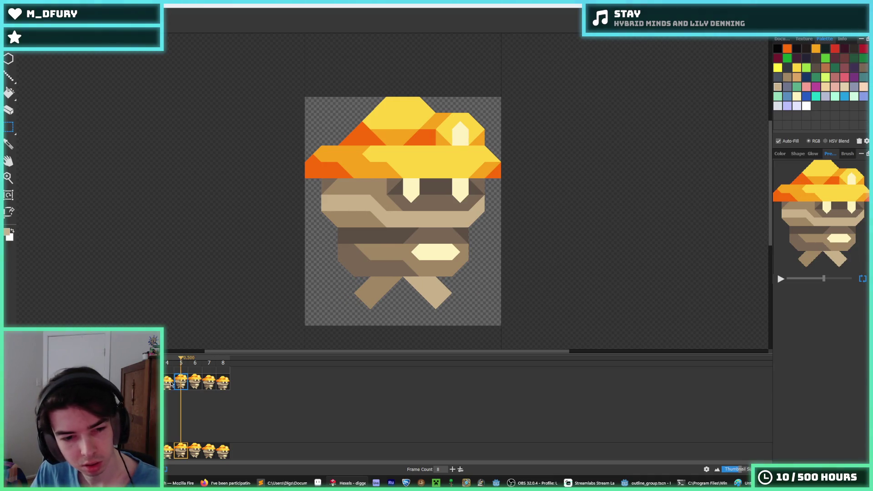
left_click(199, 383)
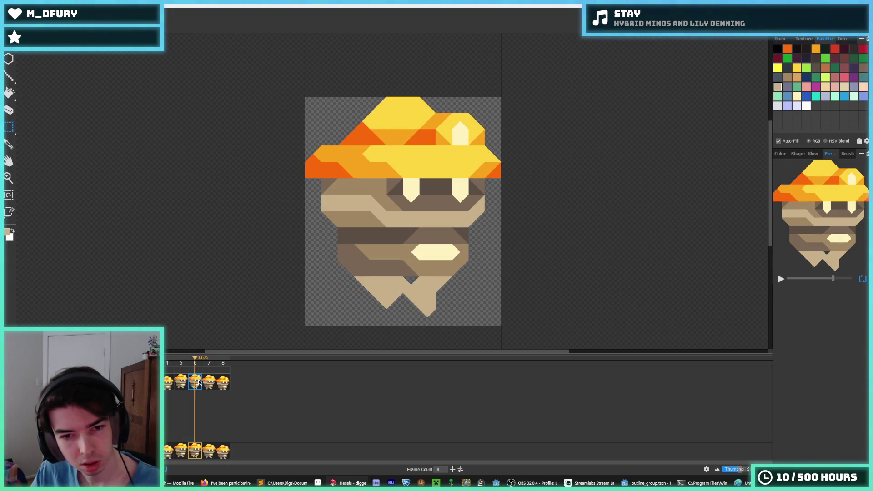
key("Escape")
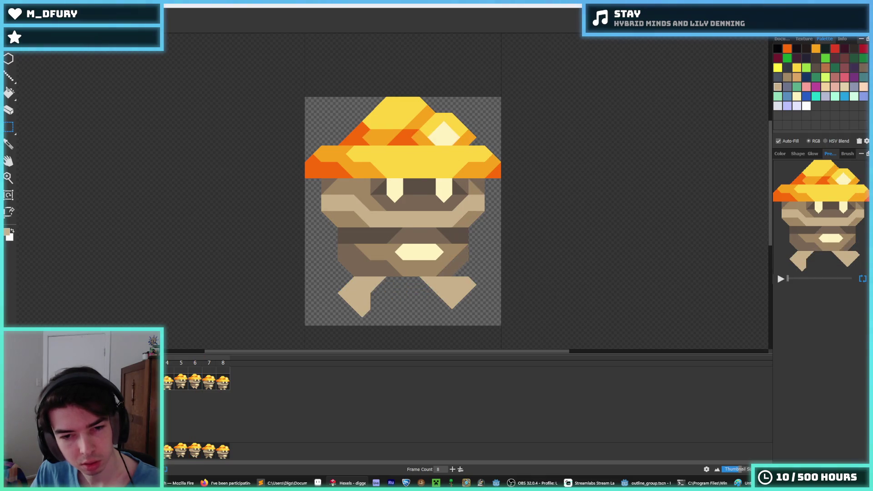
left_click(179, 384)
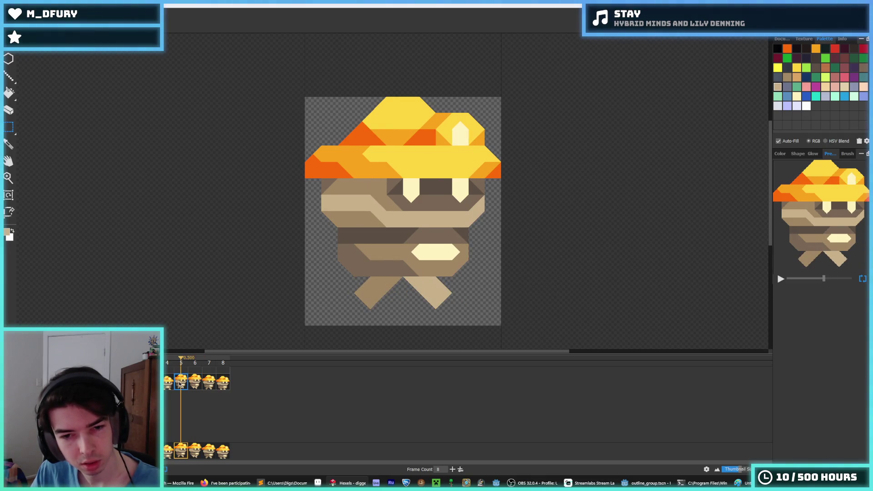
left_click(194, 384)
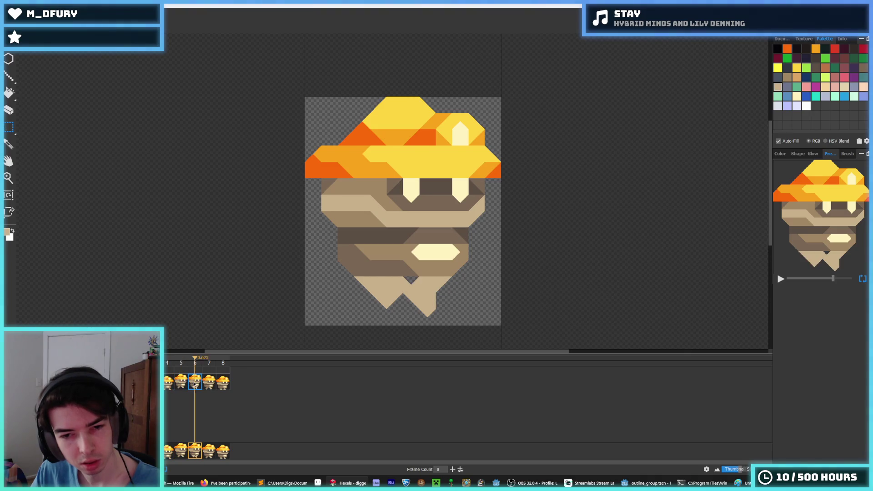
left_click(181, 386)
left_click(193, 385)
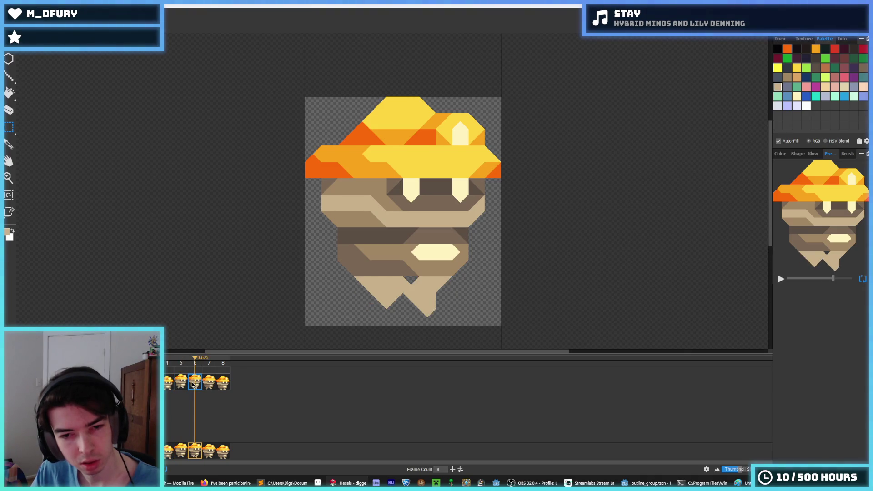
left_click(181, 386)
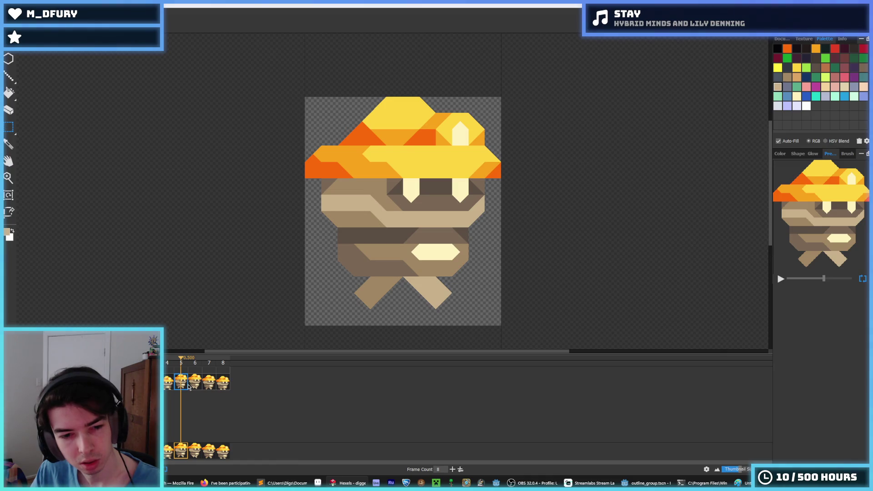
left_click(192, 387)
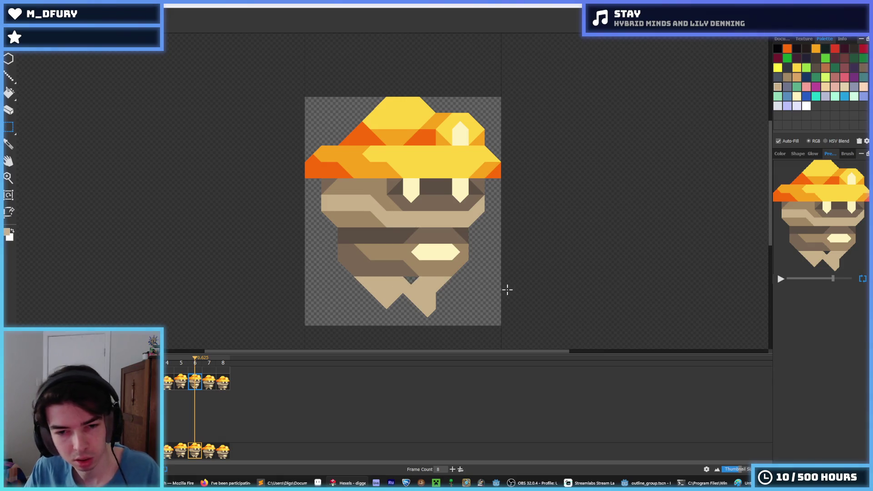
key("Home")
Undo the leg rearrangement on frame 6, restoring the original crossed legs.
key("ctrl+z")
key("ctrl+z")
key("ctrl+z")
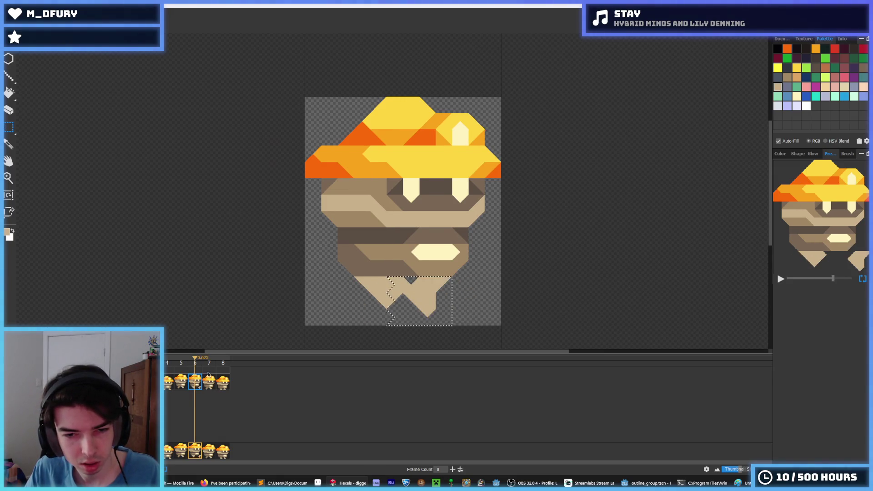
key("ctrl+z")
key("ctrl+z")
key("ctrl+z")
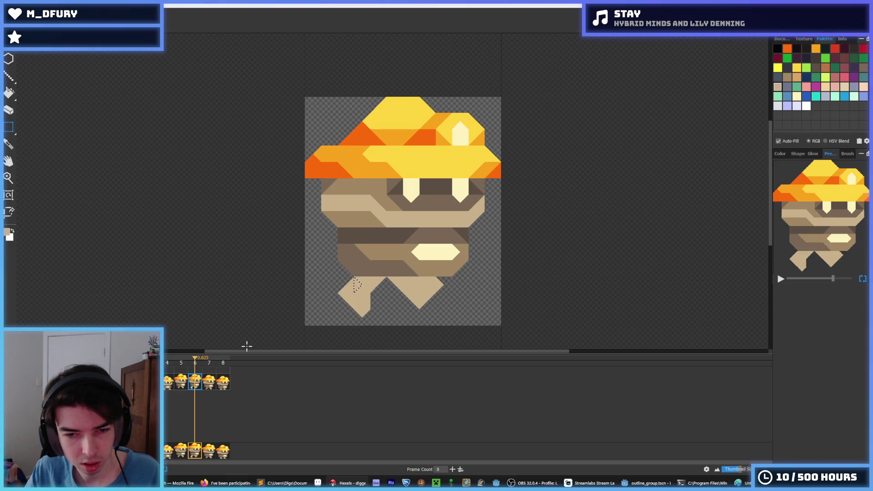
key("ctrl+z")
key("ctrl+z")
key("ctrl+z")
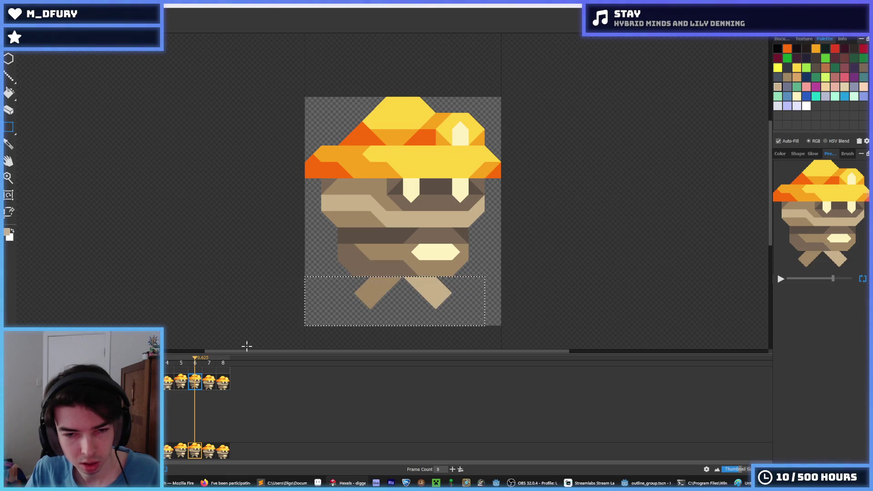
key("ctrl+z")
key("ctrl+z")
key("ctrl+z")
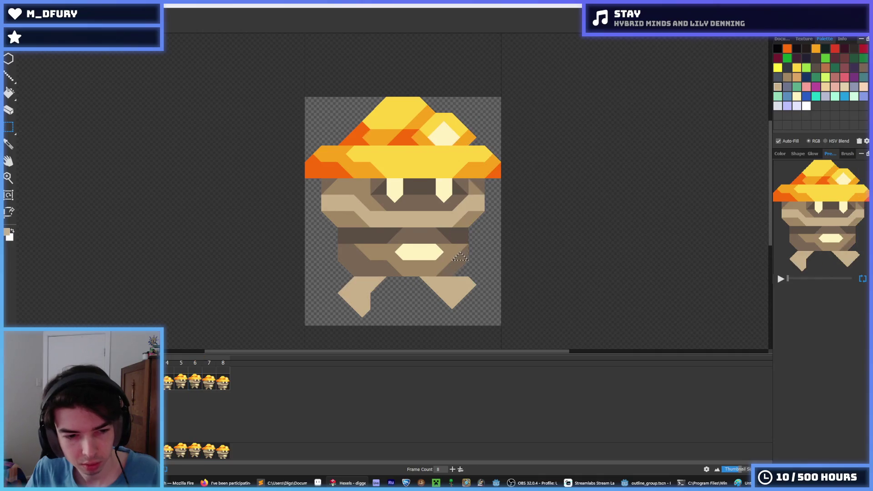
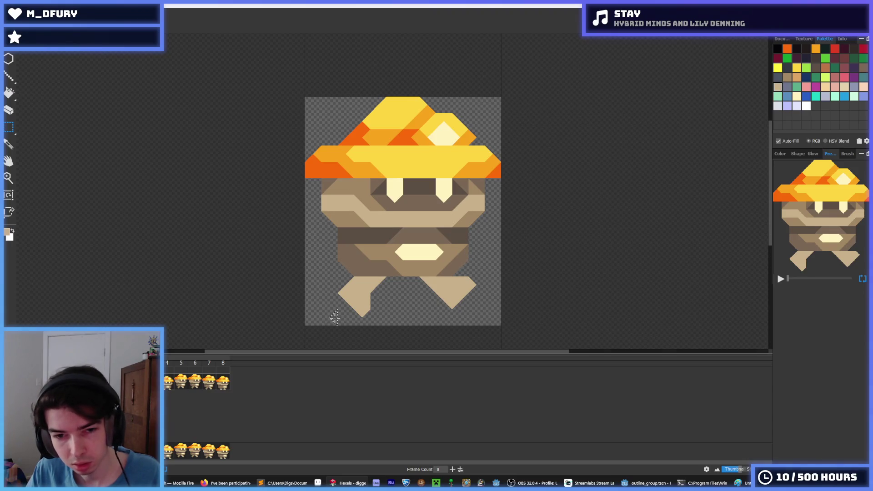
Select the leg band and put a spread-leg pose over frame 6's legs, then preview the walk.
left_click_drag(460, 291, 502, 276)
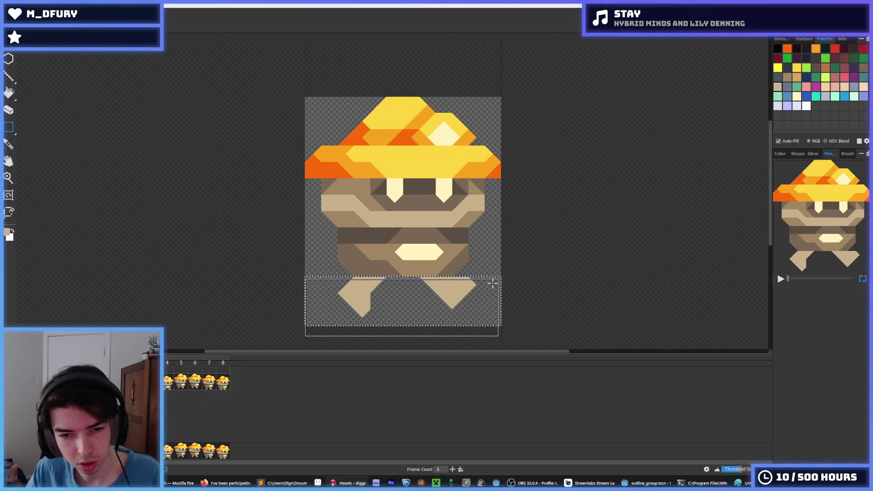
left_click(181, 382)
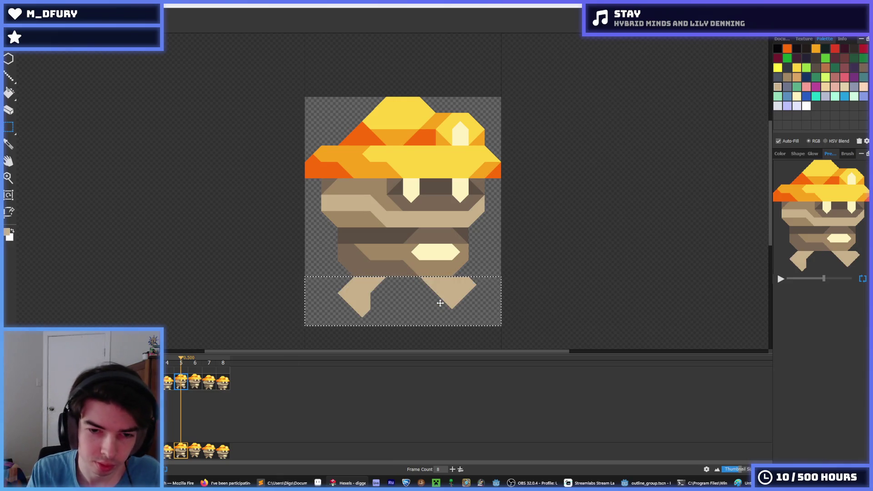
left_click(192, 382)
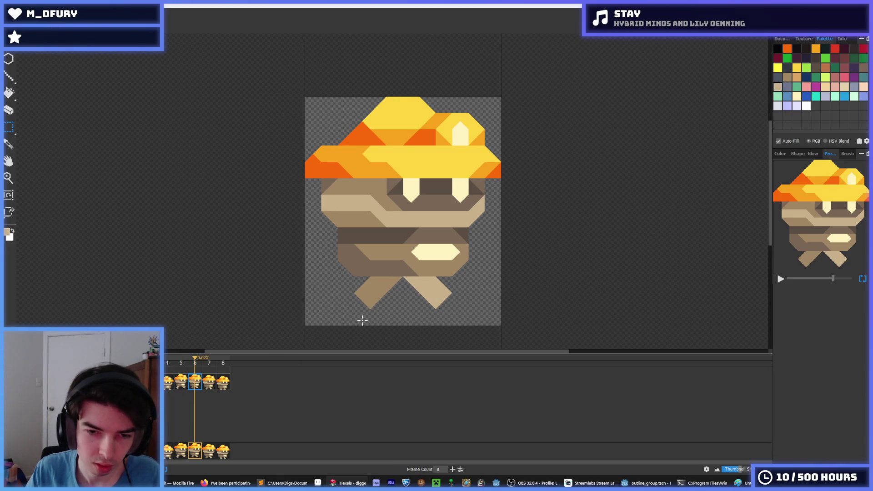
key("ctrl+z")
key("ctrl+z")
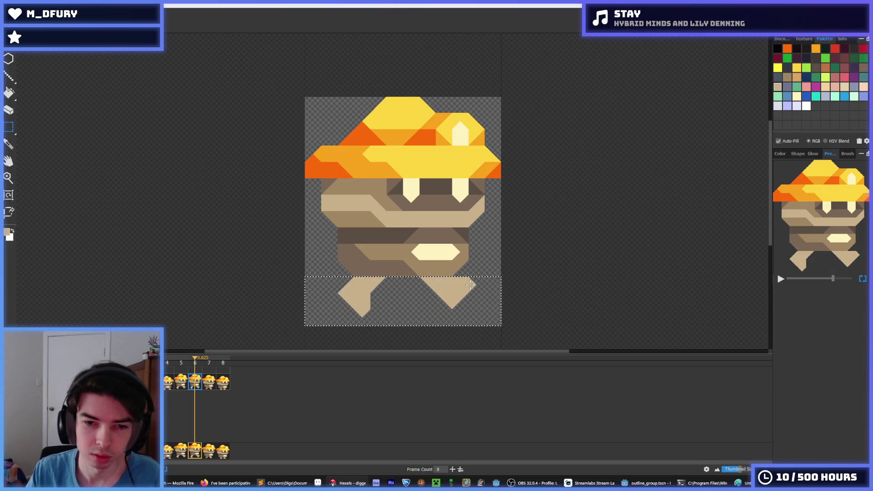
key("period")
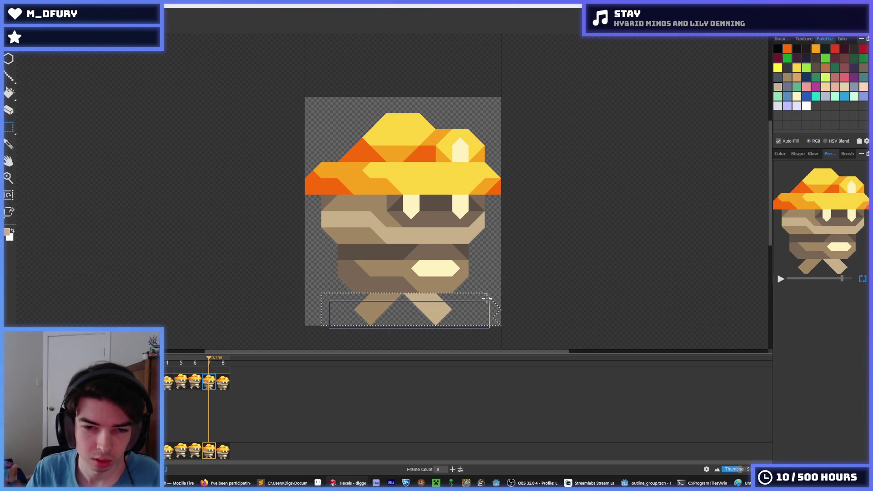
key("space")
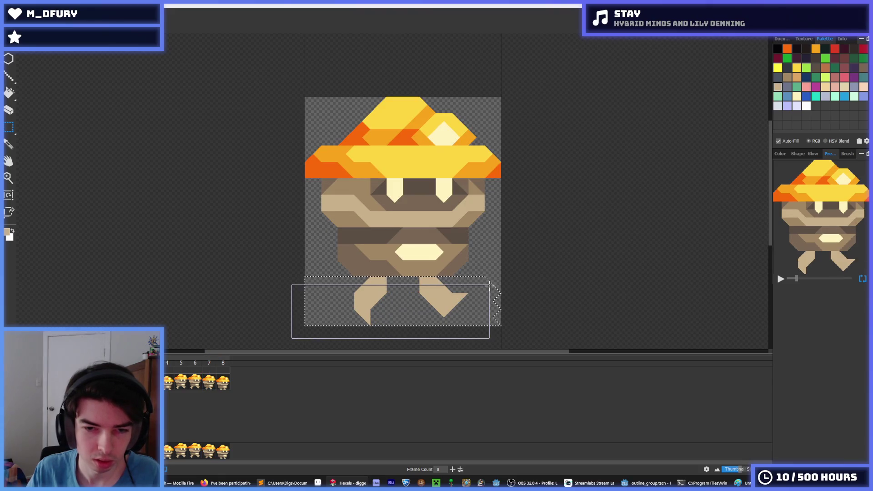
left_click(189, 386)
Clear frame 6's leg area and replace frame 7's crossed legs with straight legs.
left_click_drag(277, 331, 485, 278)
left_click_drag(355, 295, 306, 277)
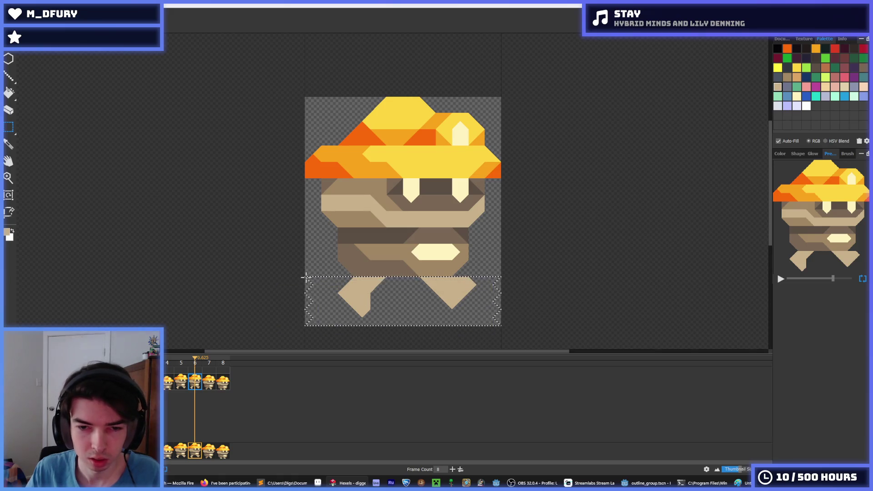
left_click(306, 278)
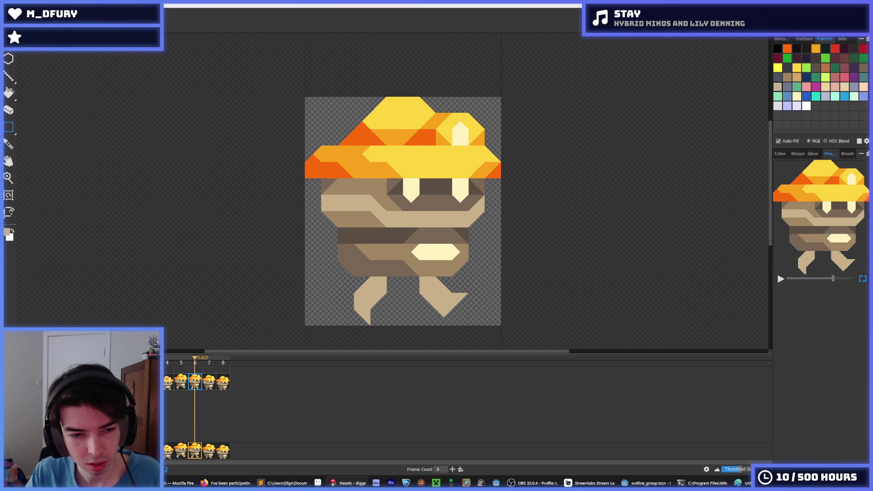
key("space")
left_click(216, 386)
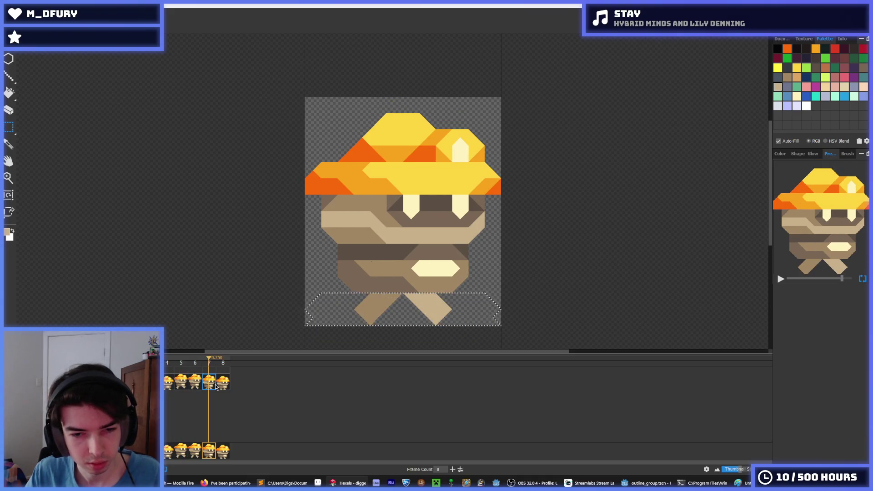
key("ctrl+v")
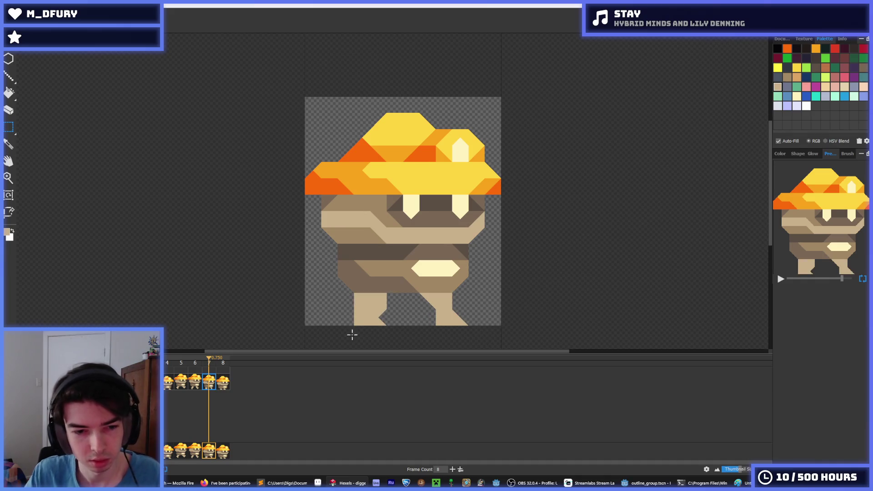
Paste a wider leg stance into frame 8, nudging it right and back left.
left_click(223, 384)
left_click(172, 384)
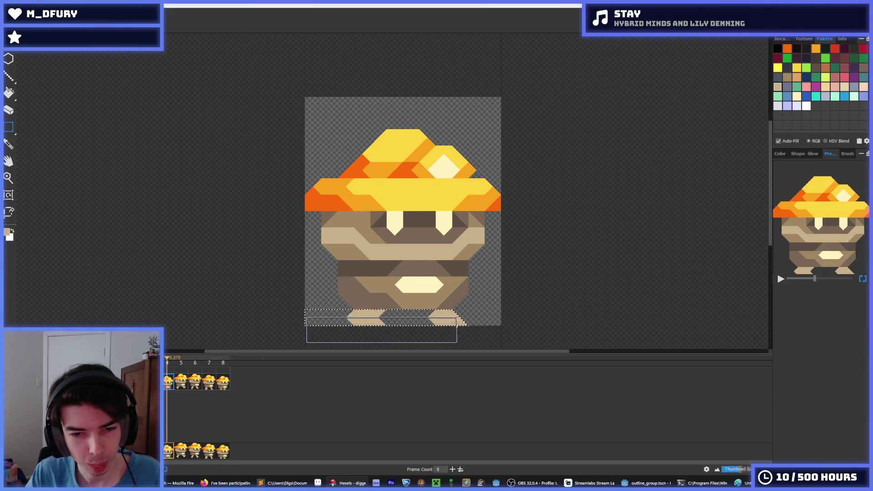
left_click(222, 383)
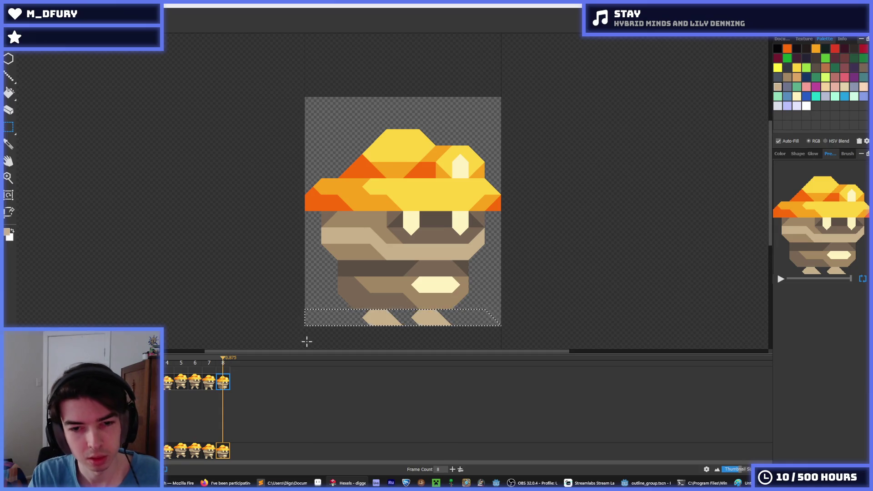
key("ctrl+v")
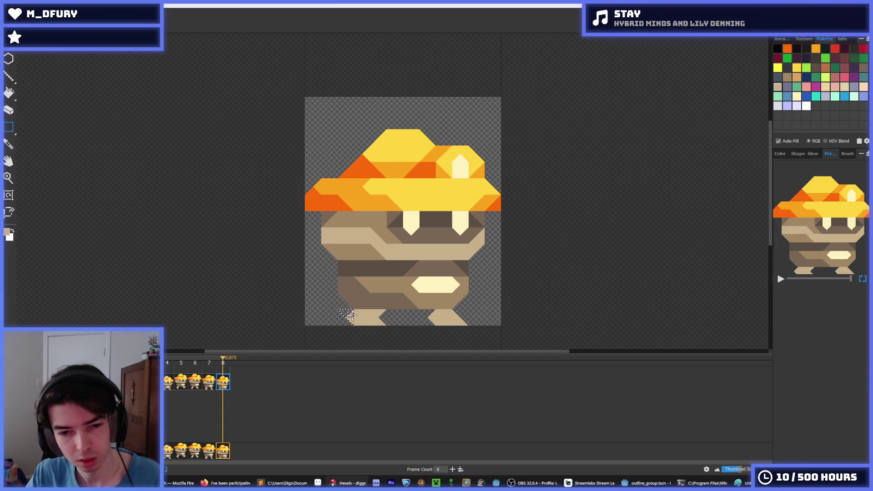
key("Right")
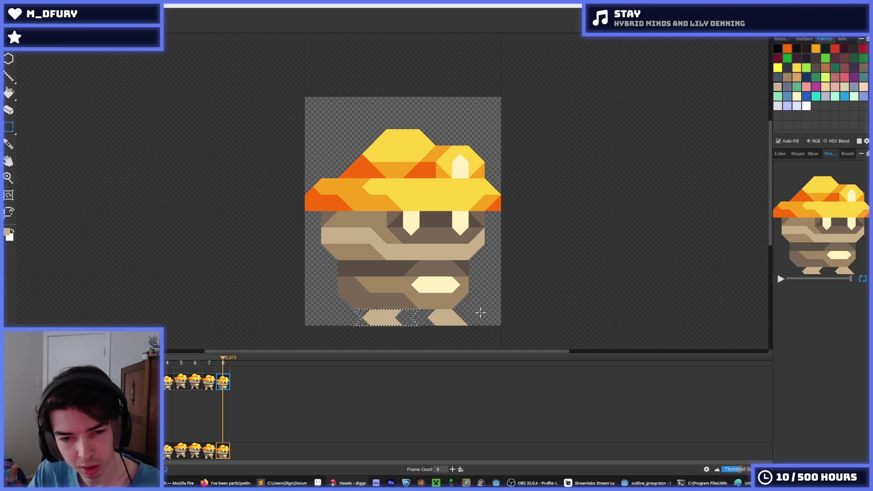
key("Left")
key("Left")
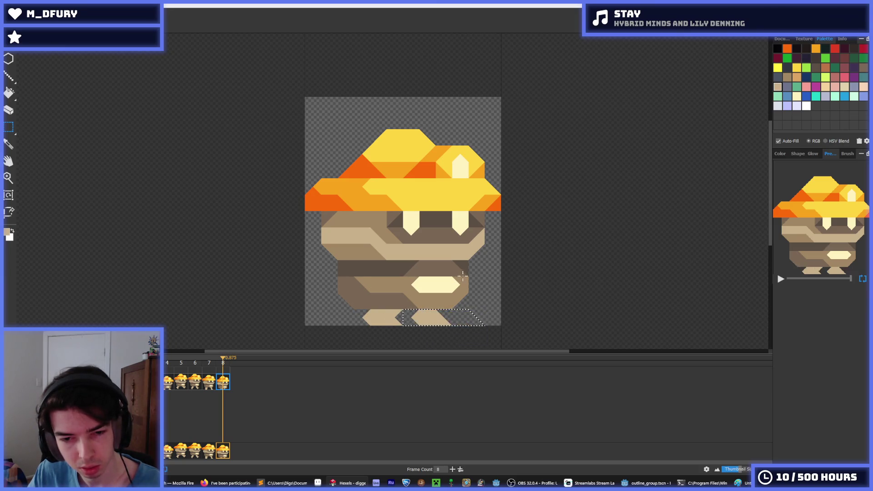
left_click(205, 387)
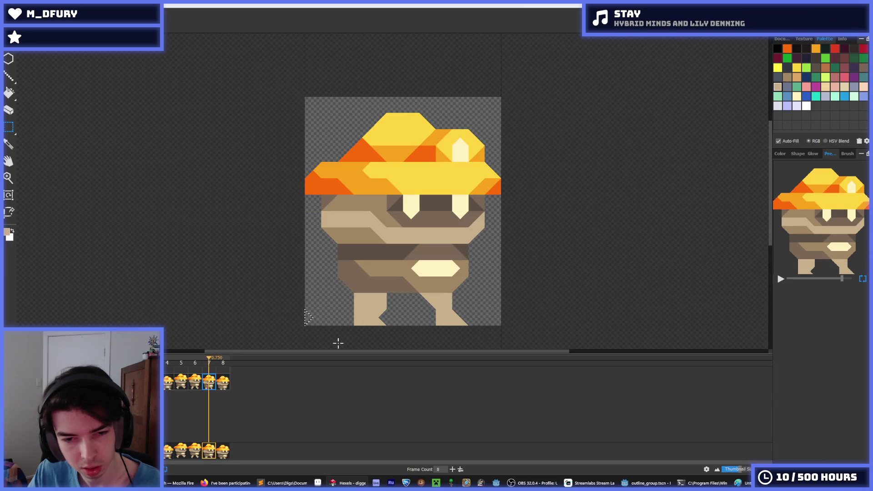
Shift frame 7's right leg and frame 6's legs left so they sit closer together.
left_click_drag(472, 295, 421, 351)
key("Left")
key("Left")
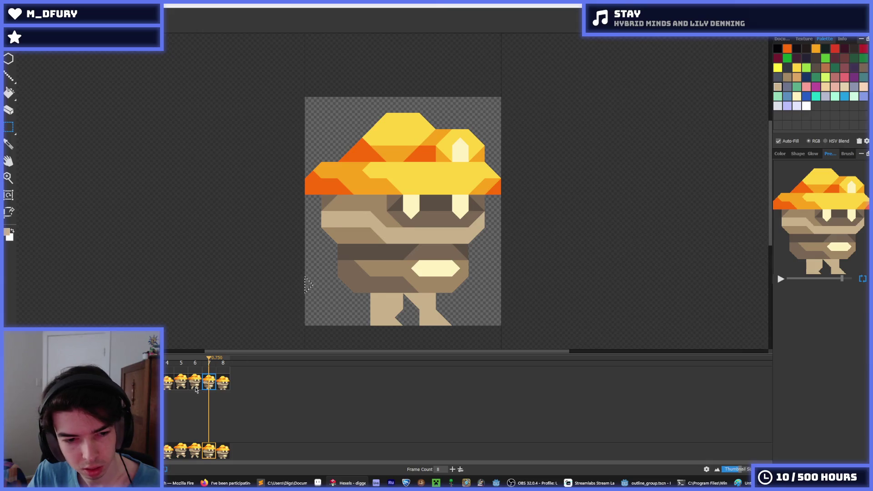
left_click(195, 388)
left_click_drag(323, 276, 399, 350)
key("Left")
left_click_drag(470, 295, 436, 332)
key("Left")
key("Left")
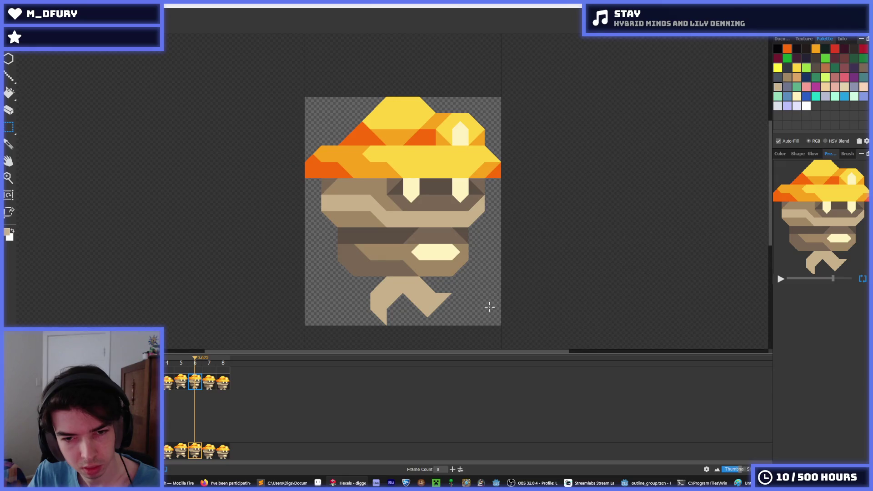
Bring frame 5's legs together and paint a tan triangle on top of its right leg.
left_click(180, 385)
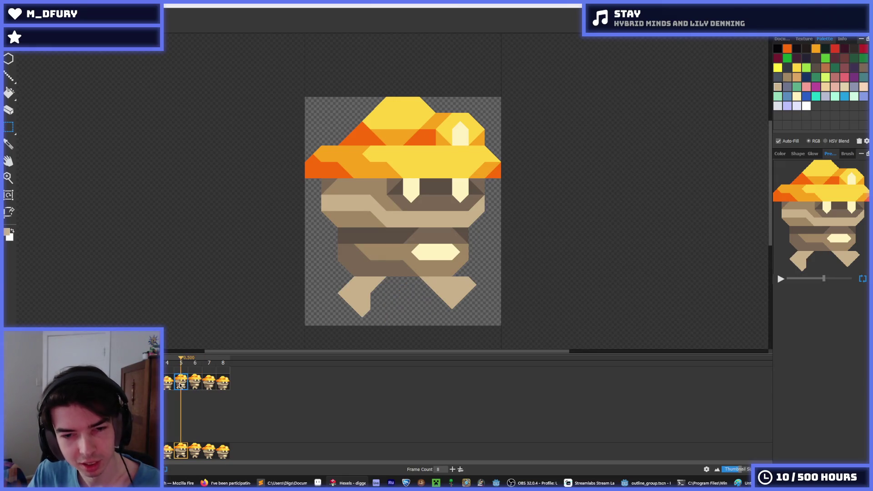
left_click_drag(314, 282, 395, 339)
key("Right")
key("Right")
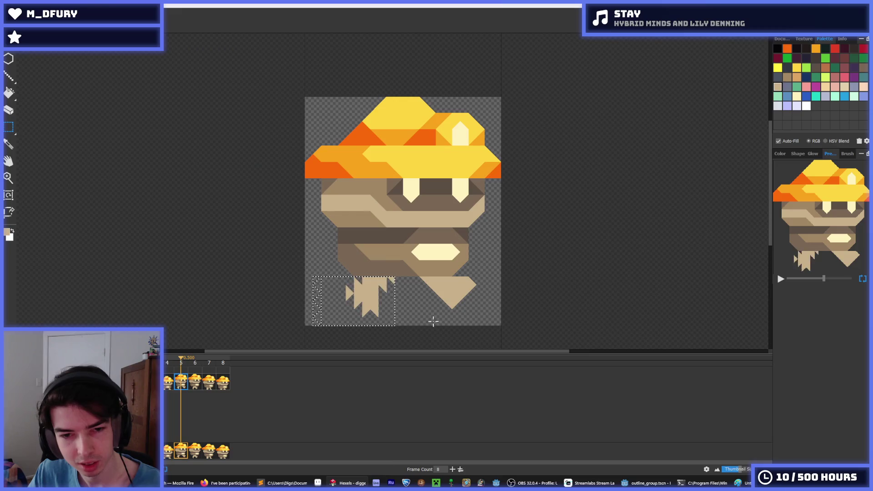
left_click_drag(498, 285, 416, 358)
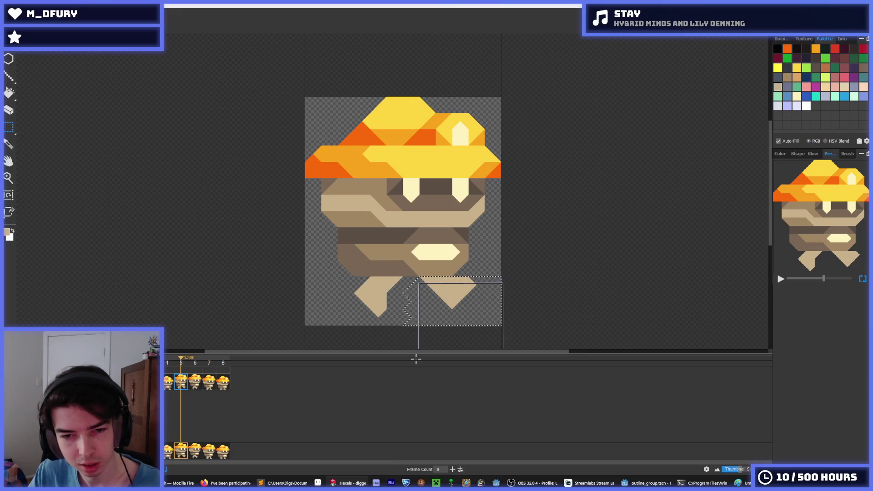
key("Left")
key("Left")
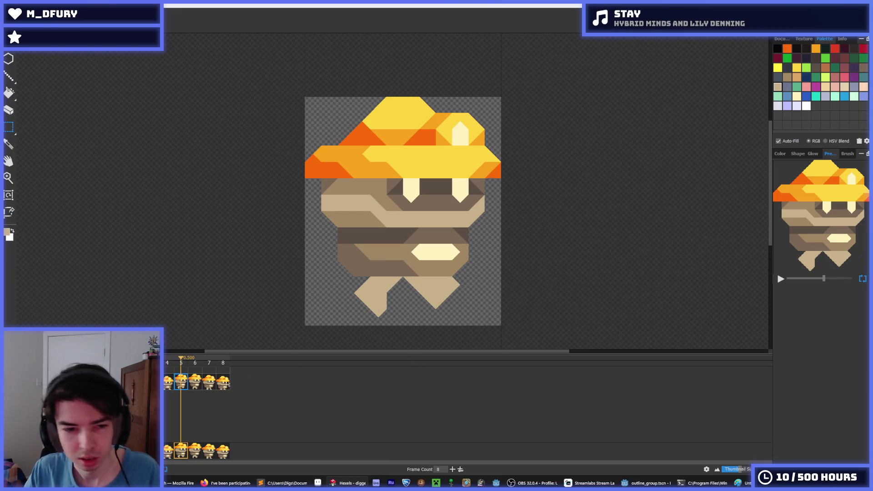
key("space")
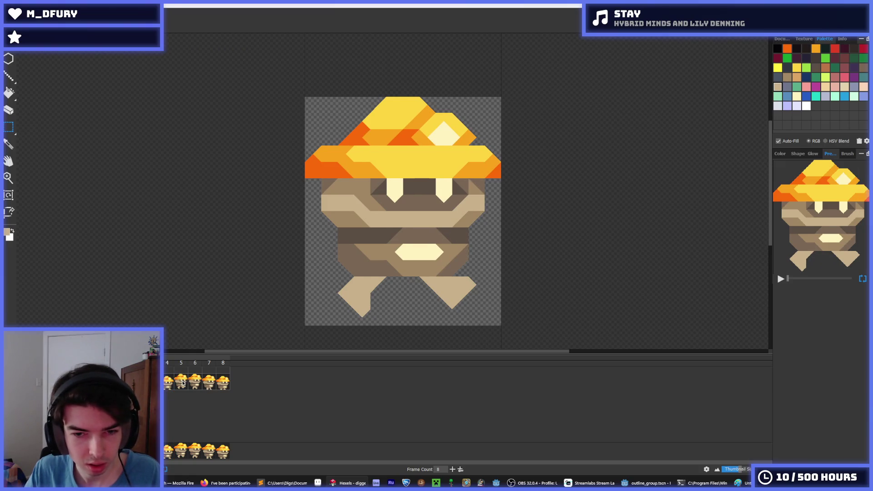
left_click(182, 382)
key("b")
left_click(448, 281)
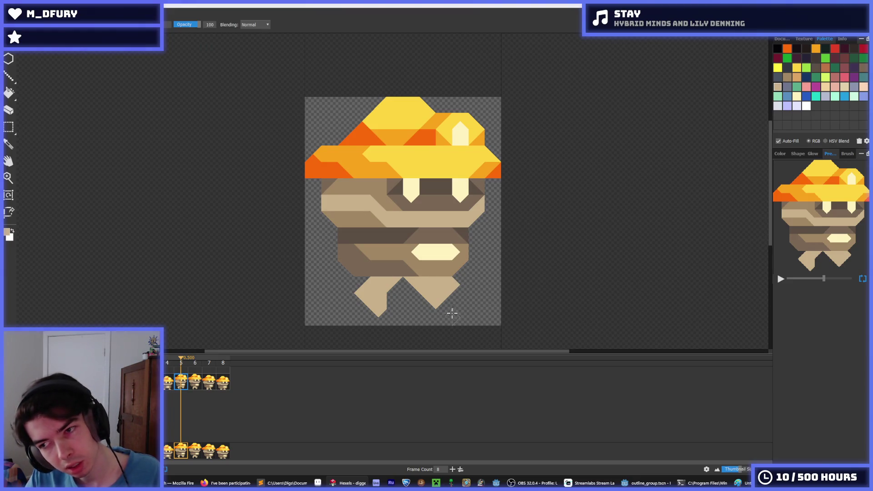
Zoom the canvas and stop the animation playback, returning to the brush.
key("i")
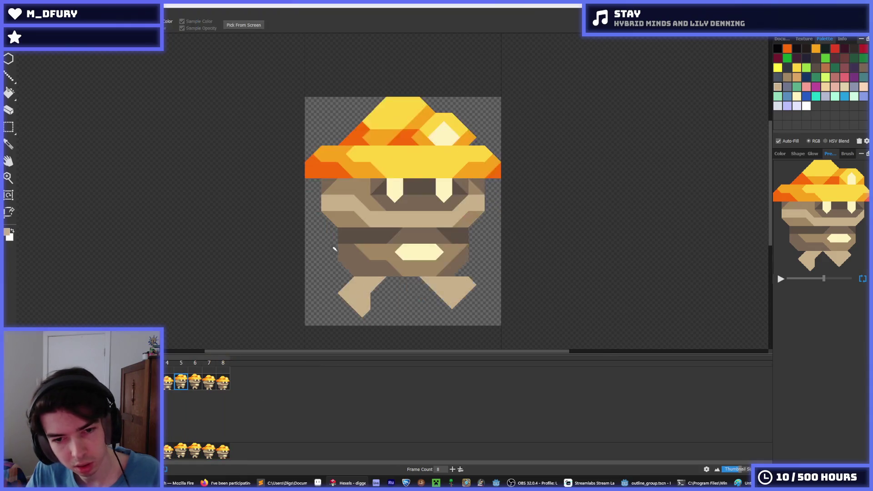
scroll(300, 241, "down", 5)
scroll(293, 244, "down", 4)
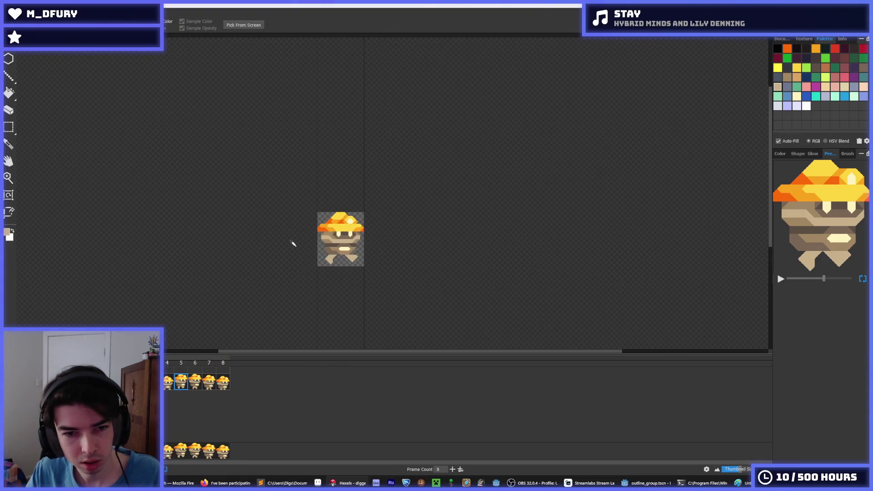
key("b")
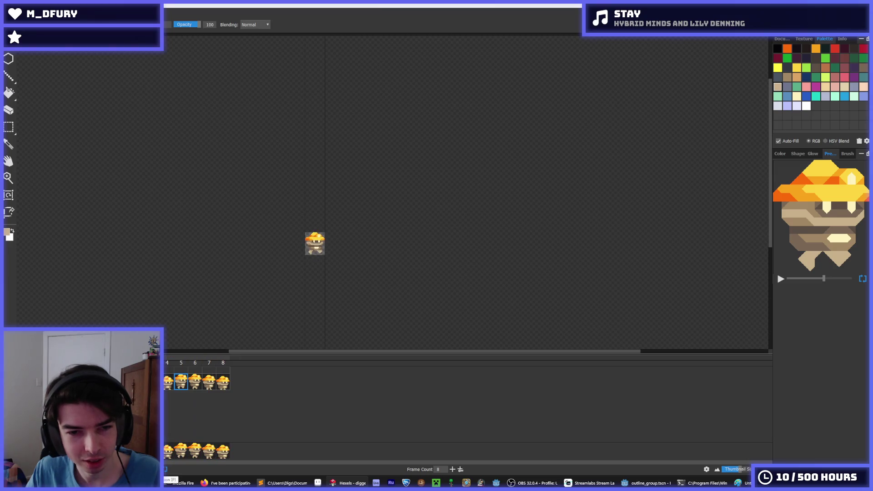
key("p")
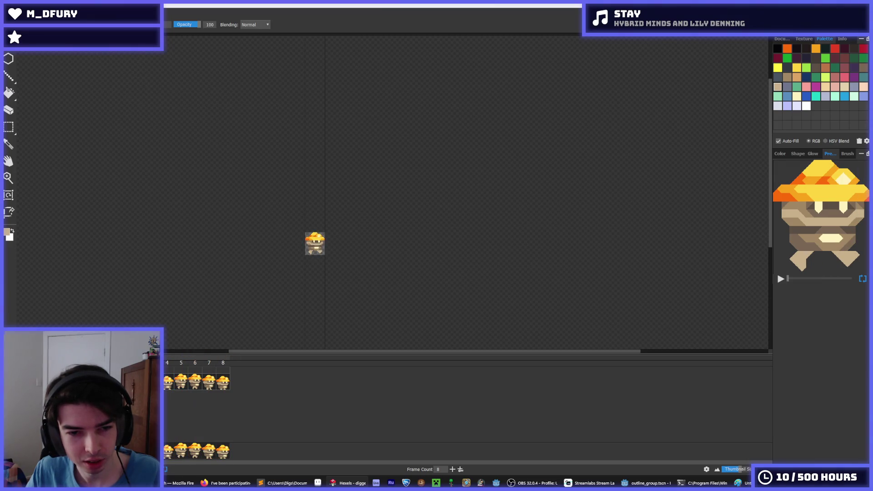
scroll(282, 252, "up", 5)
scroll(346, 226, "up", 1)
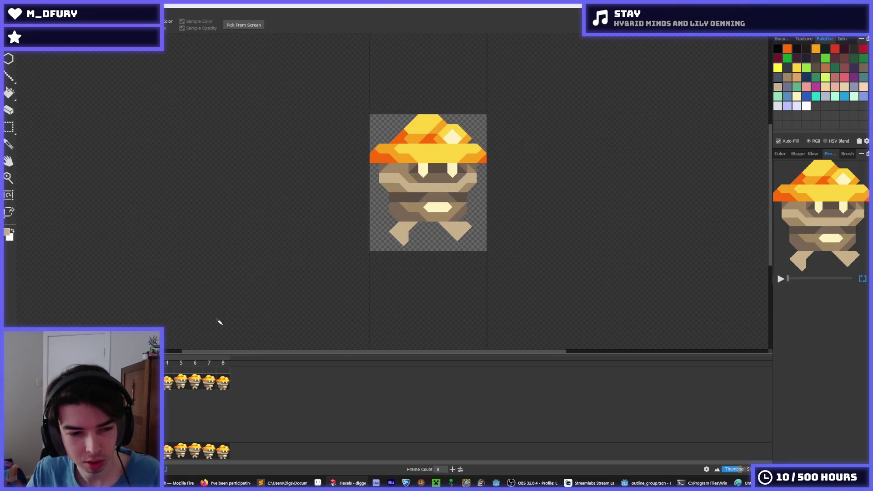
key("b")
Step through walk frames 4 to 8 and play the cycle, ending on frame 4.
left_click(174, 382)
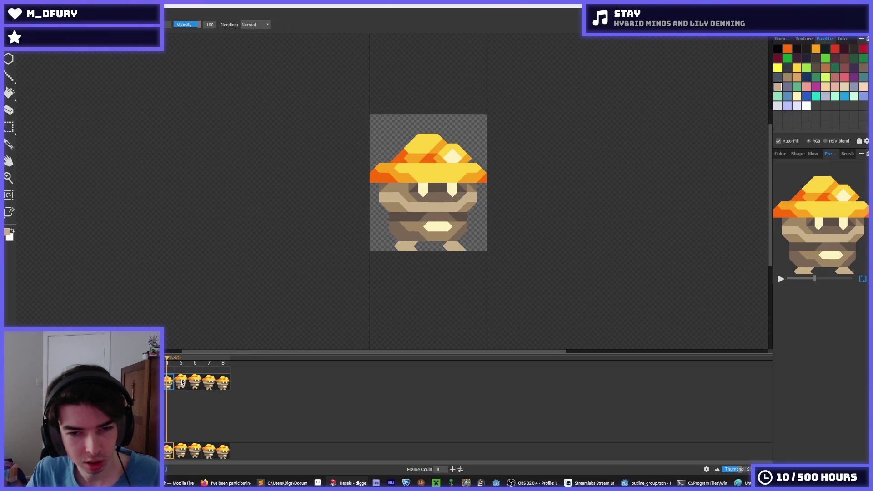
left_click(181, 382)
left_click(195, 383)
left_click(209, 383)
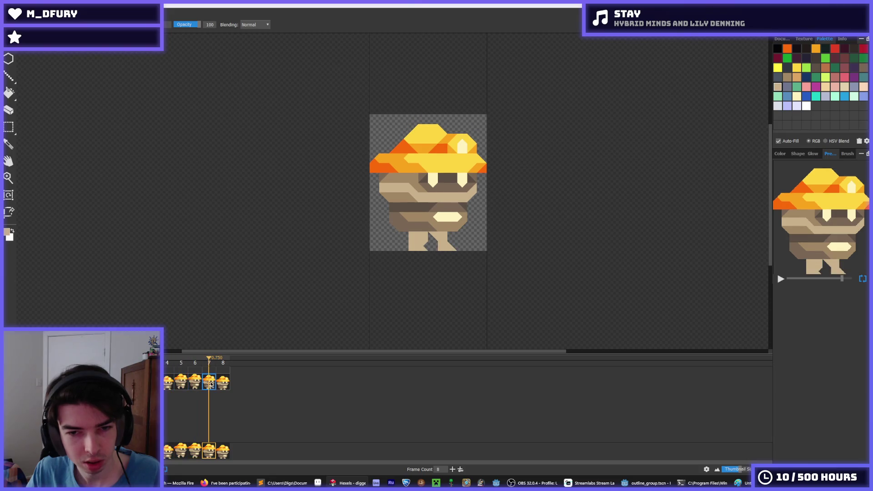
left_click(223, 384)
key("Escape")
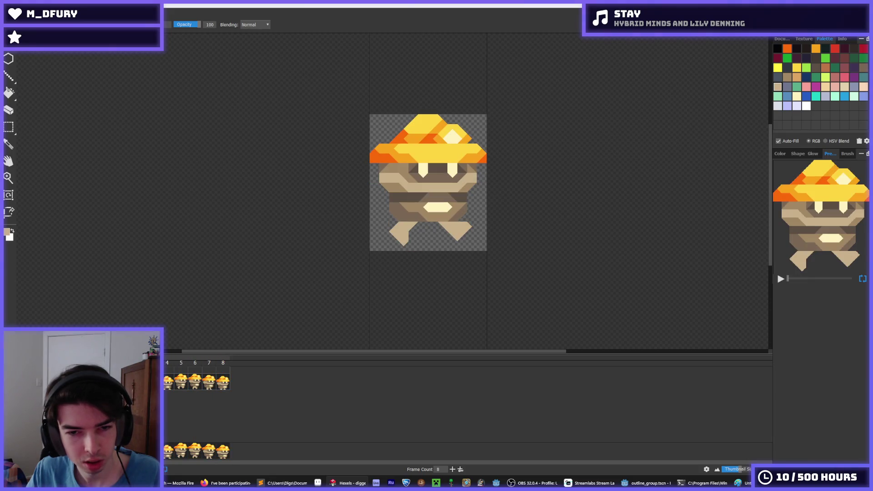
left_click(223, 384)
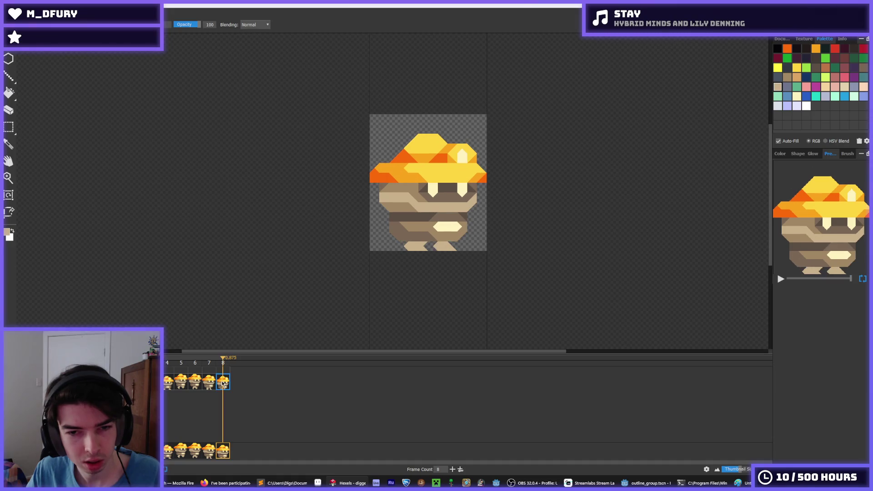
key("Escape")
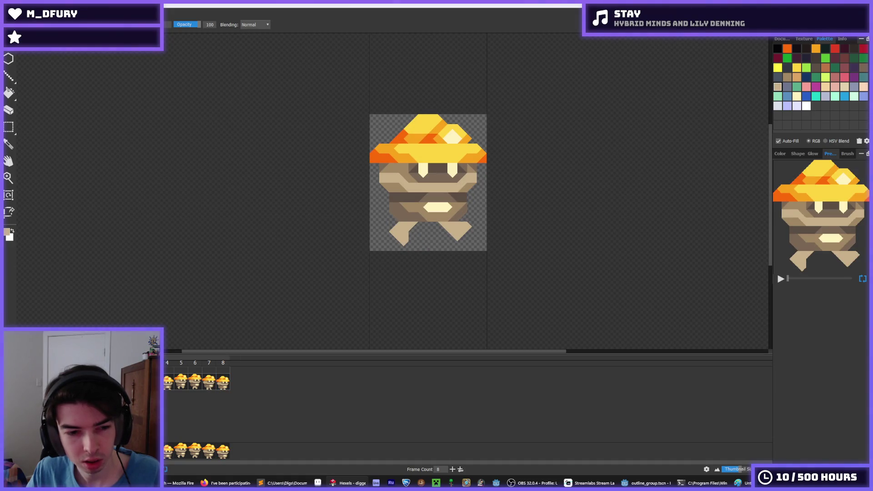
left_click(166, 386)
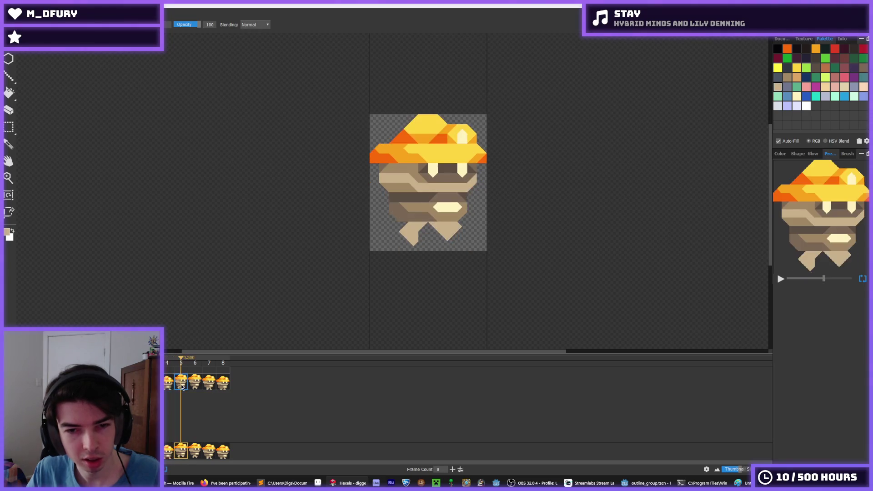
key("Escape")
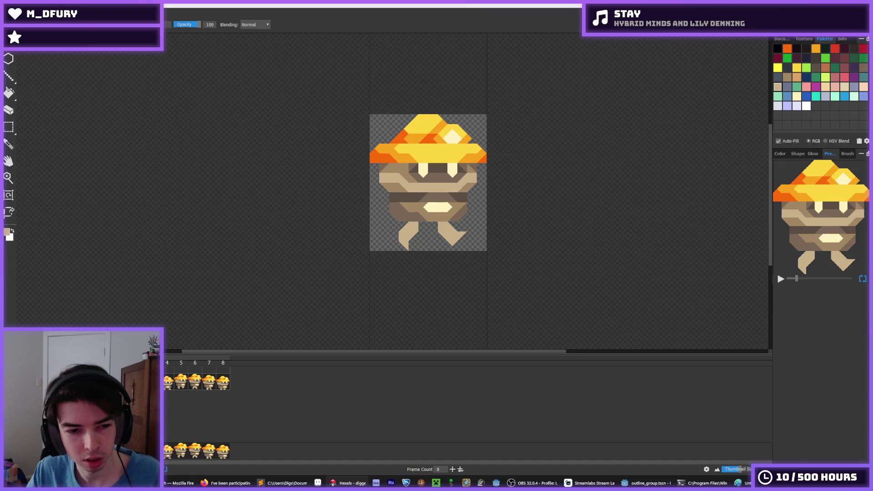
scroll(415, 232, "up", 2)
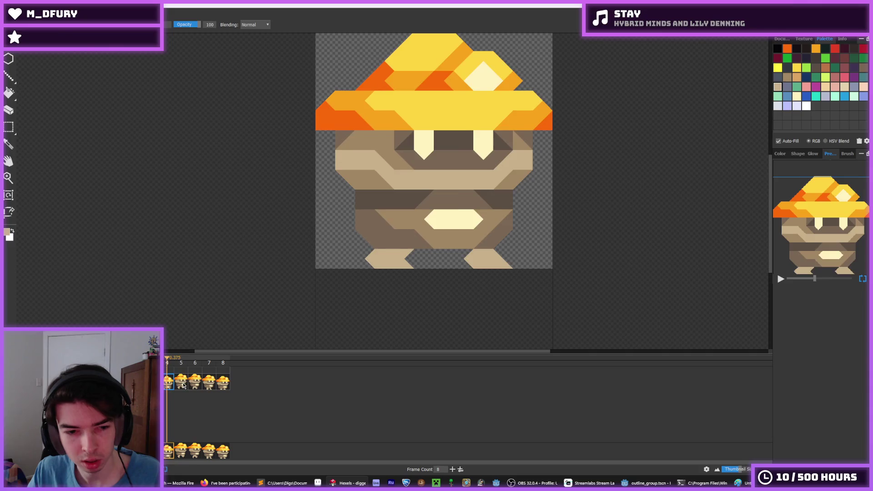
On frame 4, sample the body's brown and paint it where the body meets the right leg.
left_click(200, 384)
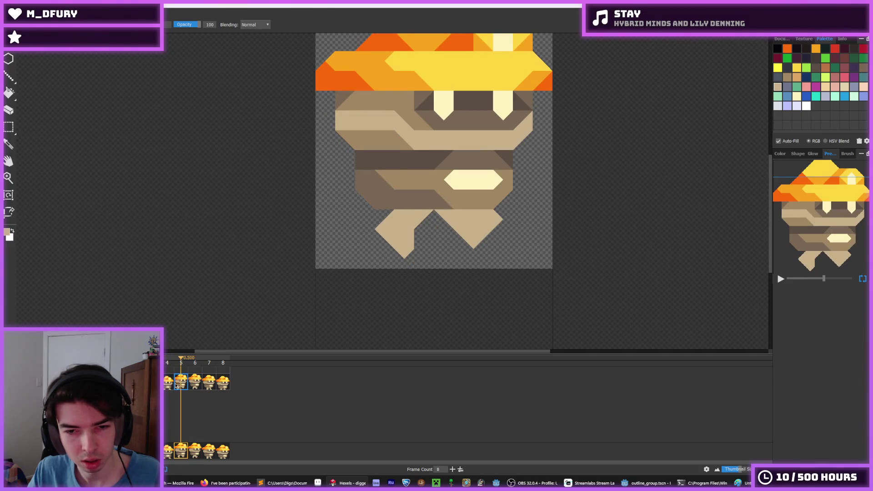
left_click(166, 386)
key("Left")
key("Left")
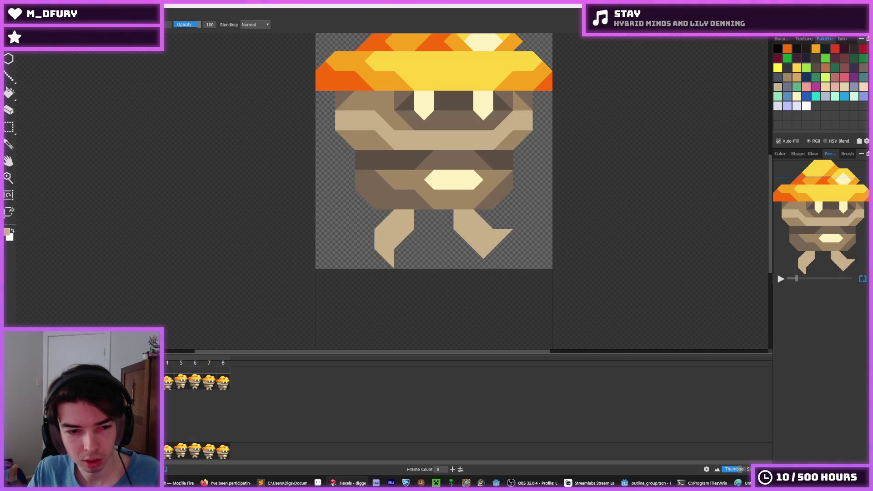
left_click(446, 197, "alt")
key("Right")
key("Left")
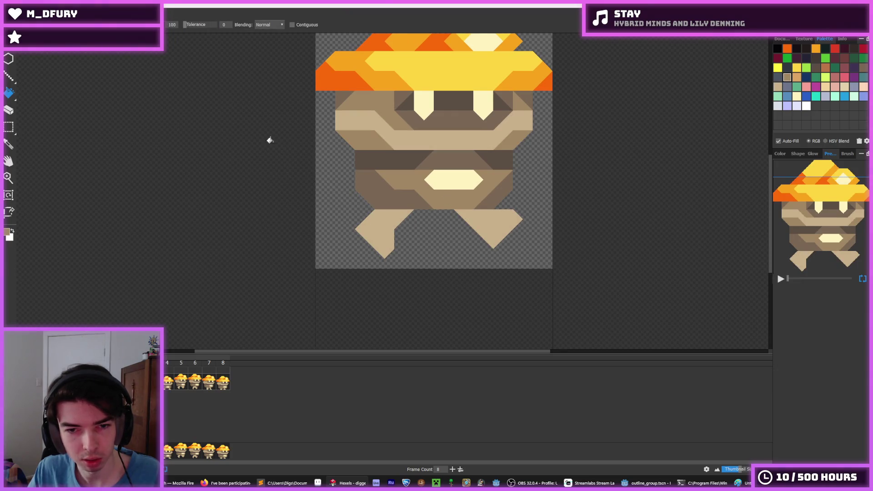
left_click_drag(473, 213, 482, 218)
Fill the right leg darker brown with the contiguous Paint Bucket across four walk frames.
key("f")
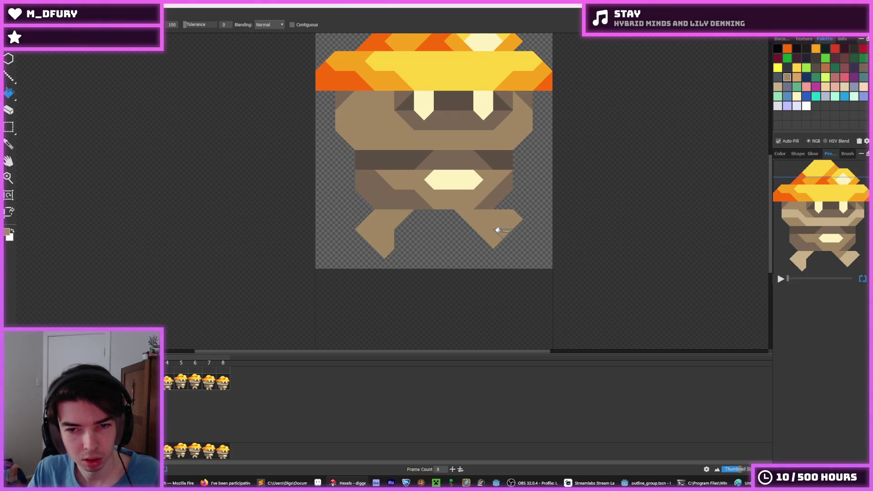
left_click(292, 25)
left_click(496, 230)
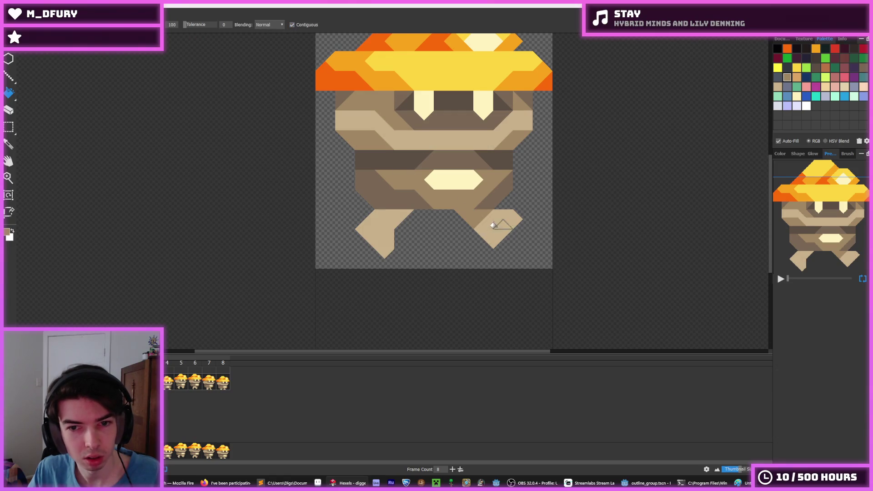
key("Right")
left_click(475, 231)
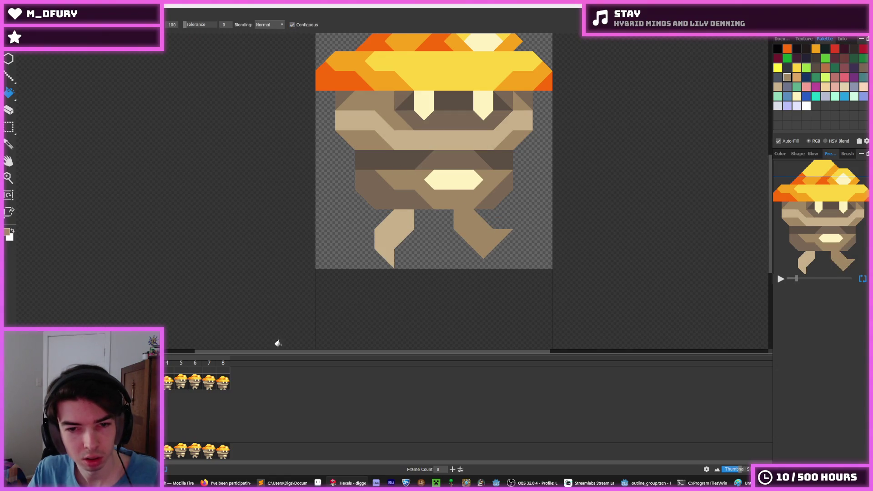
key("Right")
left_click(474, 242)
key("Right")
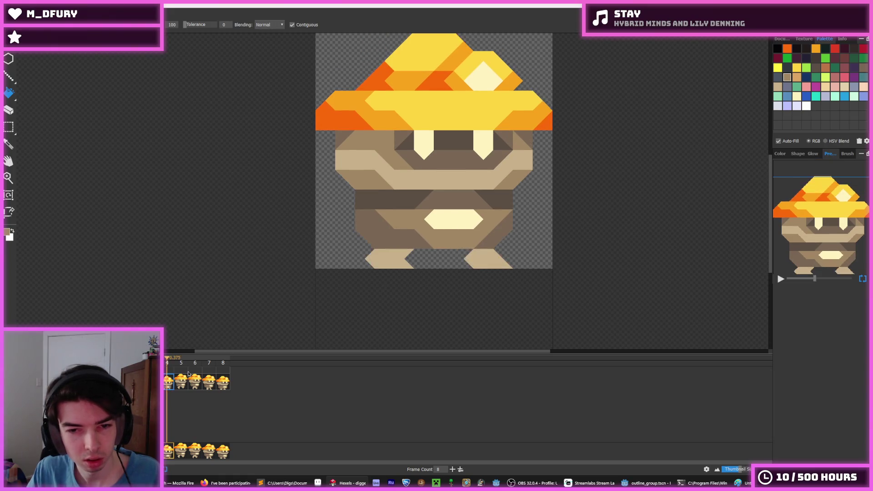
left_click(487, 253)
Darken the left leg in frames 5 and 6, and the right leg in frame 7.
key("Right")
left_click(402, 230)
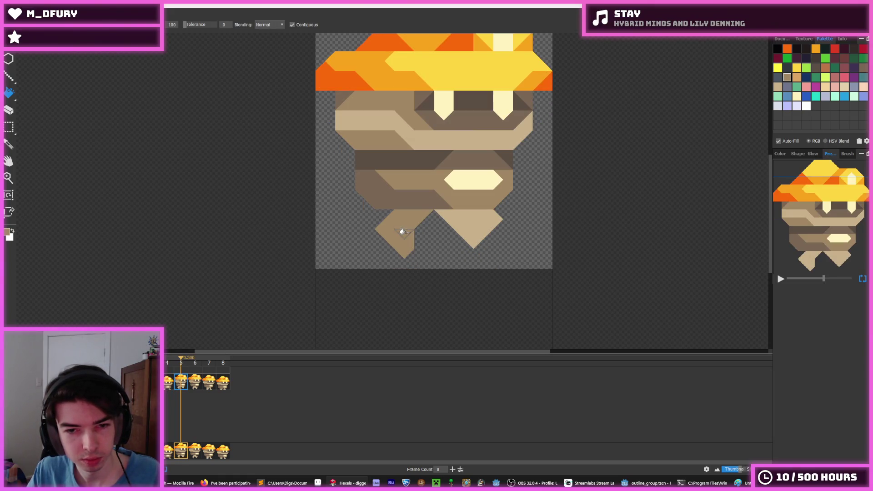
key("Right")
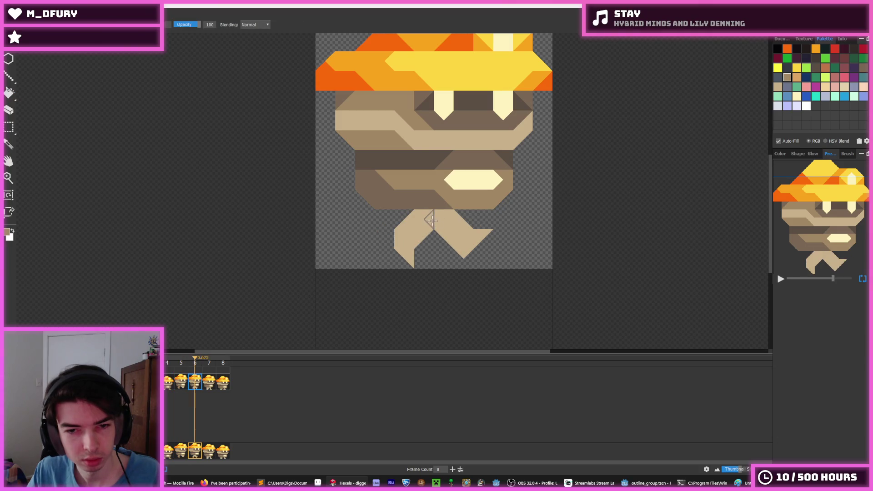
left_click(414, 223)
key("Right")
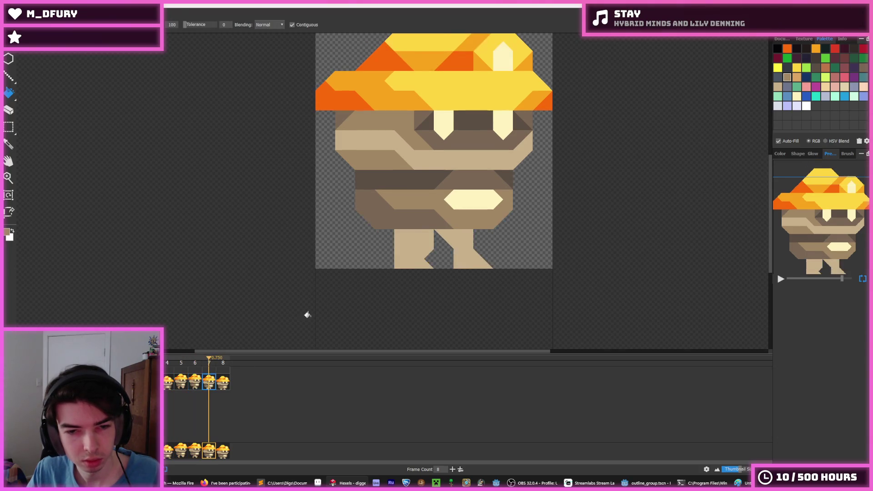
left_click(422, 237)
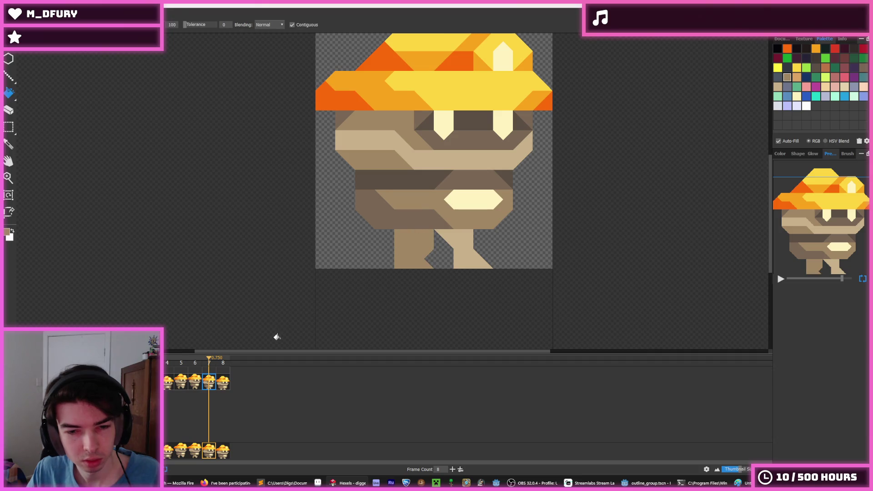
key("ctrl+z")
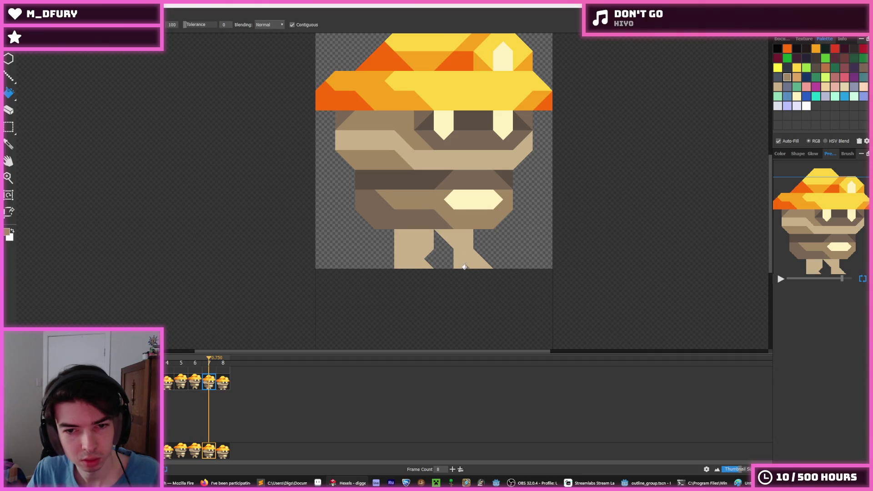
left_click(467, 256)
Darken frame 8's right leg and play the walk cycle to check the shading.
left_click(195, 384)
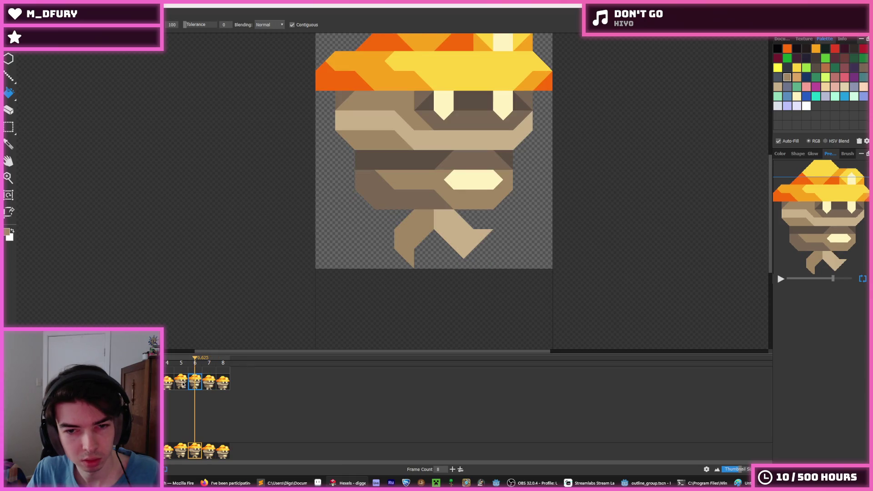
left_click(209, 384)
left_click(227, 384)
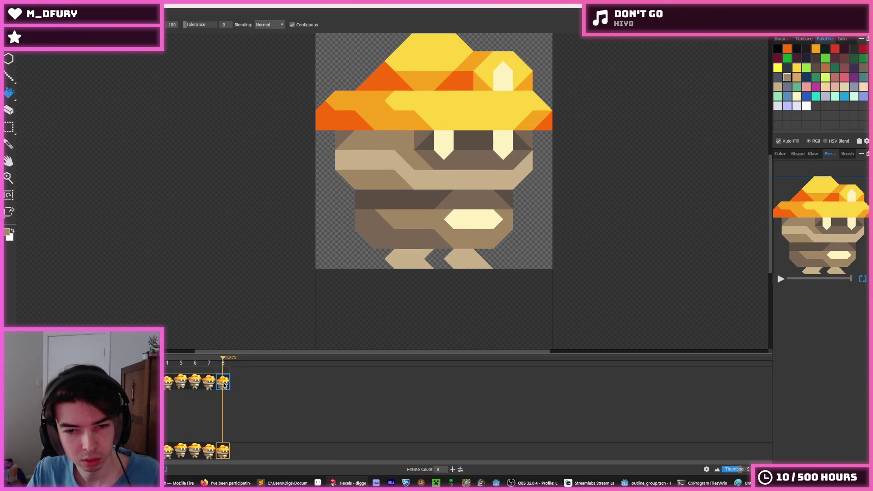
left_click(468, 260)
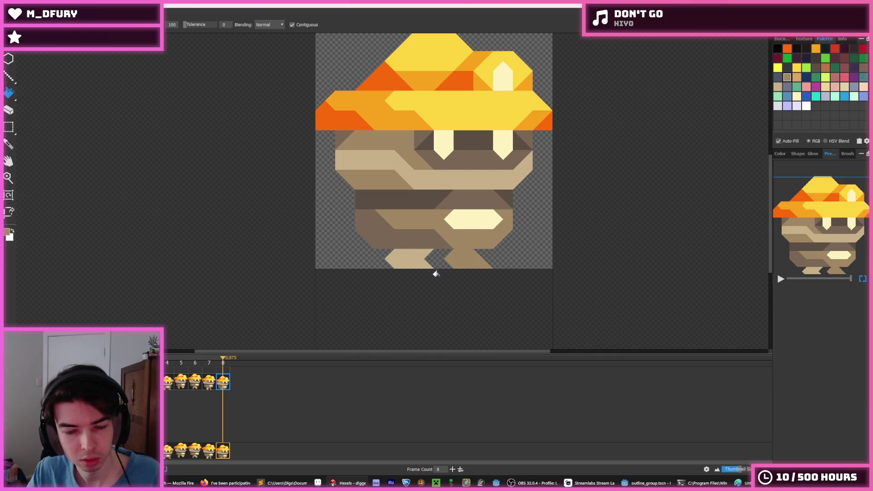
key("Return")
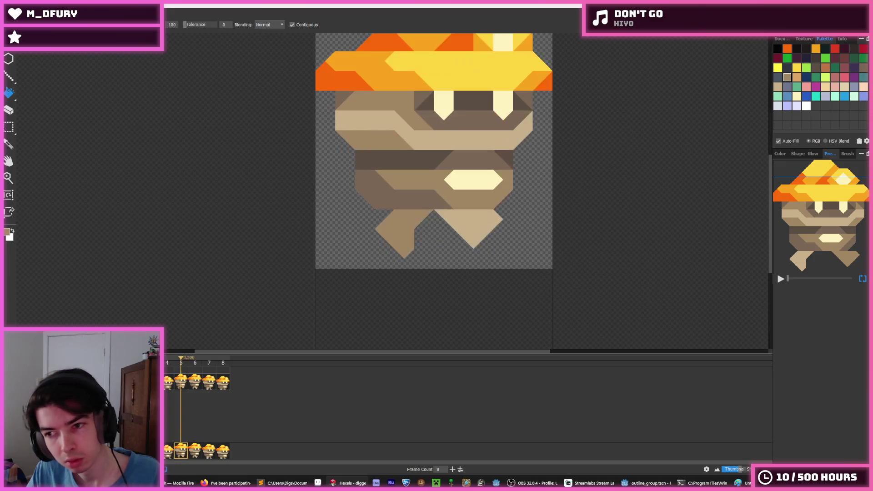
key("alt")
scroll(273, 253, "down", 4)
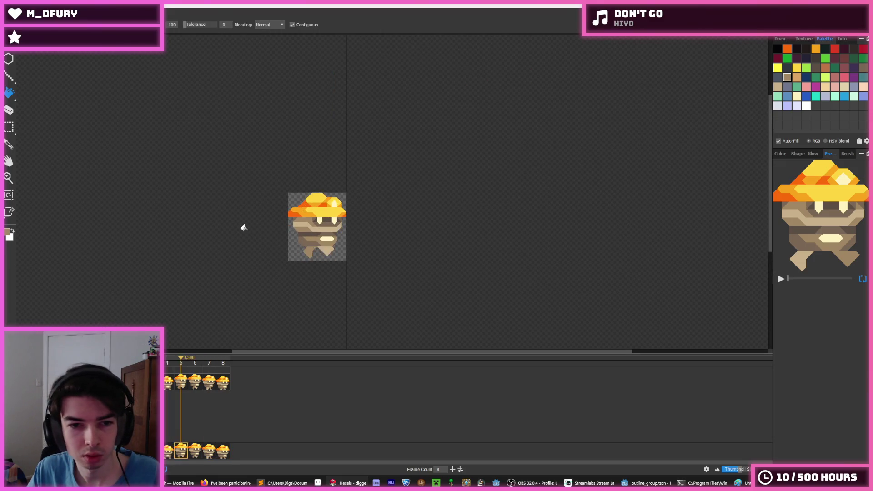
Marquee-select the left leg, shift it one cell right and deselect.
key("alt")
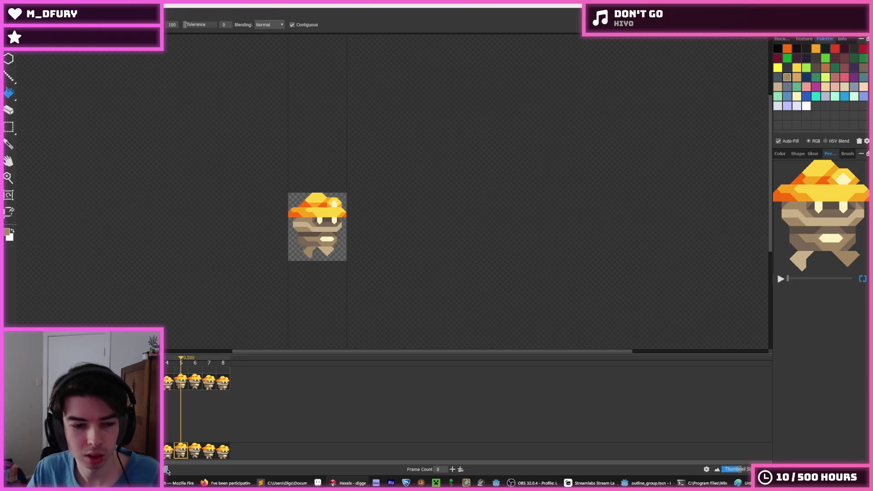
key("alt")
scroll(271, 238, "up", 5)
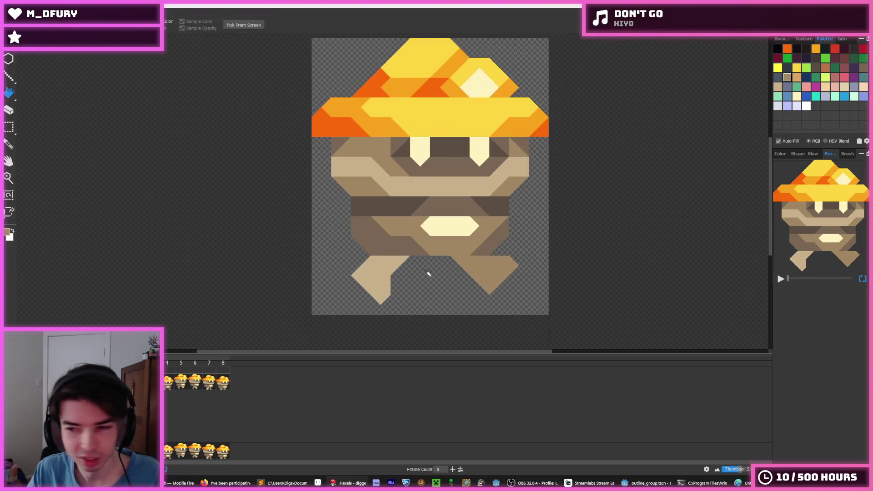
key("alt")
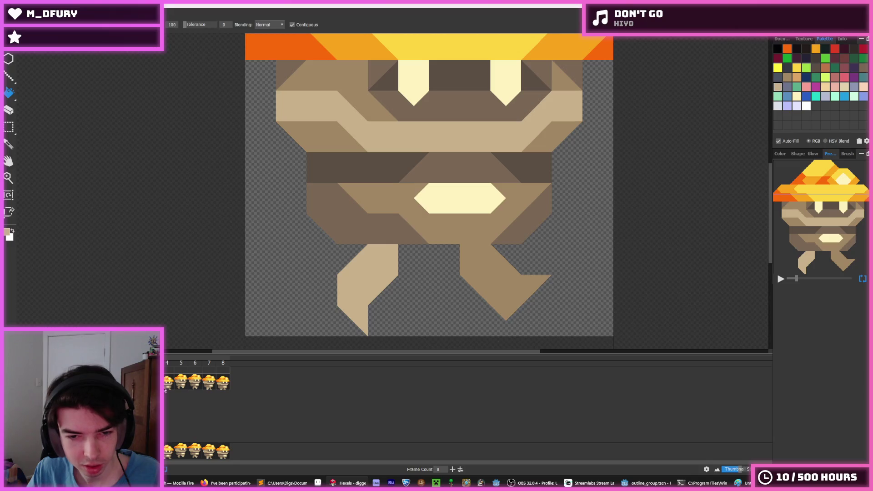
key("alt")
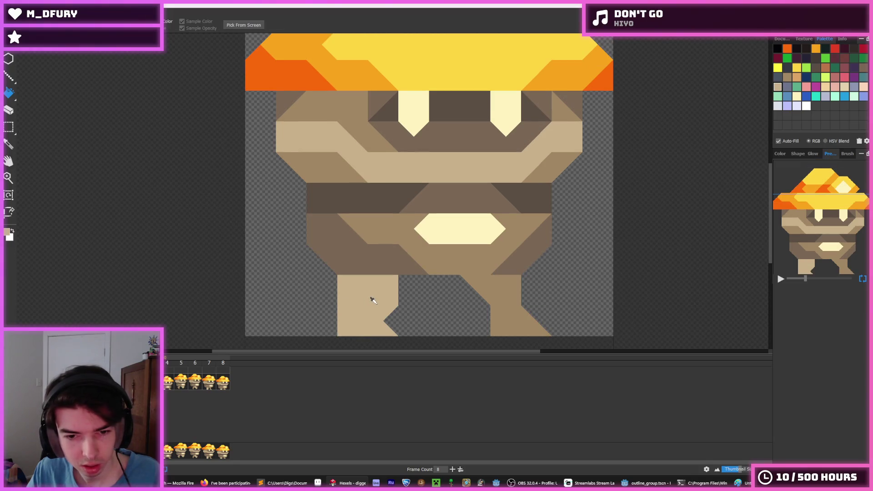
key("m")
left_click_drag(398, 335, 314, 278)
key("Right")
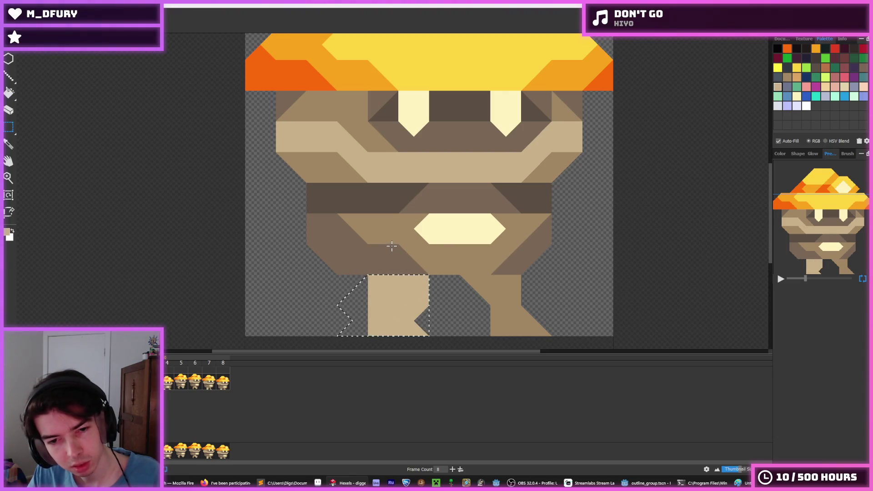
key("ctrl+d")
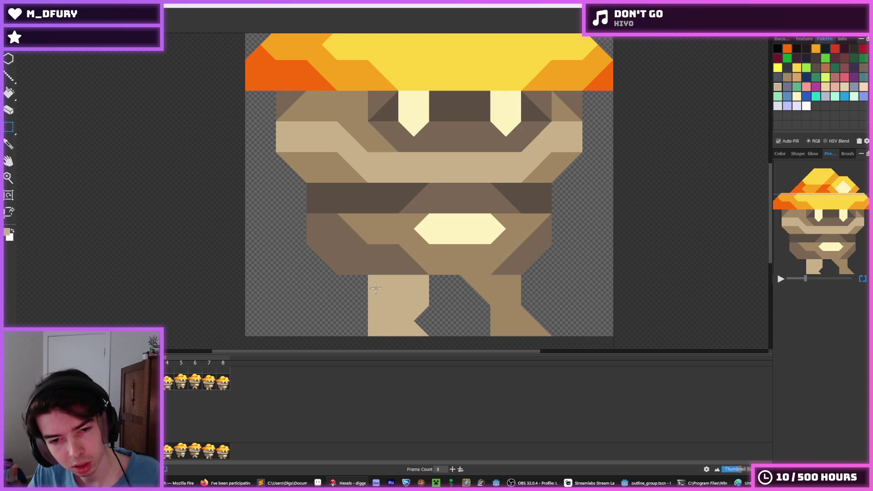
key("b")
Shift frame 4's left foot one cell right and deselect.
left_click(166, 384)
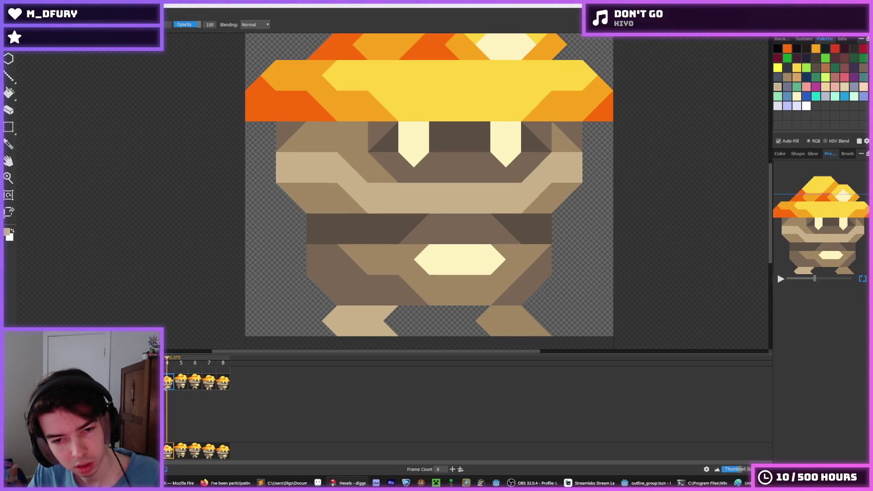
key("Left")
key("Left")
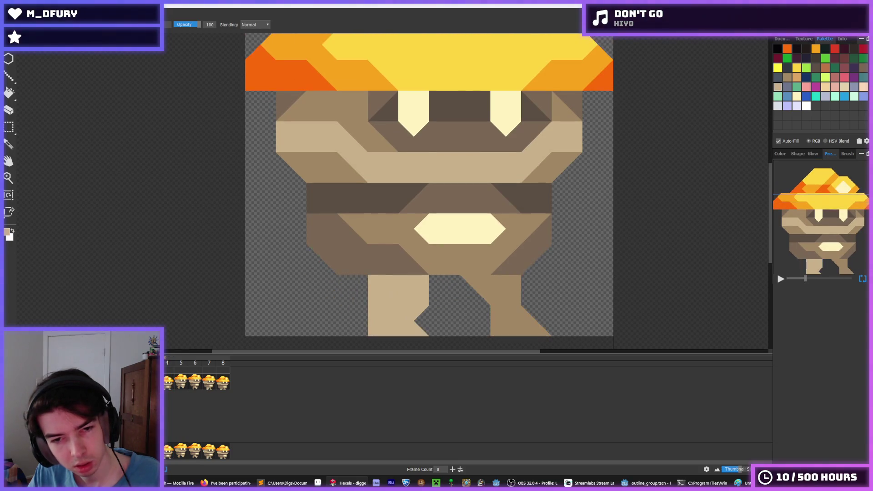
left_click(168, 389)
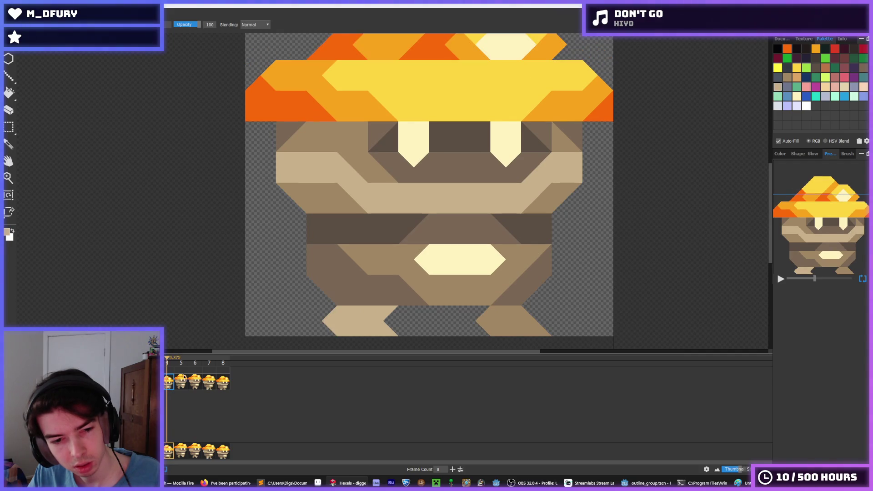
key("m")
left_click_drag(320, 312, 411, 325)
key("Right")
key("ctrl+d")
In another walk frame, select the left foot and nudge it one cell left.
left_click(172, 387)
left_click_drag(432, 283, 366, 347)
key("Left")
key("ctrl+d")
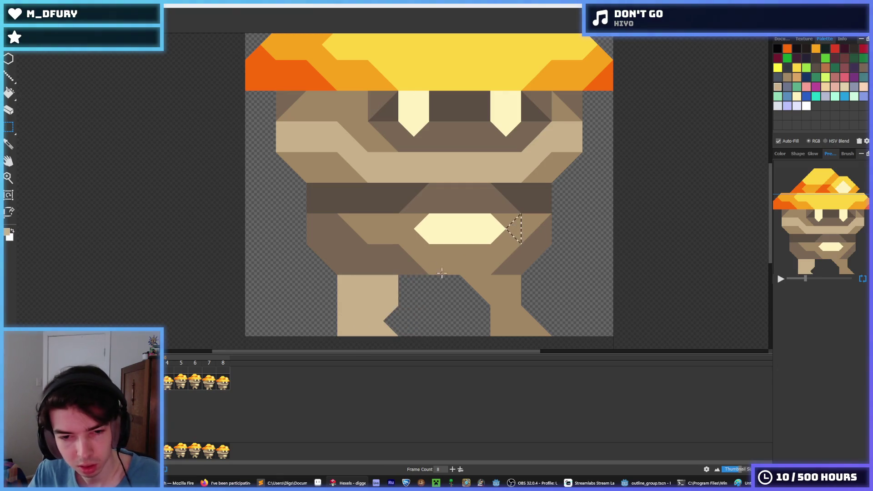
Shift frame 4's right foot one cell left and deselect.
left_click(175, 383)
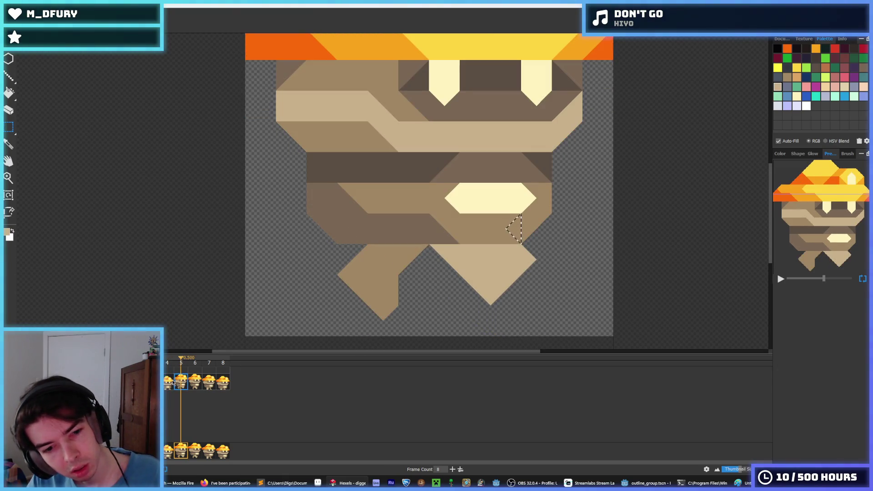
left_click(172, 384)
left_click_drag(558, 312, 483, 365)
key("Left")
key("ctrl+d")
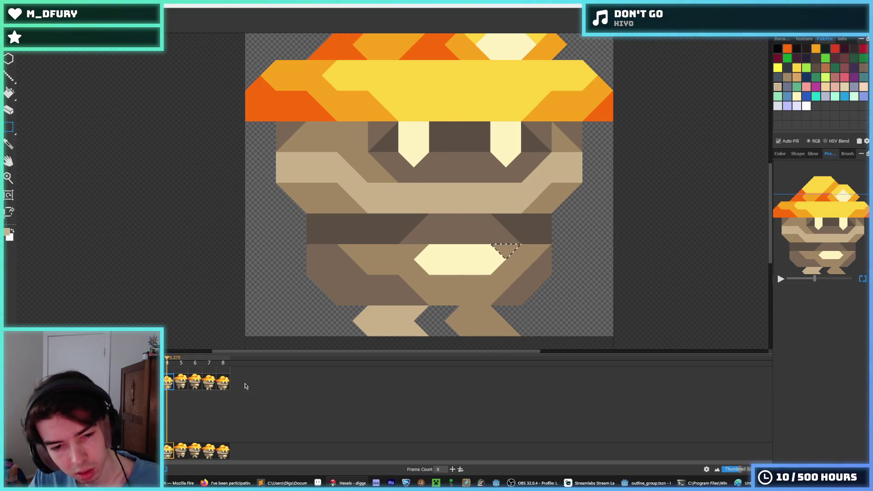
Play the walk and flip between frames 4–5 and 6–7 to compare poses.
left_click(223, 383)
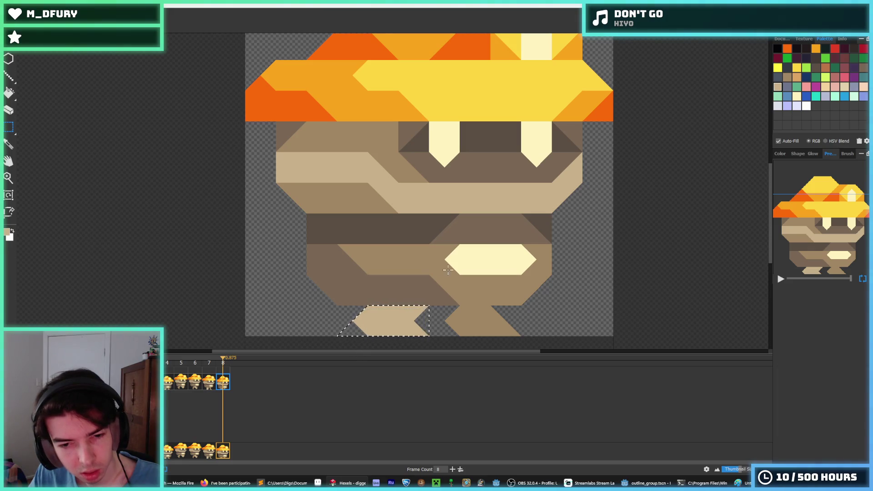
key("space")
left_click(184, 385)
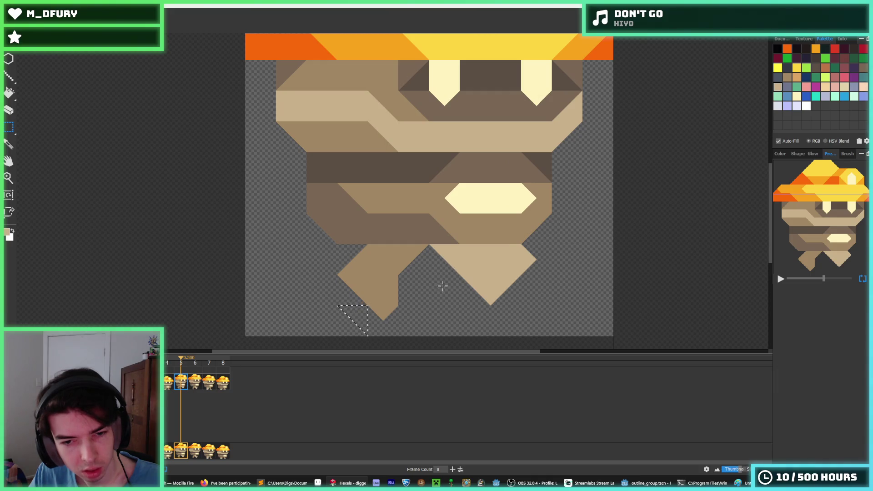
left_click(170, 386)
left_click(186, 389)
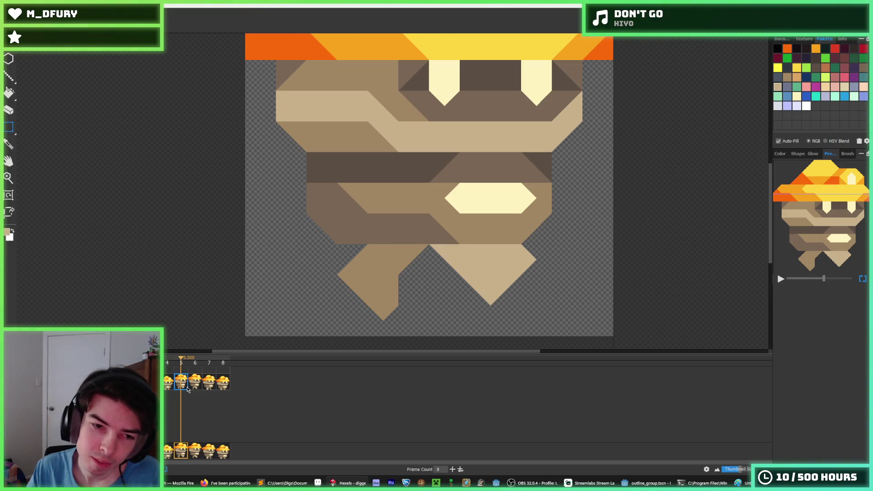
left_click(195, 384)
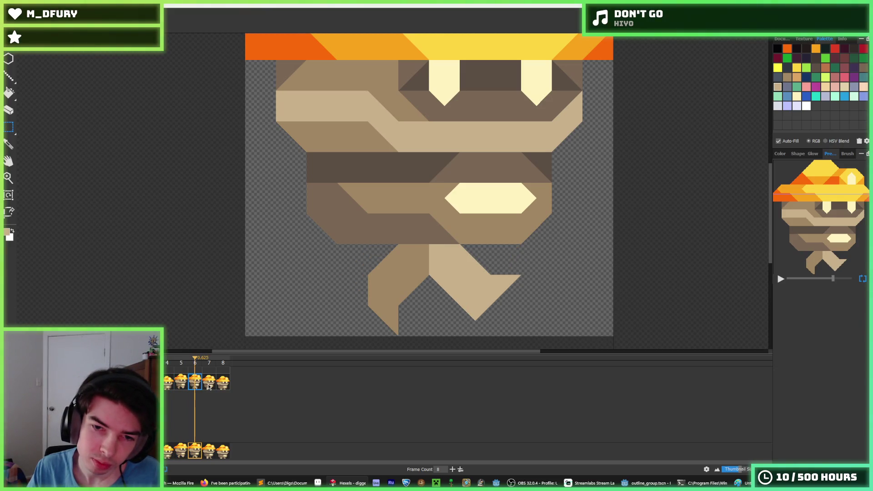
left_click(209, 384)
left_click(200, 385)
left_click(209, 386)
Replay the animation and step through frames 6 to 8, settling on frame 8.
key("space")
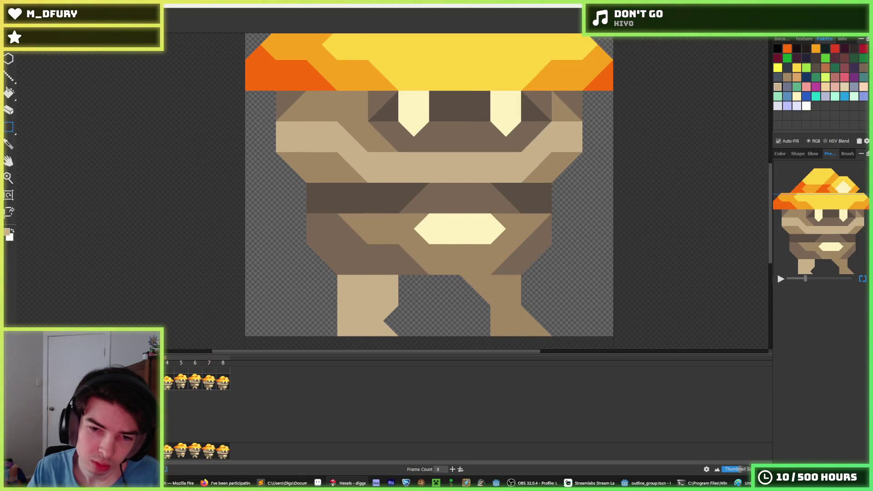
left_click(210, 386)
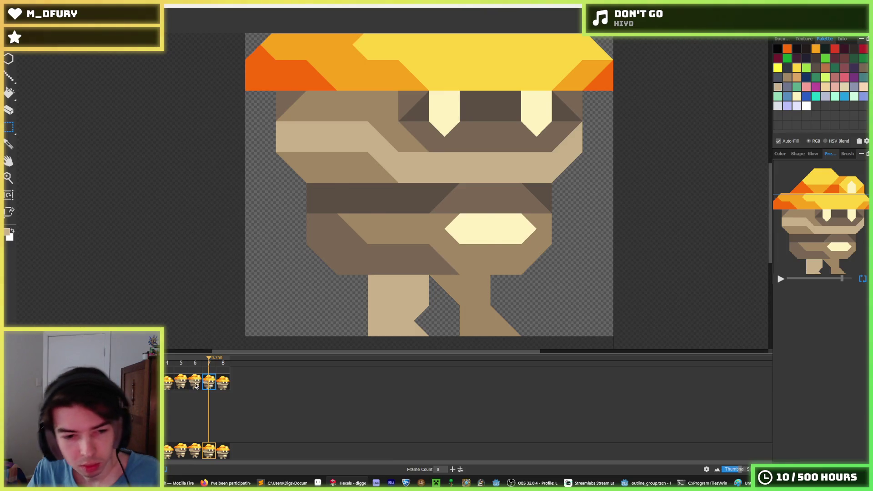
left_click(197, 385)
left_click(212, 386)
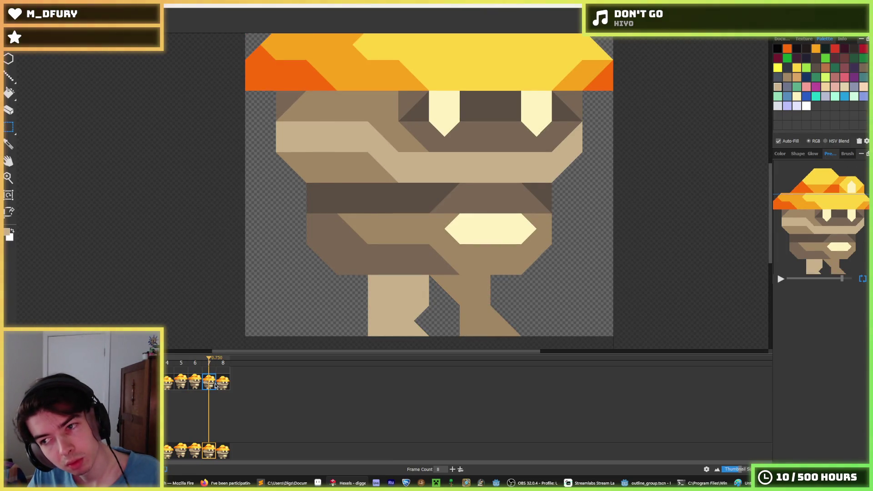
left_click(223, 386)
left_click(211, 384)
left_click(197, 385)
left_click(223, 386)
left_click(211, 385)
left_click(221, 387)
left_click(167, 387)
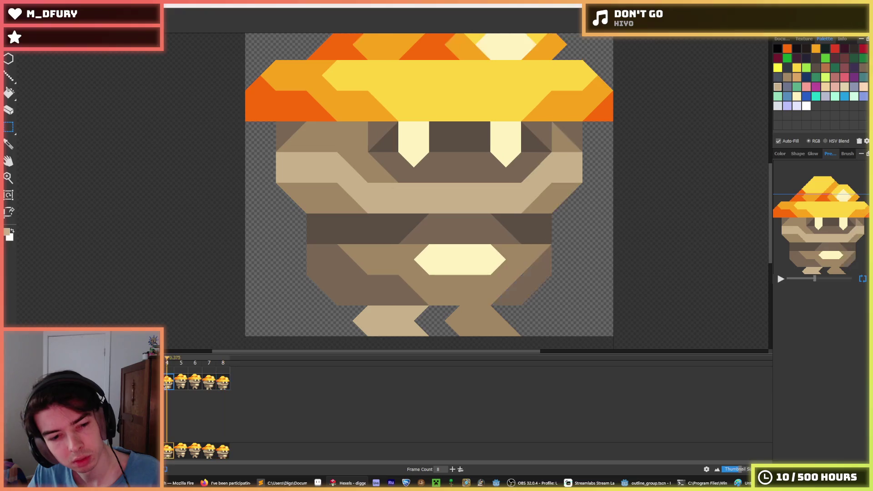
left_click(219, 386)
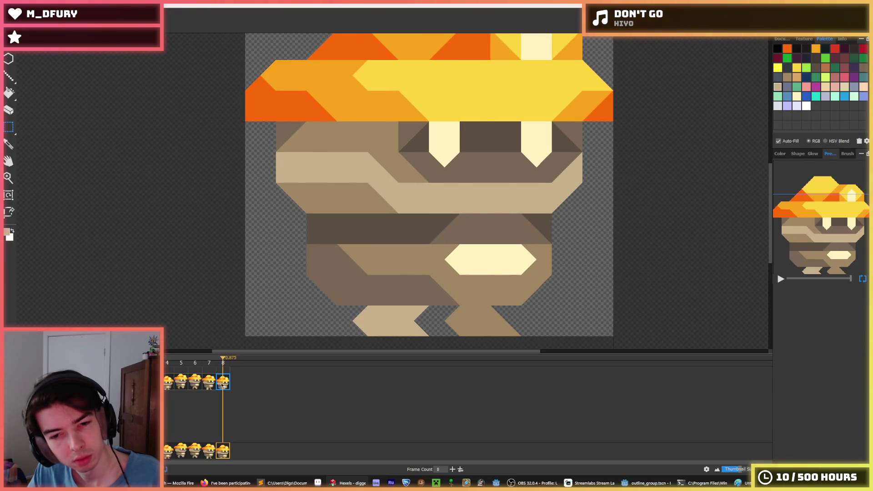
In frame 8, move the left foot one cell left and the right foot one cell right.
left_click_drag(423, 308, 361, 353)
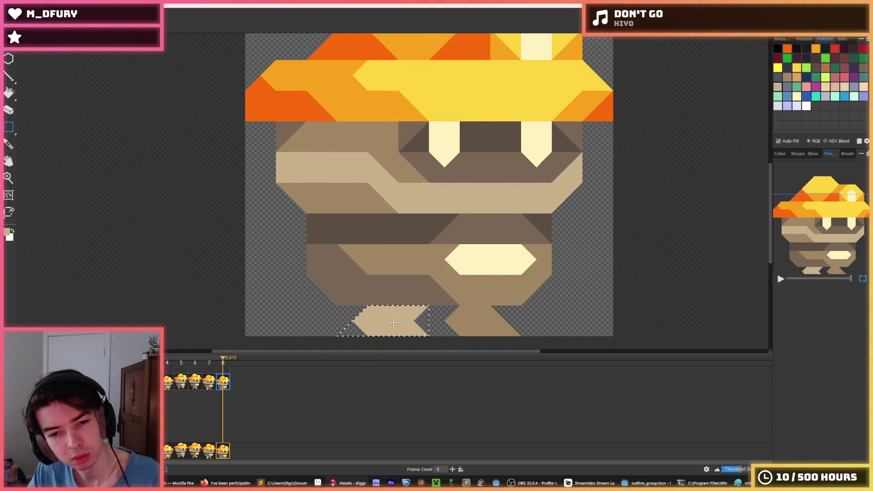
key("Left")
left_click_drag(519, 309, 452, 356)
key("Right")
key("ctrl+d")
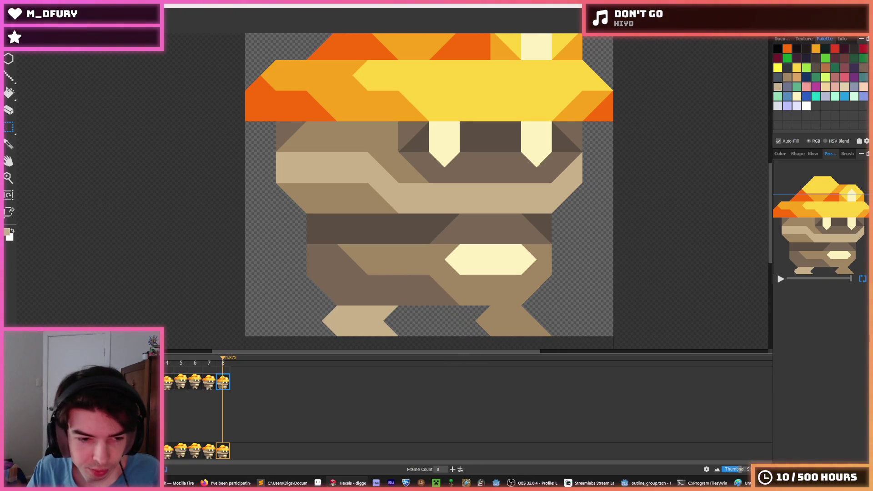
scroll(327, 306, "down", 2)
key("comma")
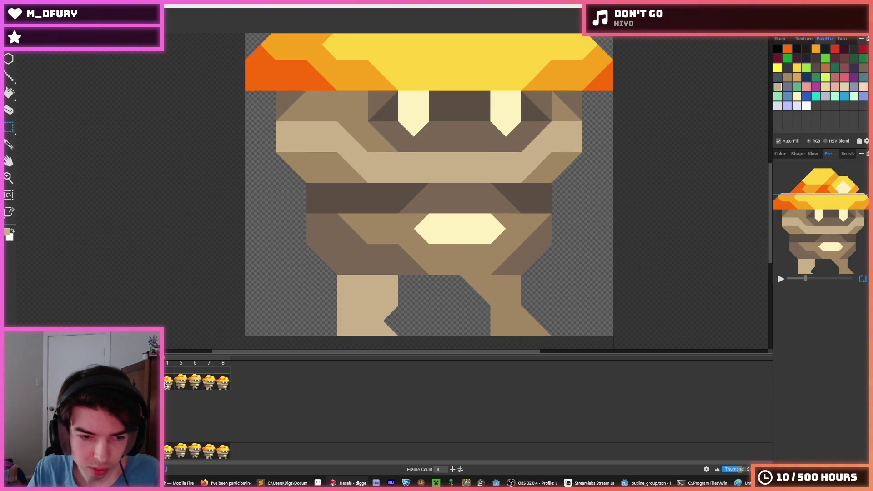
left_click(166, 386)
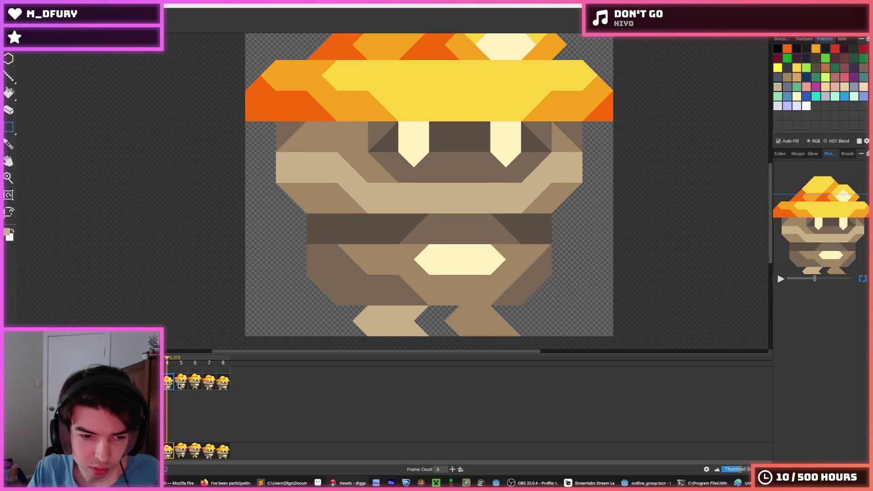
left_click(180, 386)
key("comma")
key("period")
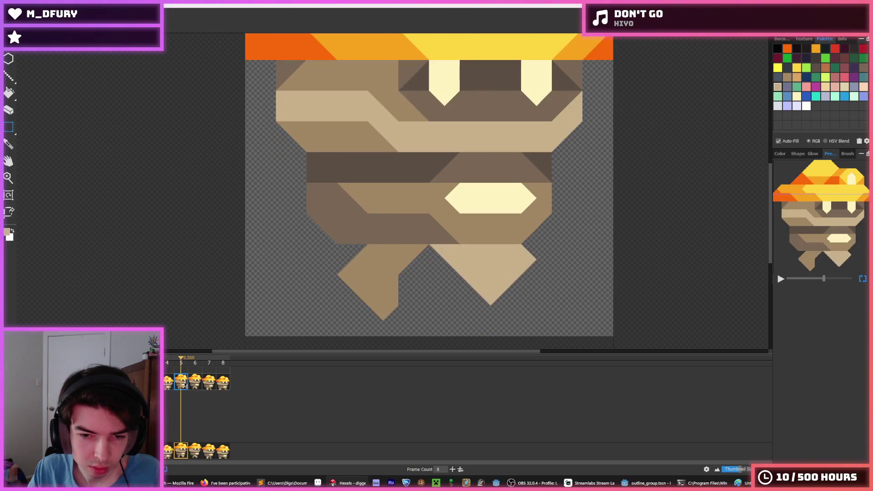
left_click(197, 385)
left_click(223, 384)
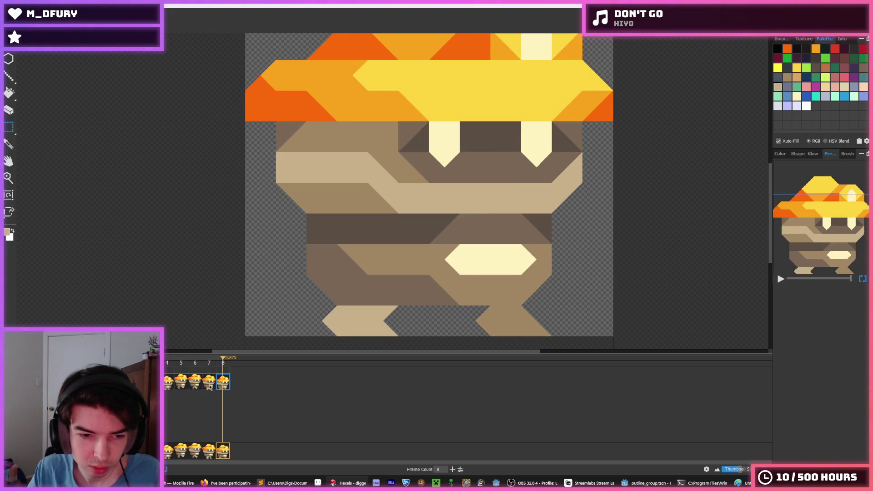
left_click(197, 386)
left_click(213, 385)
left_click(199, 385)
left_click(210, 387)
left_click(197, 385)
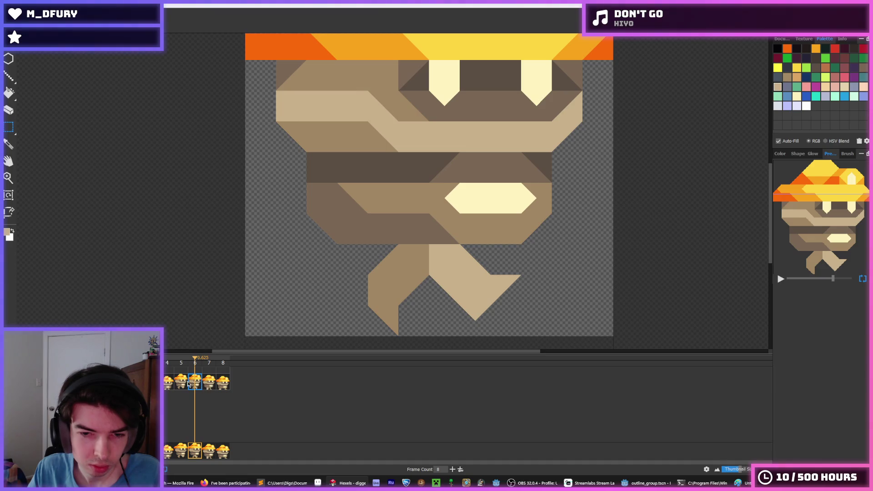
left_click(209, 386)
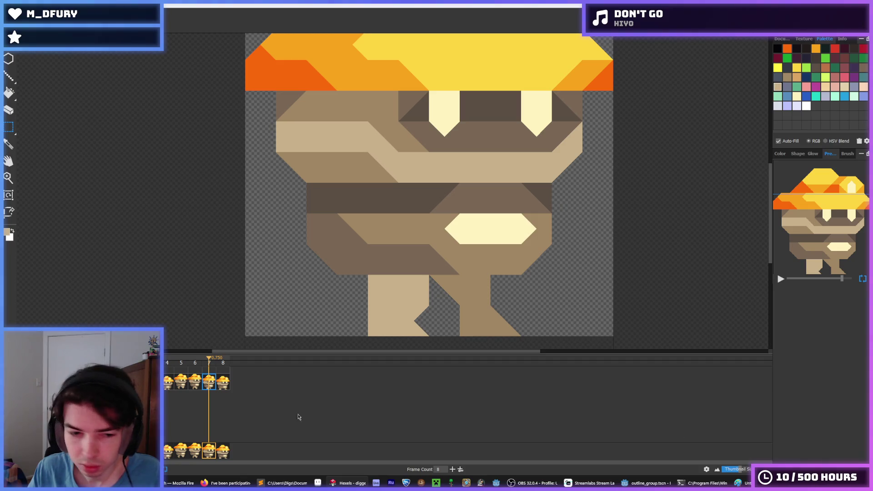
key("Left")
key("Left")
scroll(291, 242, "down", 6)
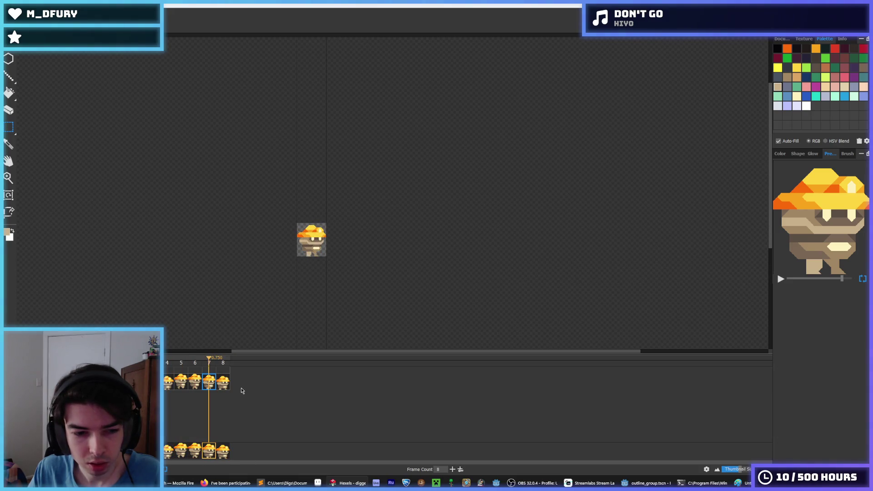
scroll(252, 232, "up", 3)
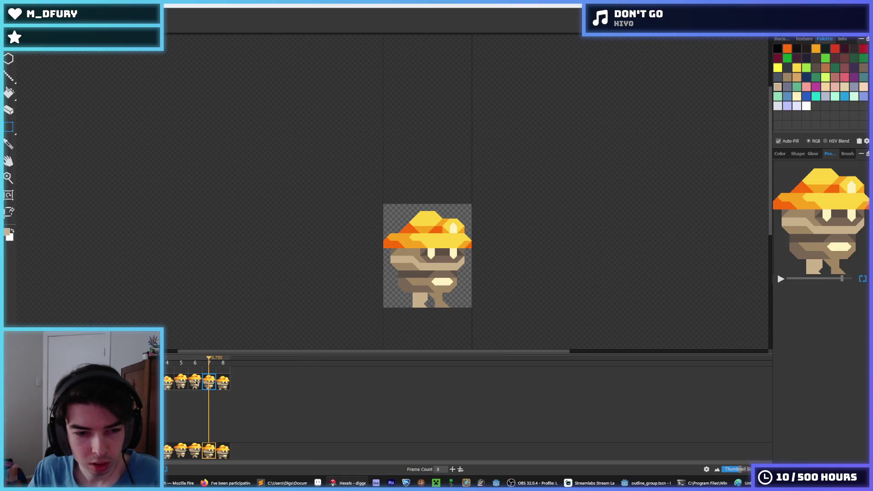
scroll(392, 301, "up", 3)
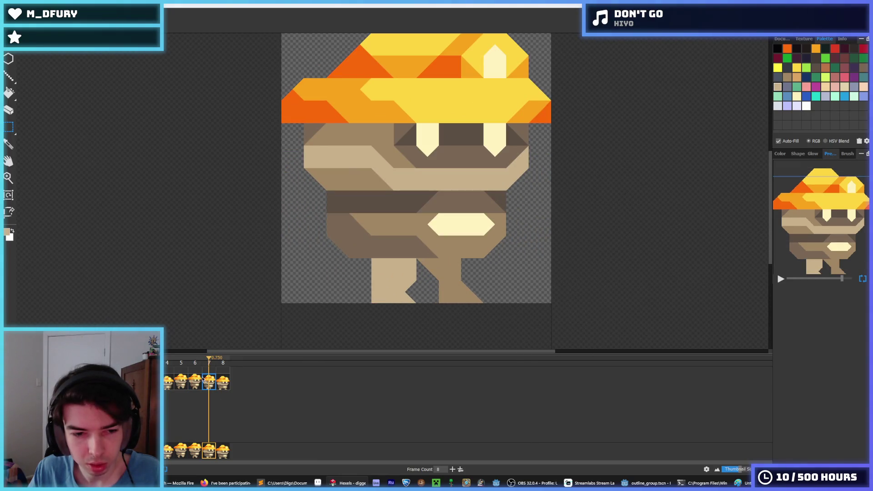
left_click(197, 384)
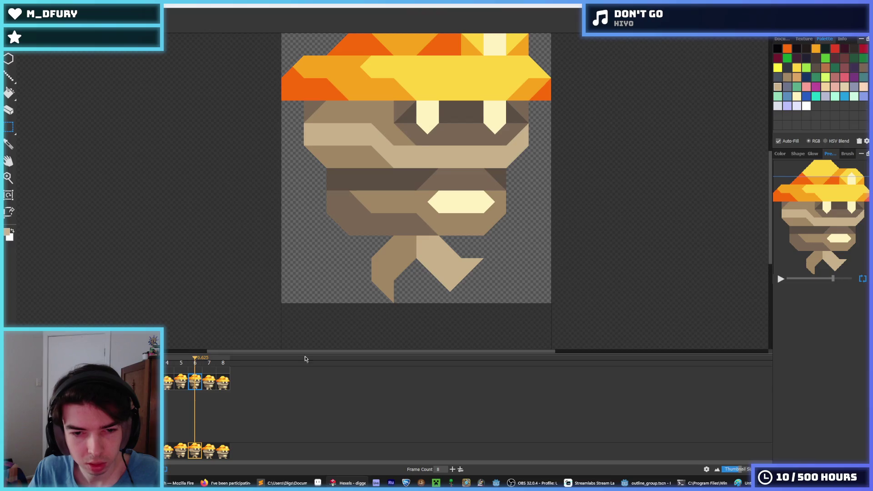
key("Right")
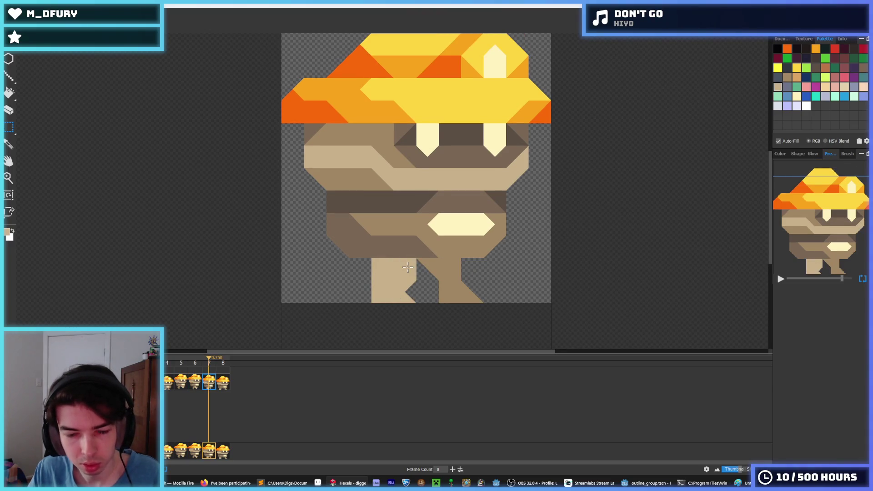
left_click(194, 385)
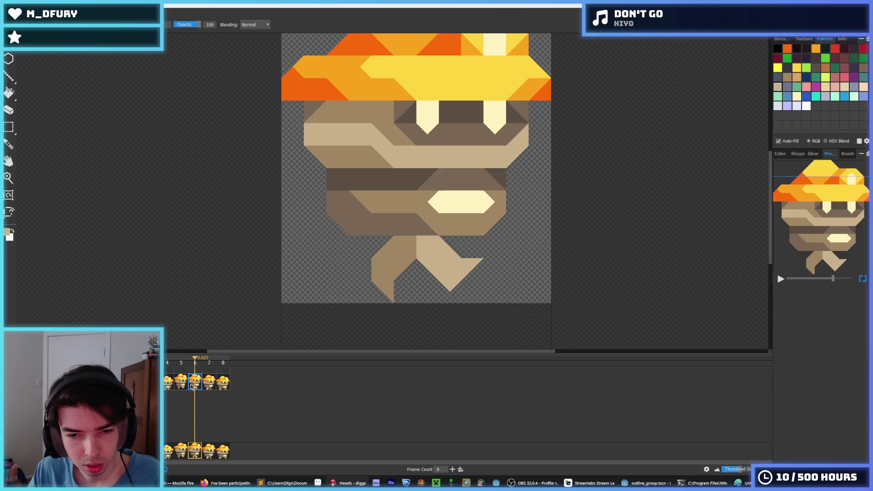
left_click(209, 384)
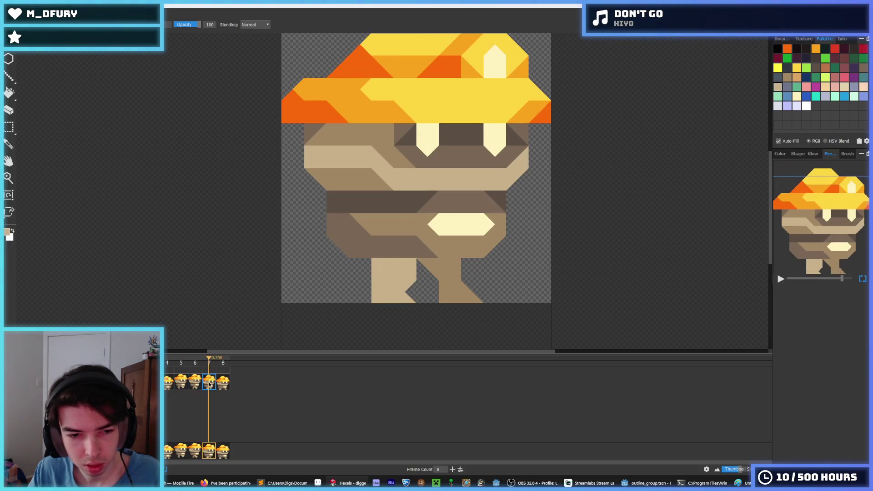
left_click(10, 12)
mouse_move(27, 45)
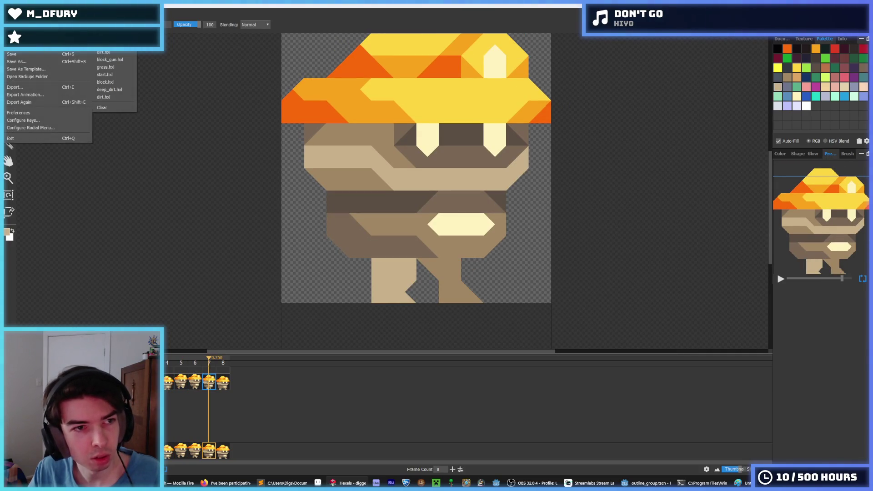
left_click(107, 44)
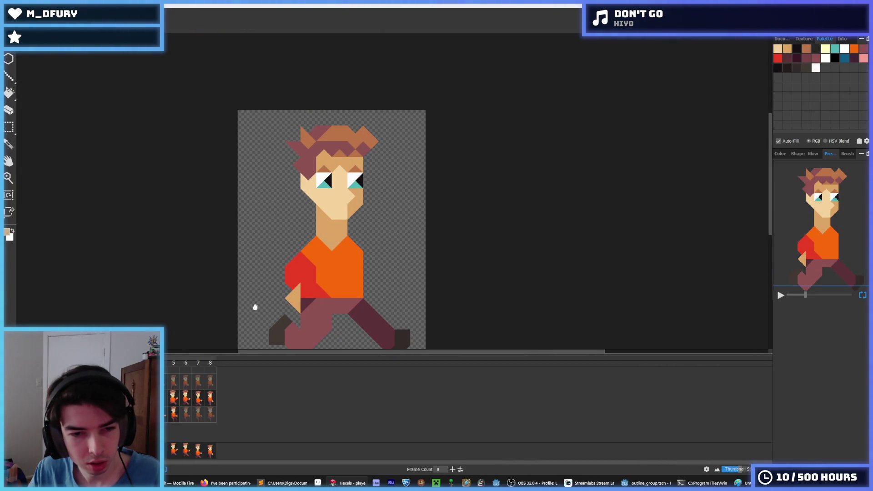
left_click_drag(251, 308, 271, 230)
left_click(176, 398)
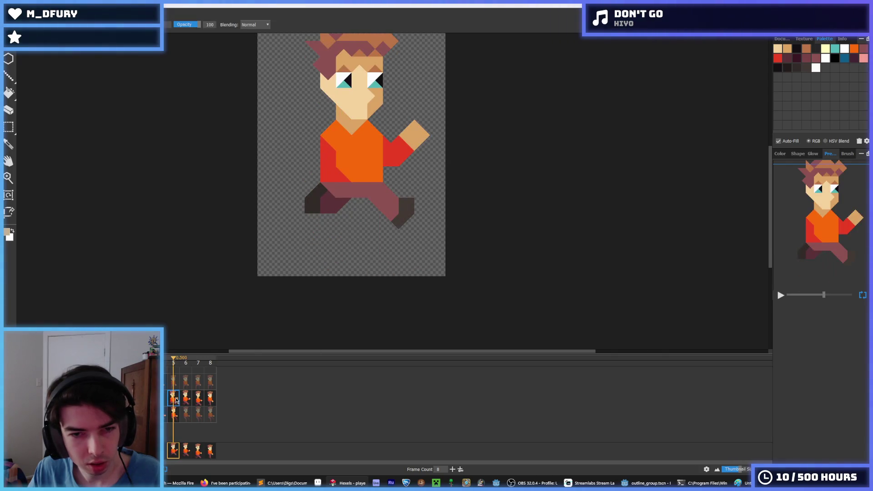
left_click(187, 401)
left_click(202, 403)
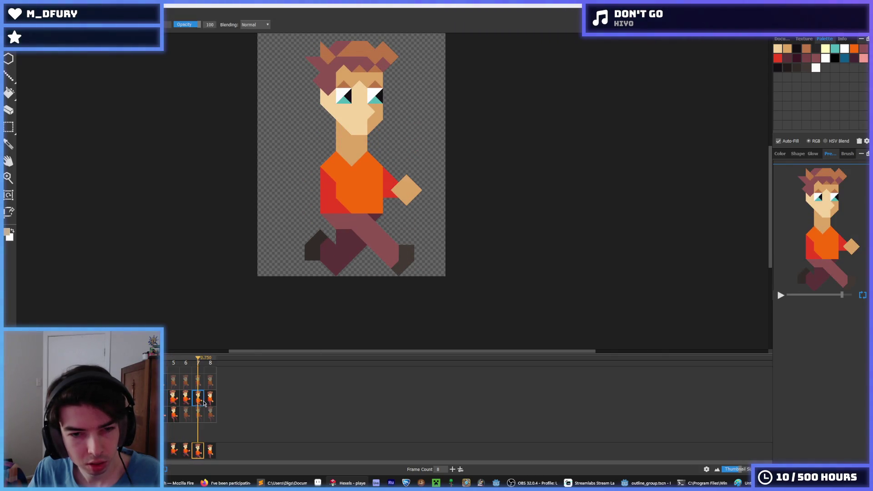
left_click(212, 400)
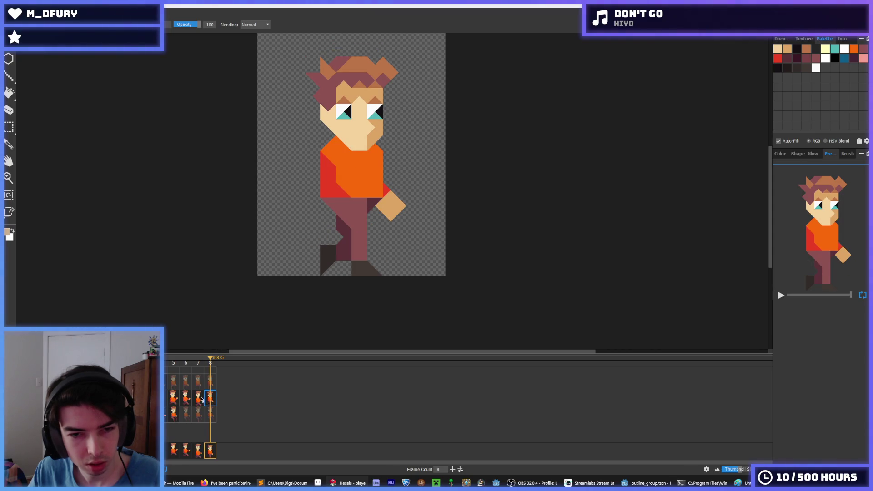
left_click(168, 401)
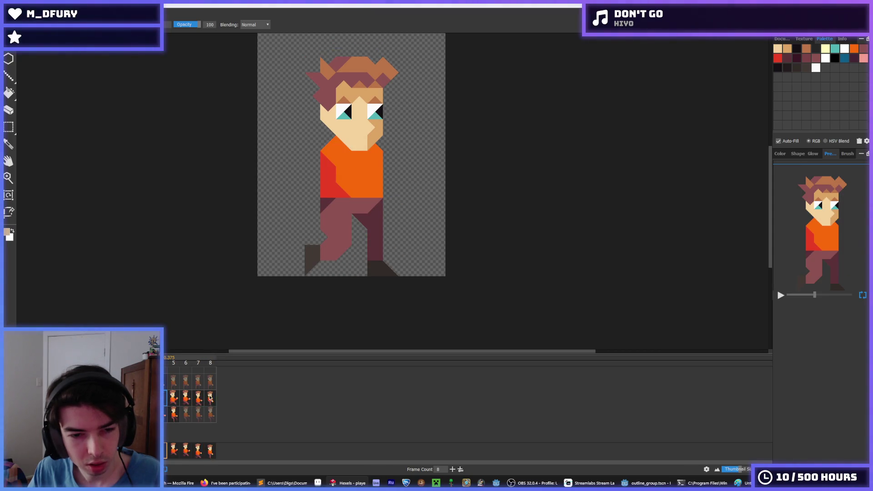
left_click(211, 398)
left_click(166, 401)
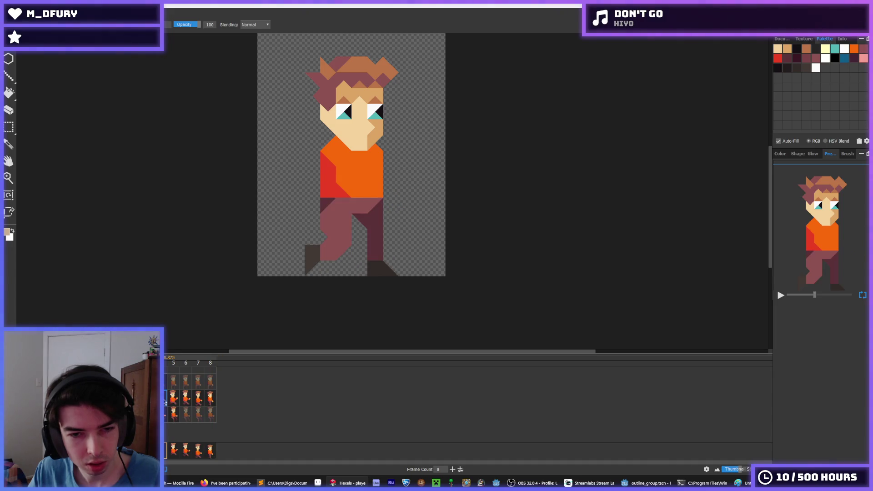
left_click(211, 398)
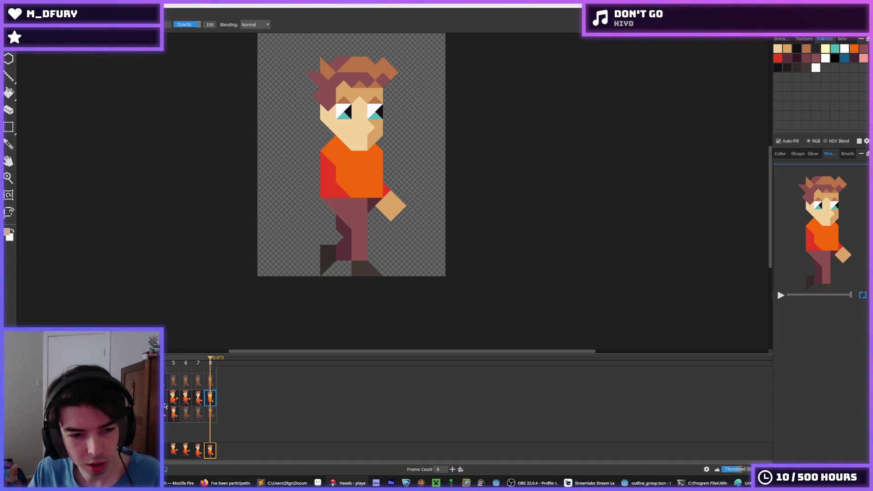
left_click(165, 398)
left_click(211, 400)
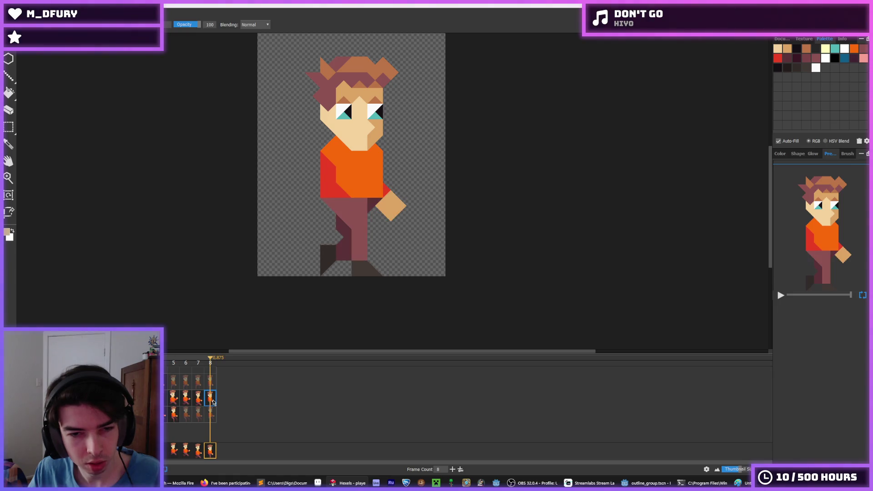
left_click(166, 398)
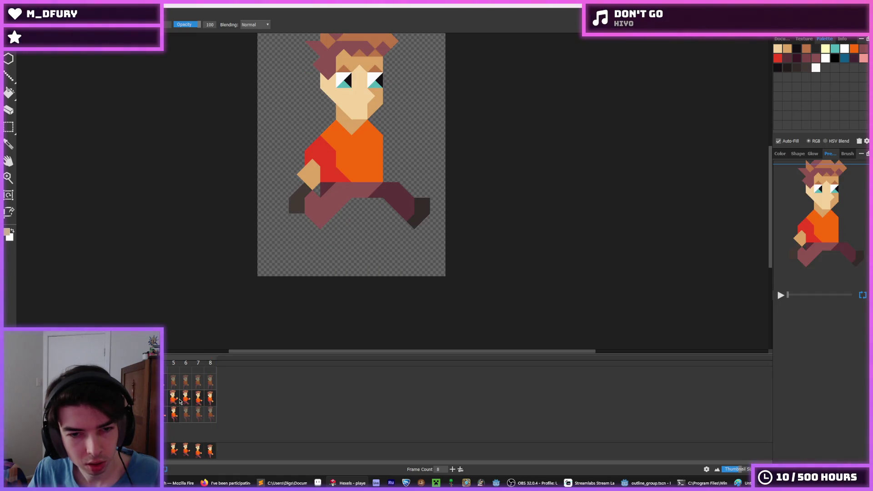
left_click(210, 400)
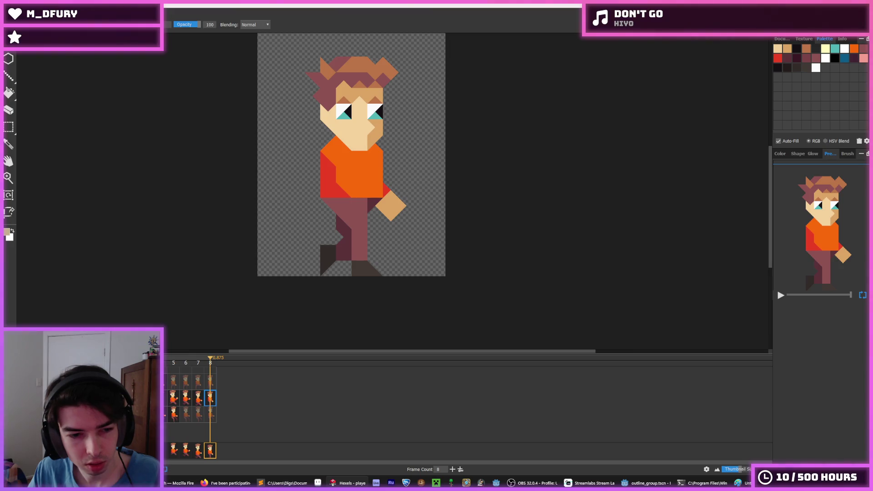
left_click(166, 399)
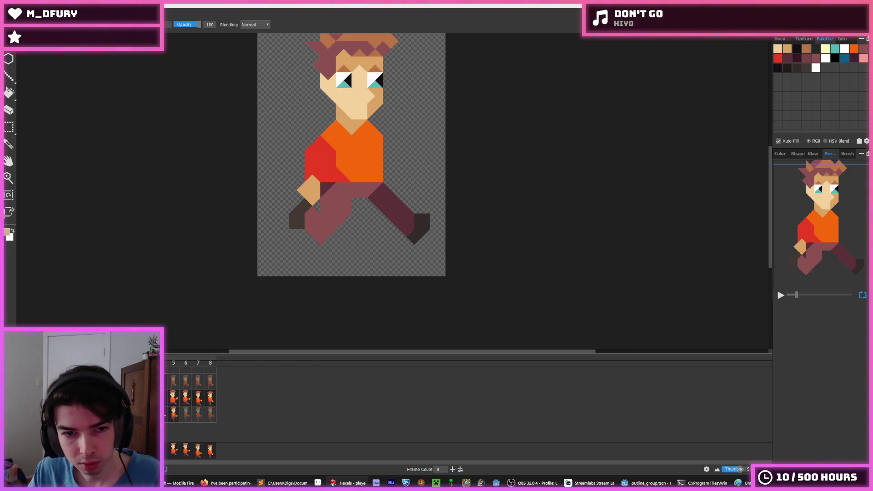
key("Right")
key("Right")
key("Right")
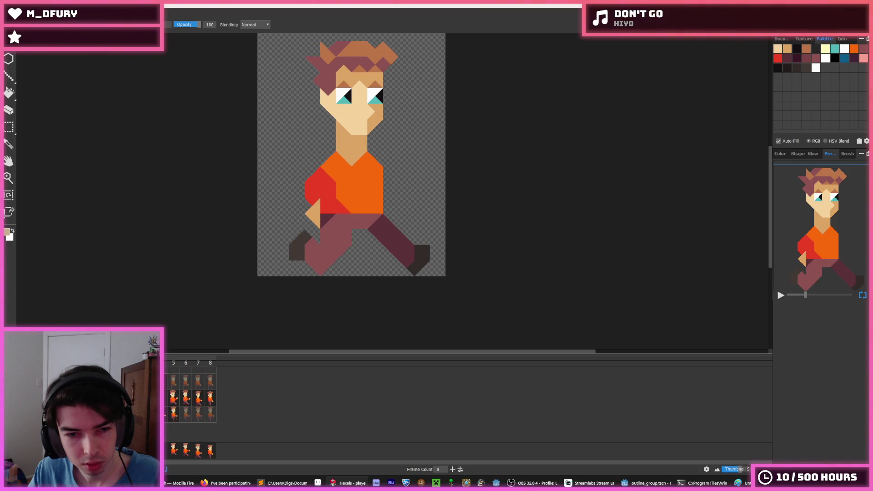
key("Left")
key("Left")
key("Left")
key("Right")
key("Right")
key("Right")
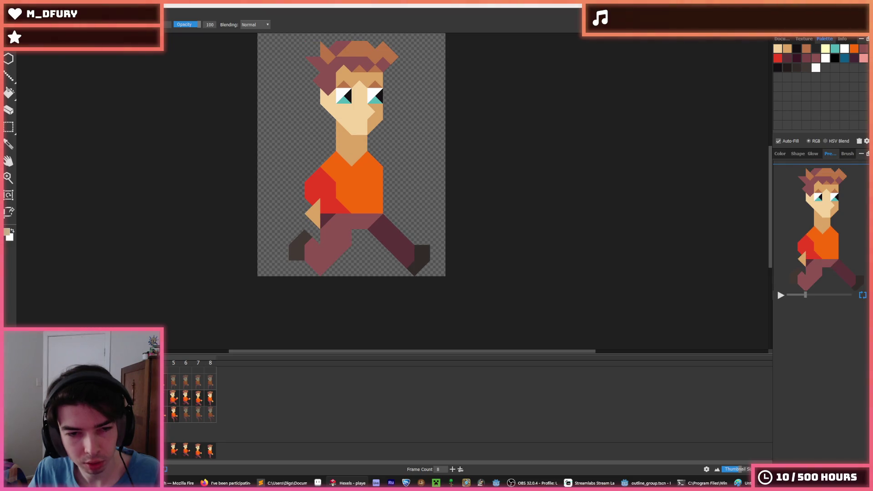
key("Left")
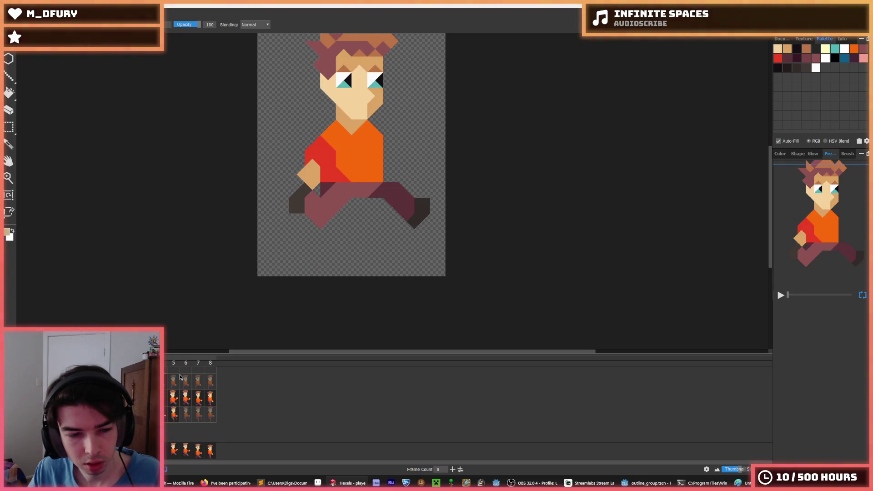
left_click(167, 399)
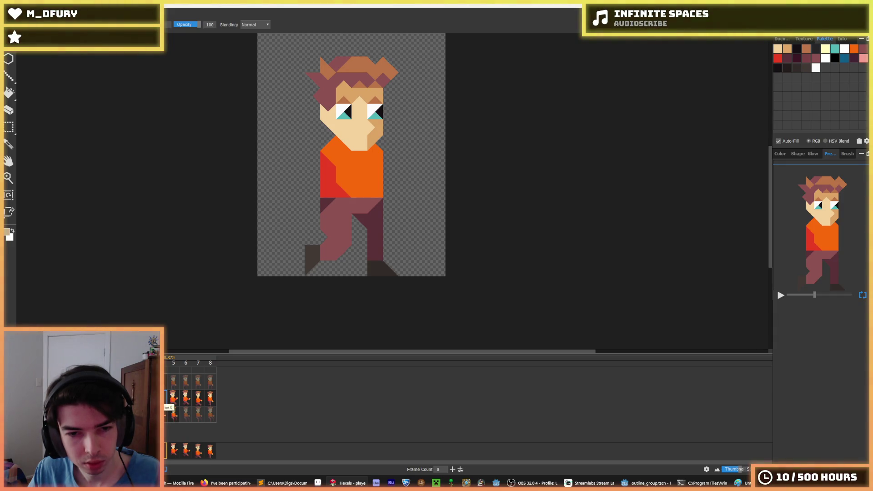
key("Left")
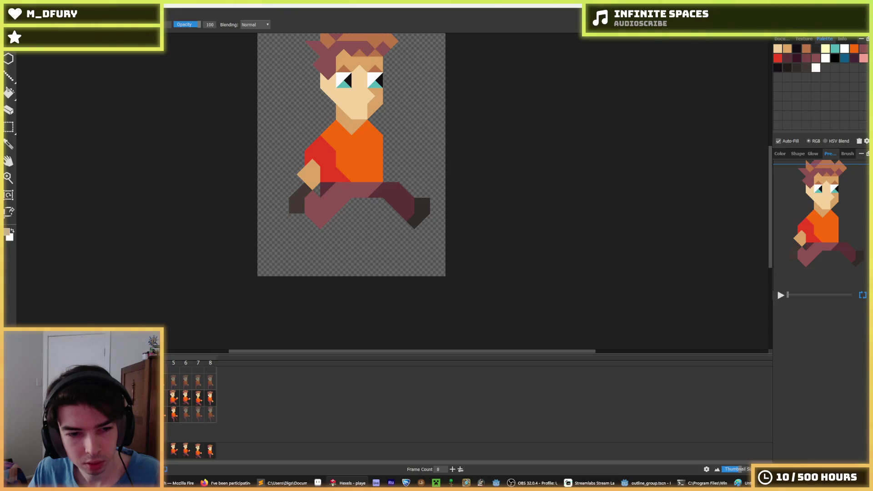
key("Right")
key("Right")
key("Right")
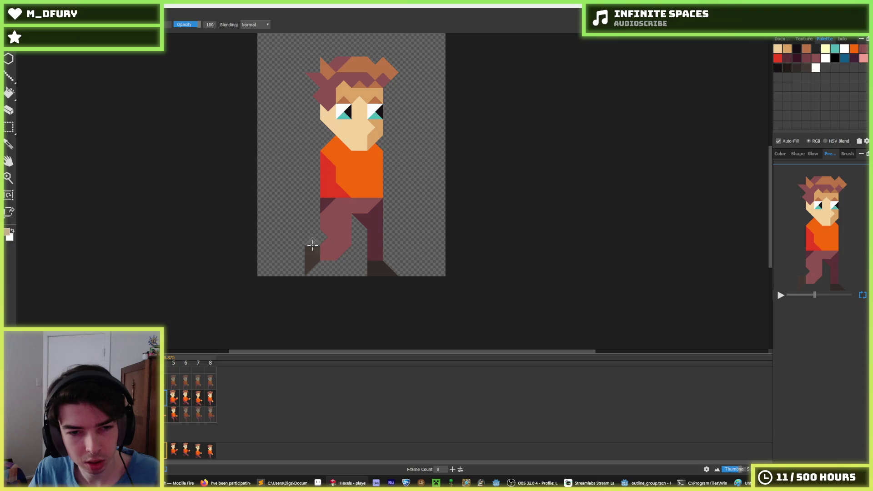
left_click(176, 399)
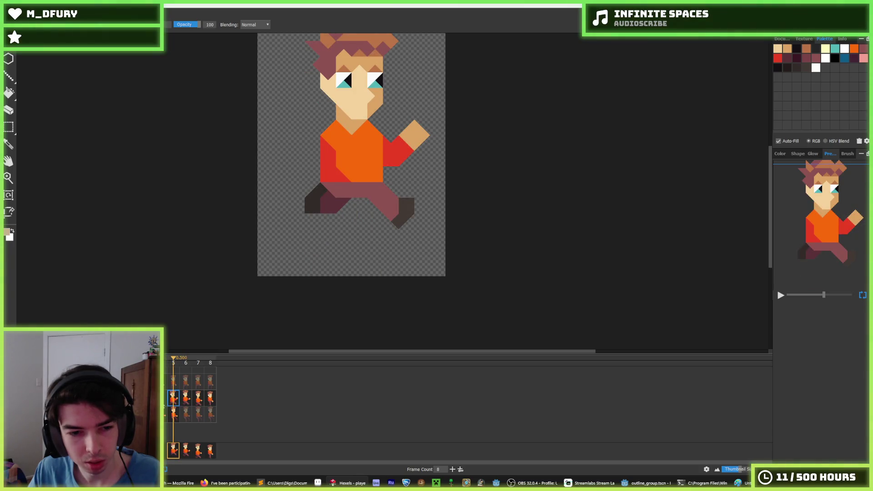
key("Left")
key("Left")
key("Right")
key("Right")
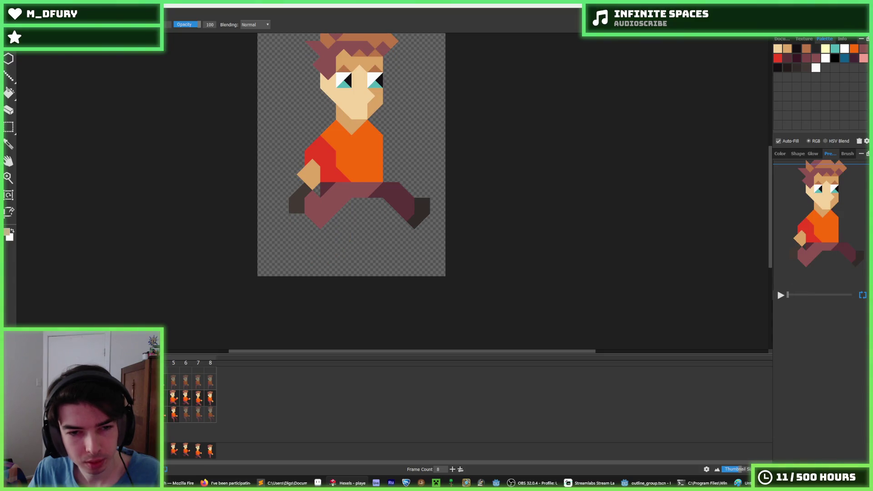
key("Right")
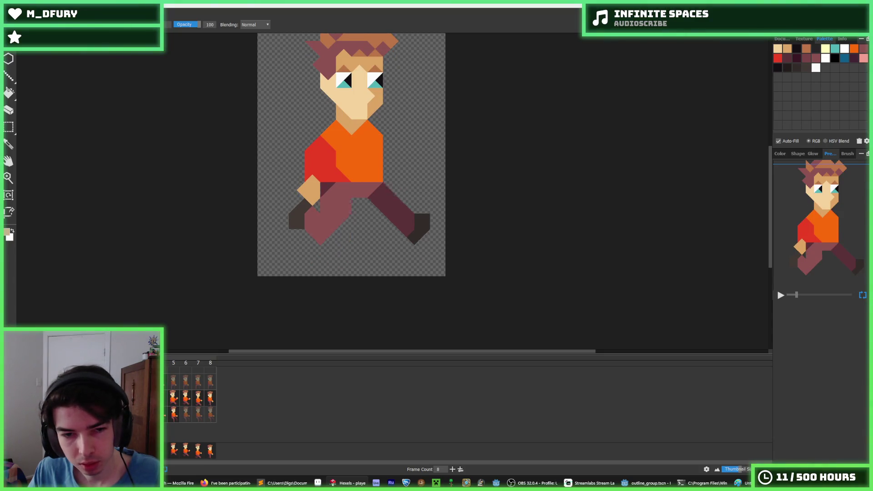
key("Right")
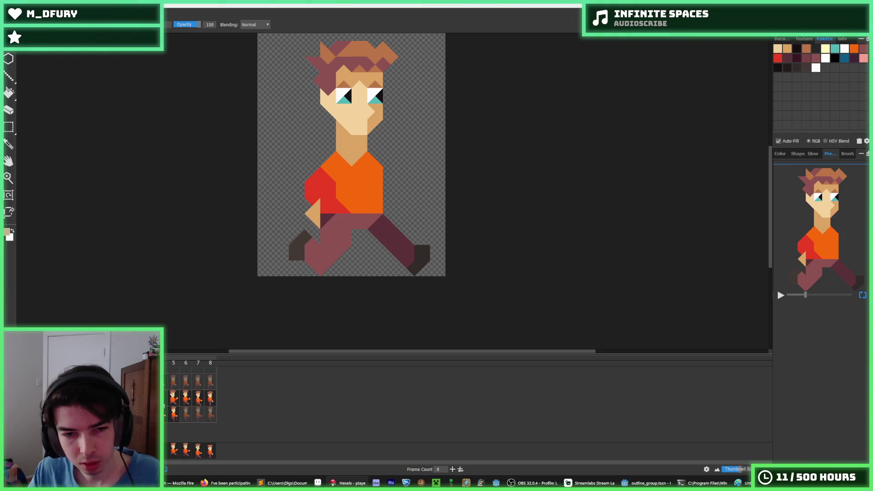
left_click(169, 402)
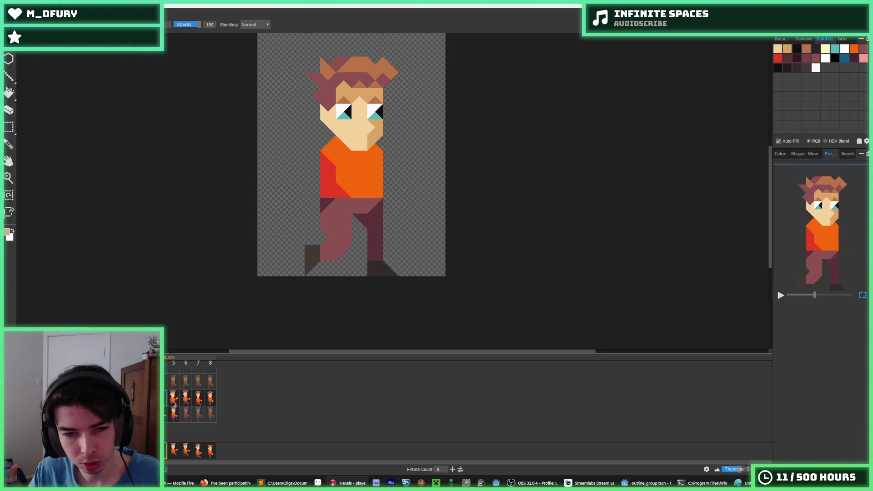
left_click(174, 402)
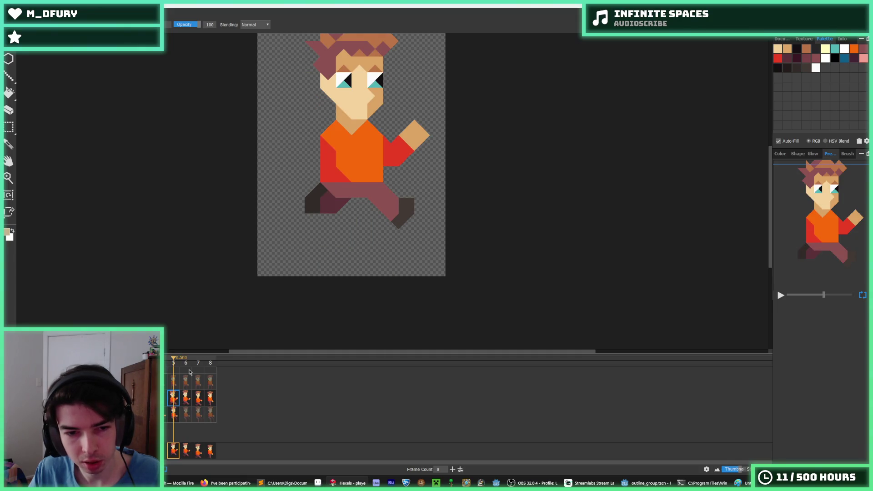
left_click_drag(337, 256, 437, 200)
key("ctrl+z")
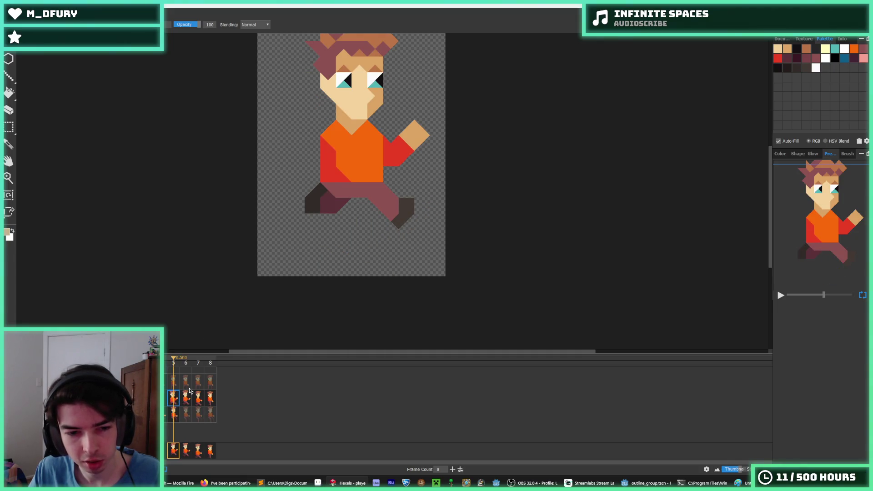
left_click(186, 398)
left_click(199, 398)
left_click(211, 398)
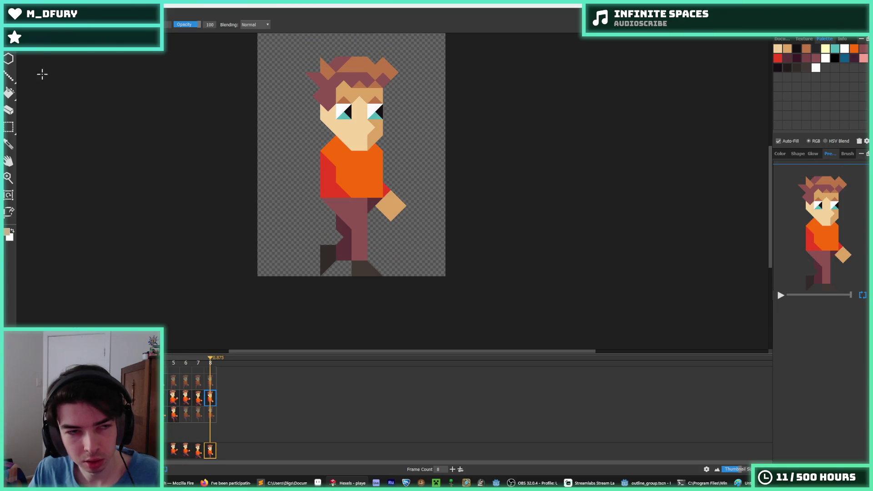
left_click(198, 398)
left_click(212, 400)
left_click(11, 13)
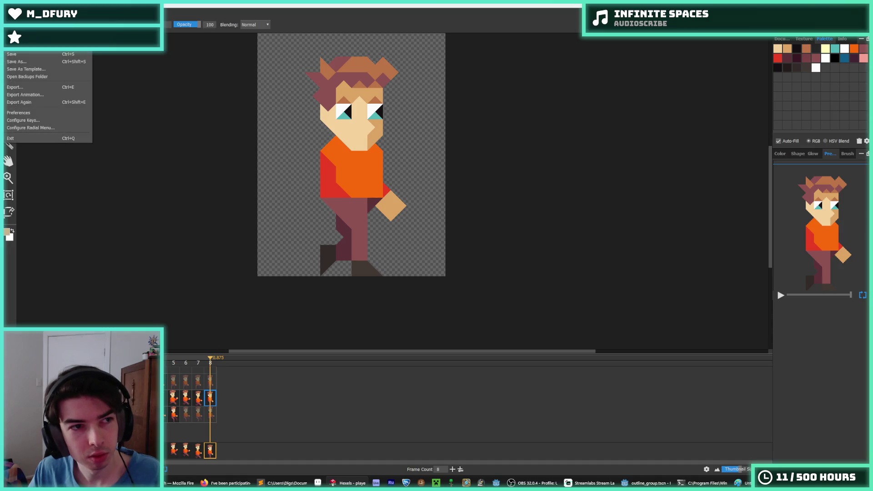
Open the digger sprite file, discarding the player sprite's unsaved changes, and go to frame 6.
mouse_move(28, 47)
left_click(104, 51)
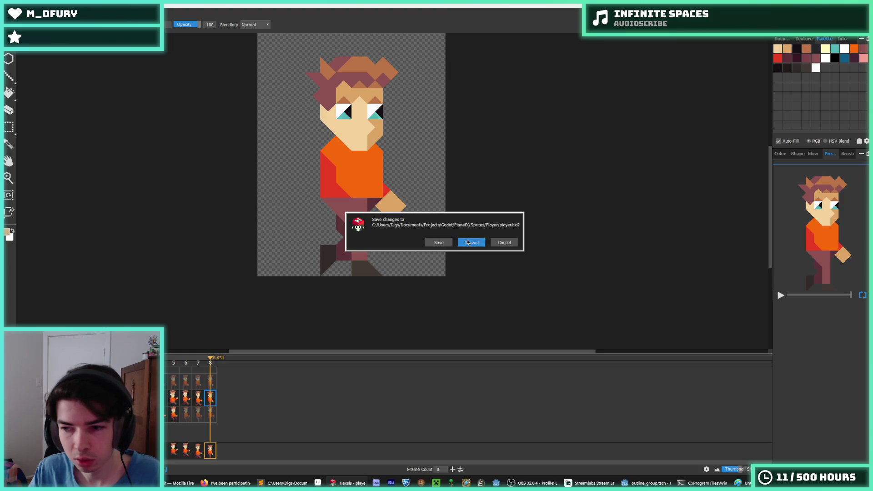
left_click(471, 242)
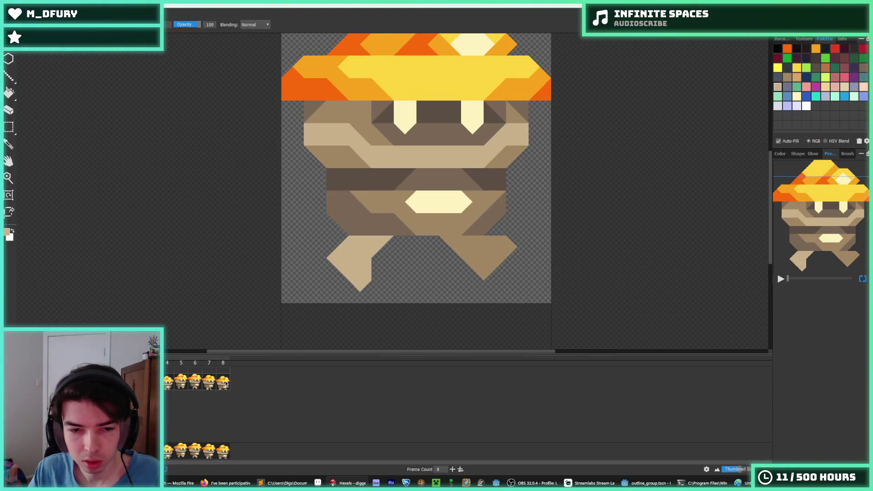
left_click(225, 384)
left_click(210, 382)
left_click(200, 385)
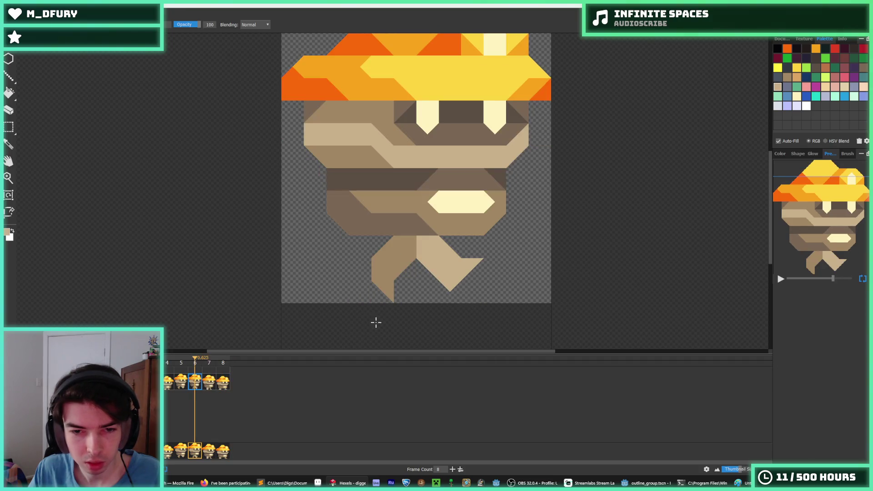
Copy frame 6's legs and paste them into frame 7.
key("m")
left_click_drag(494, 314, 343, 236)
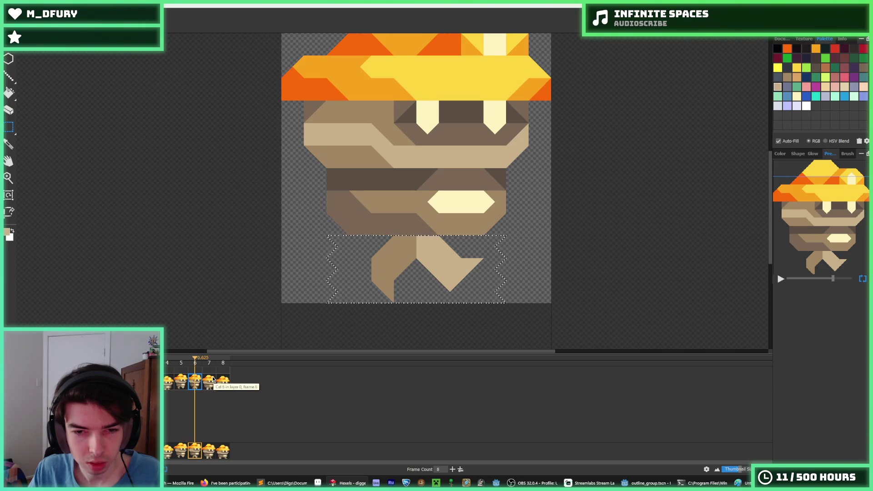
key("space")
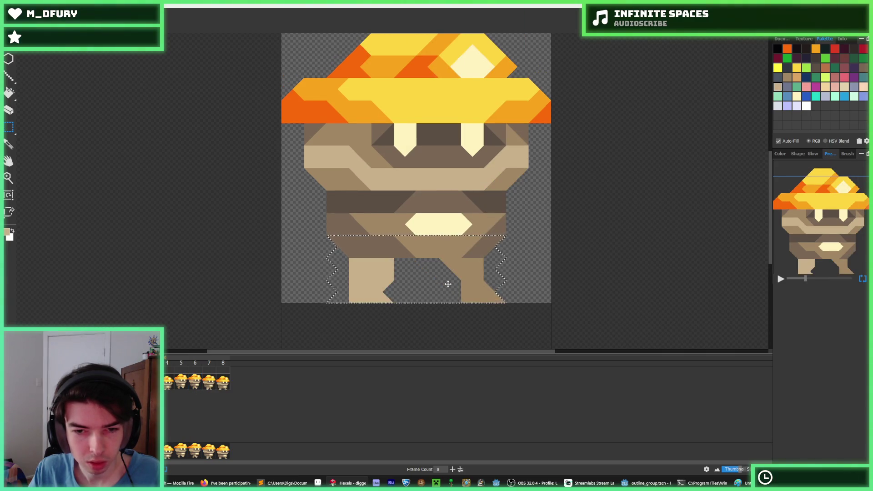
left_click_drag(306, 317, 528, 258)
left_click(209, 383)
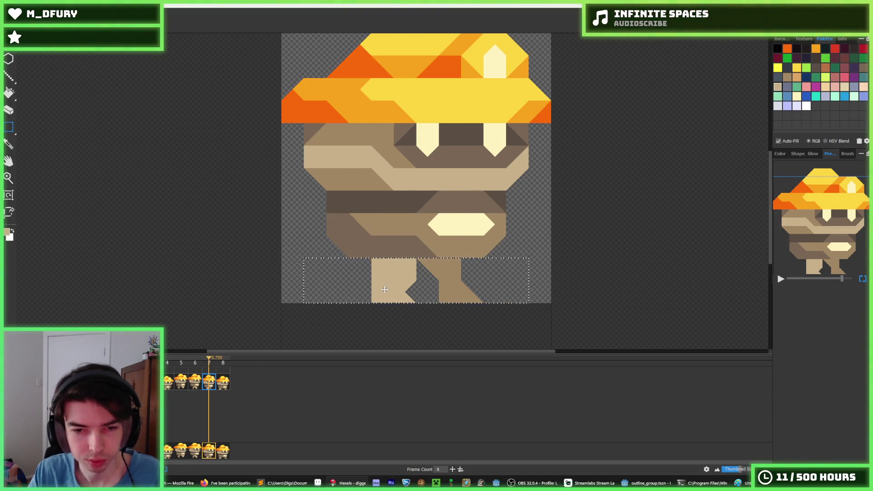
key("ctrl+v")
key("ctrl+d")
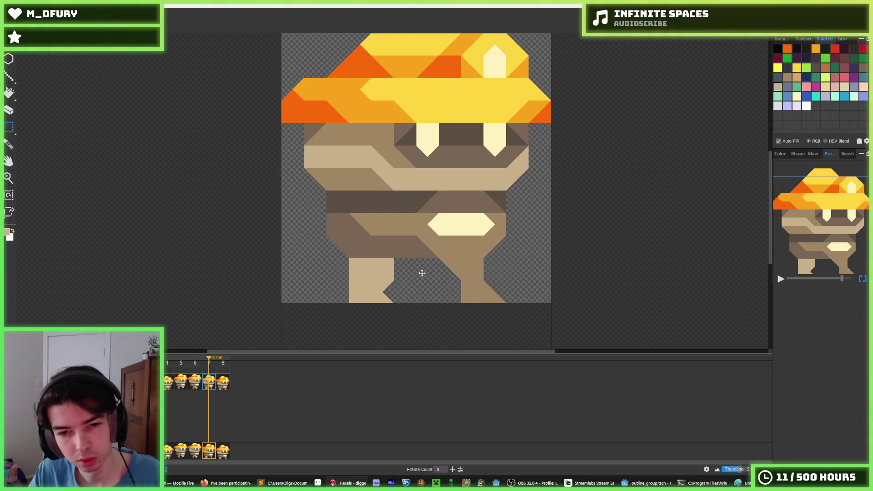
Recolour frame 7's legs: right leg light tan, left leg mid-brown.
key("b")
mouse_move(448, 260)
left_mouse_down()
mouse_move(470, 277)
mouse_move(477, 298)
left_mouse_up()
key("g")
left_click(456, 244, "alt")
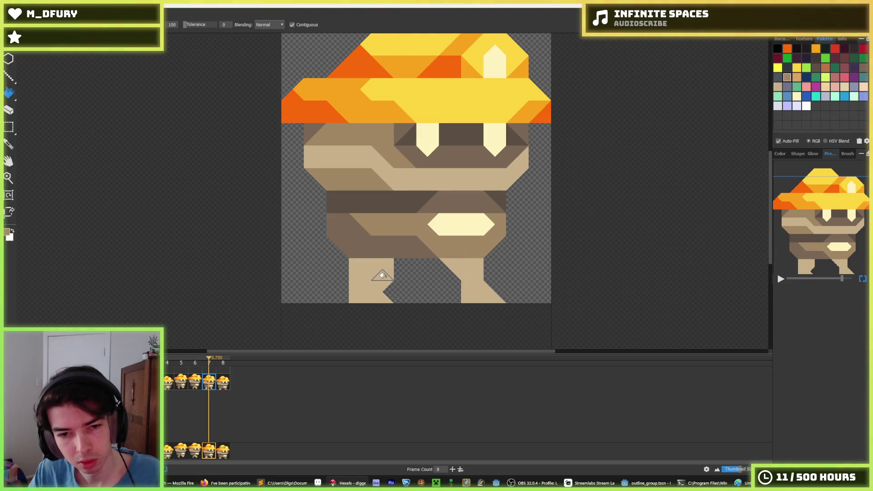
left_click(385, 273)
Pull frame 7's legs closer together, shifting the left leg right and the right leg left.
key("m")
left_click_drag(348, 256, 402, 313)
left_click_drag(373, 279, 396, 280)
left_click_drag(511, 263, 443, 330)
left_click_drag(482, 282, 459, 282)
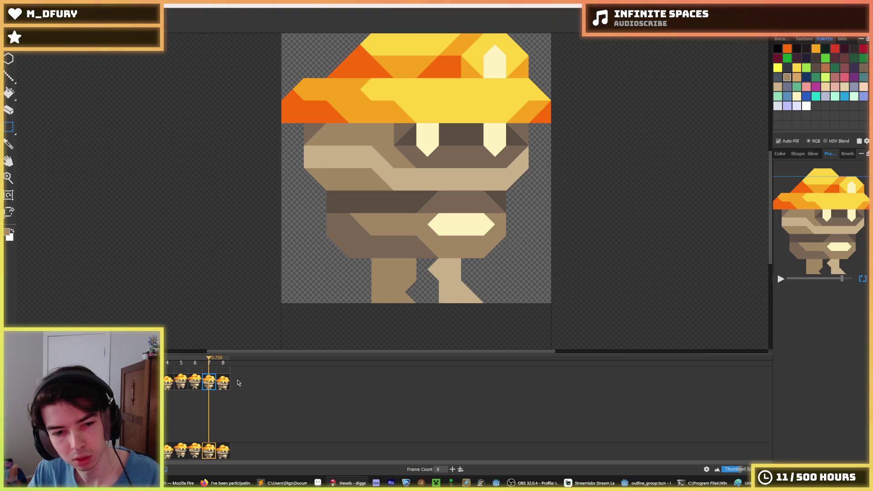
key("b")
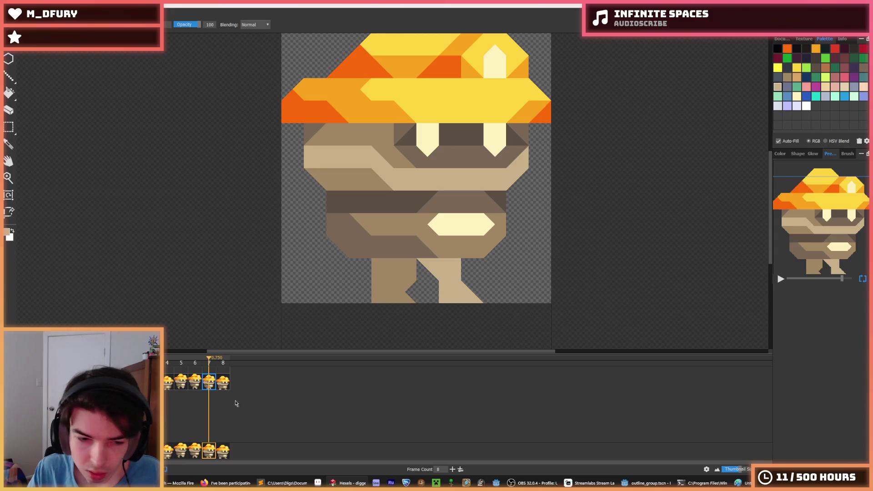
Look over frames 5 and 7, ending with frame 8 on the canvas.
left_click(183, 383)
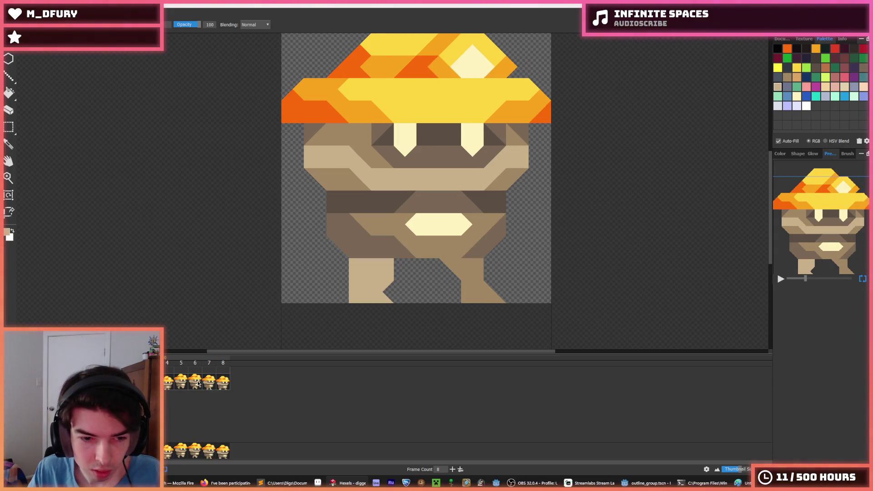
left_click(200, 383)
left_click(208, 383)
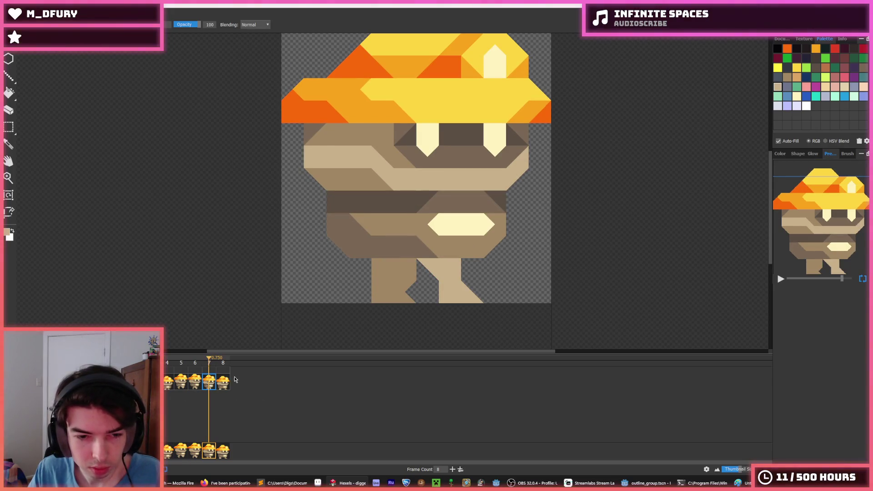
left_click(223, 384)
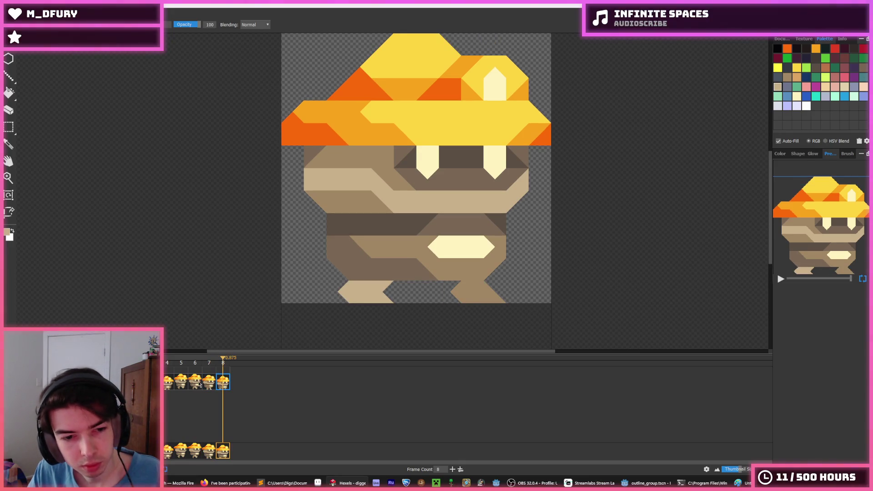
On frame 4, select the legs and move the left leg further out to spread them apart.
left_click(168, 383)
key("m")
left_click_drag(326, 320, 483, 285)
left_click_drag(507, 318, 350, 285)
left_click(174, 385)
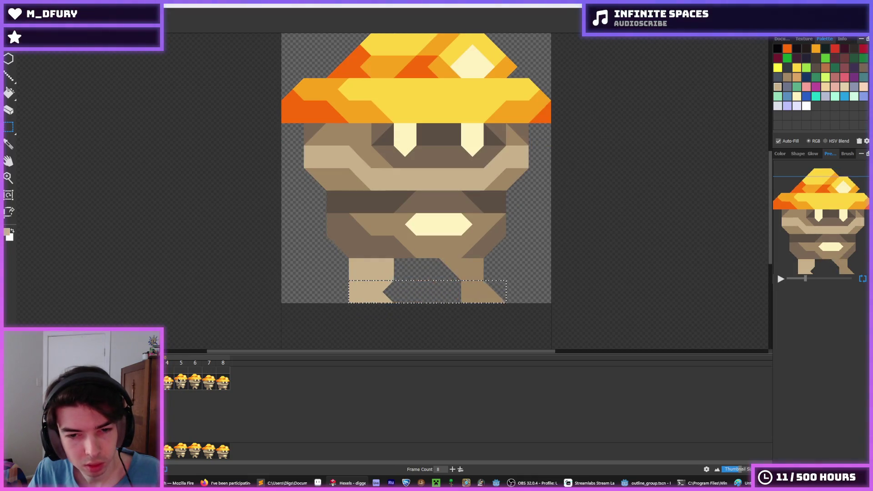
left_click(174, 385)
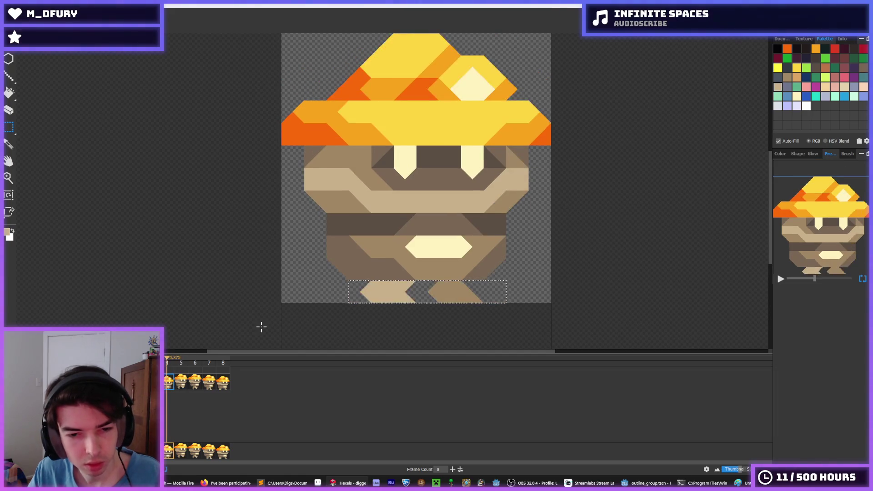
left_click_drag(385, 289, 363, 289)
left_click_drag(485, 280, 500, 283)
mouse_move(418, 315)
left_mouse_down()
mouse_move(462, 282)
mouse_move(529, 281)
left_mouse_up()
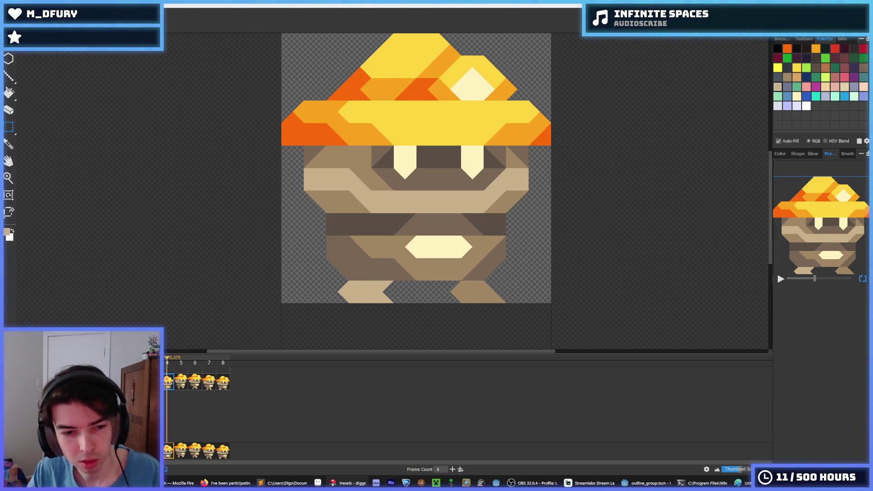
On frame 8, make the left leg brown and repaint the right leg lighter tan.
left_click(230, 384)
left_click(212, 387)
left_click(227, 384)
mouse_move(516, 315)
left_mouse_down()
mouse_move(328, 309)
mouse_move(326, 288)
left_mouse_up()
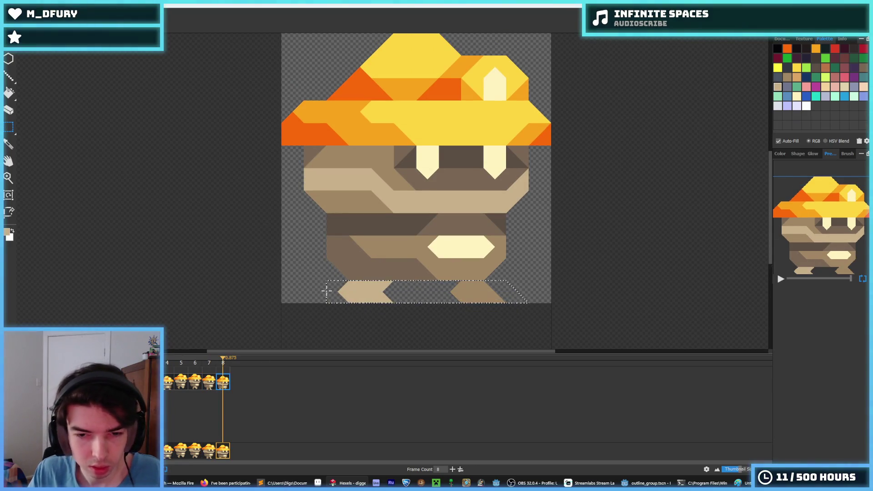
left_click(426, 298)
key("f")
left_click(446, 289, "alt")
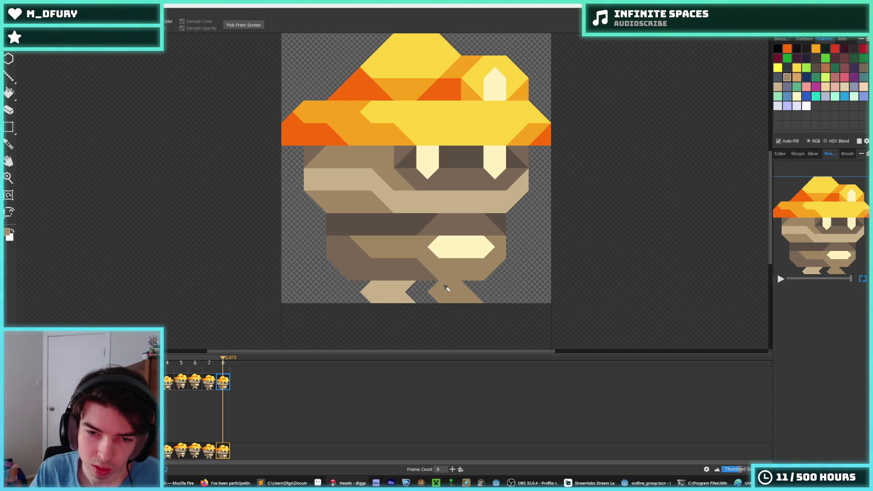
left_click(386, 288)
left_click_drag(442, 291, 475, 303)
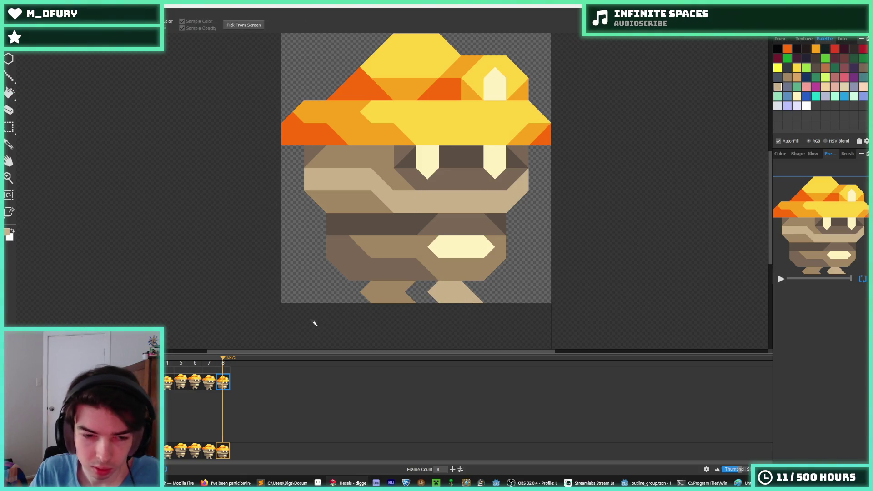
View another frame of the animation.
left_click(164, 432)
scroll(246, 289, "down", 3)
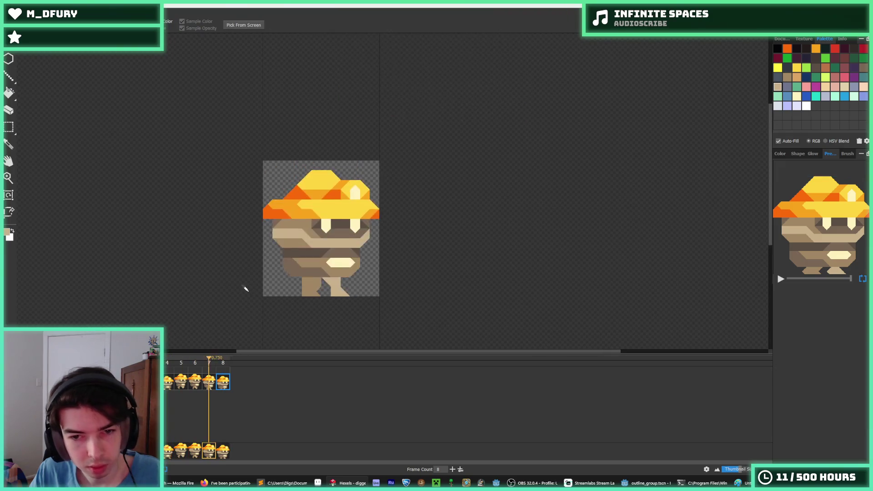
scroll(245, 289, "down", 3)
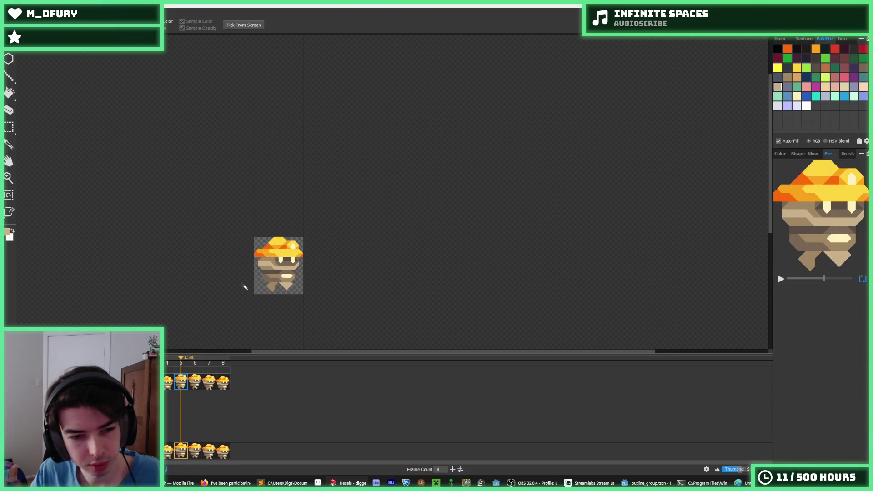
scroll(260, 283, "up", 5)
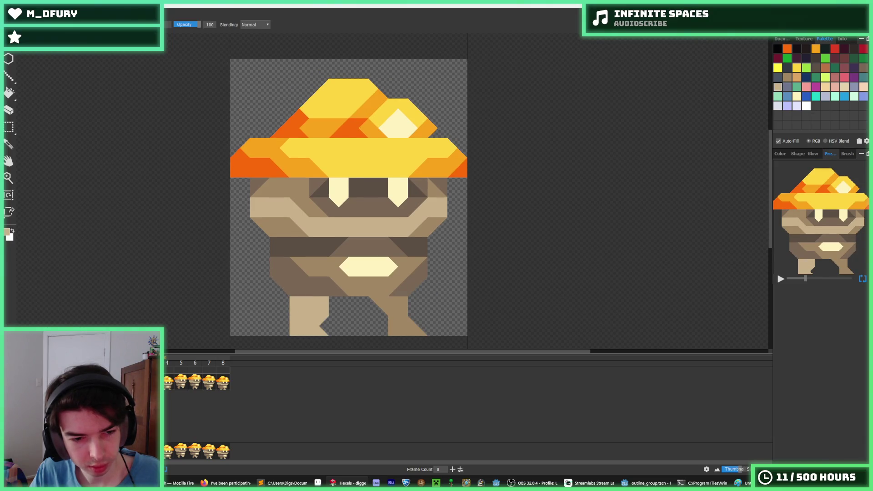
Paint the left leg light tan extending leftward and erase part of its right edge.
mouse_move(294, 327)
left_mouse_down()
mouse_move(278, 314)
mouse_move(287, 303)
mouse_move(296, 330)
mouse_move(322, 303)
mouse_move(302, 322)
mouse_move(288, 286)
mouse_move(292, 312)
mouse_move(331, 347)
mouse_move(294, 295)
mouse_move(273, 318)
mouse_move(291, 336)
mouse_move(335, 302)
left_mouse_up()
key("e")
left_click(319, 328)
key("b")
Compare against the neighbouring frames and clear the left-leg selection.
key("Left")
key("m")
key("Right")
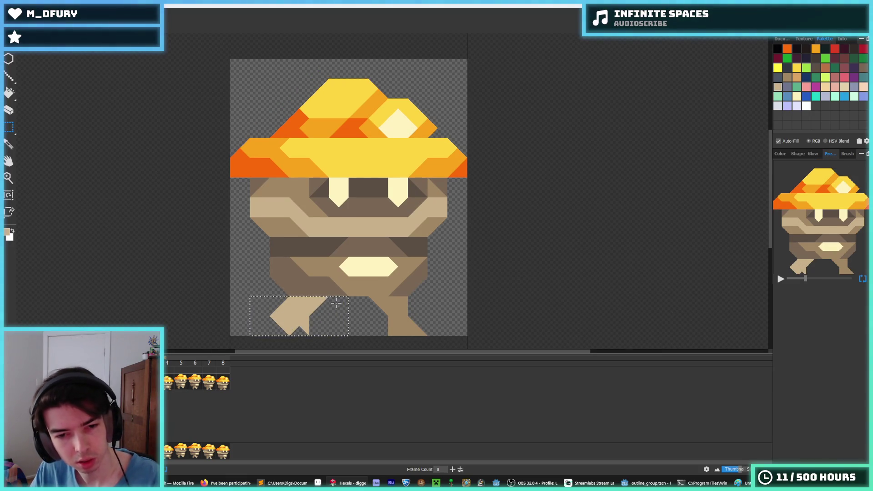
key("ctrl+d")
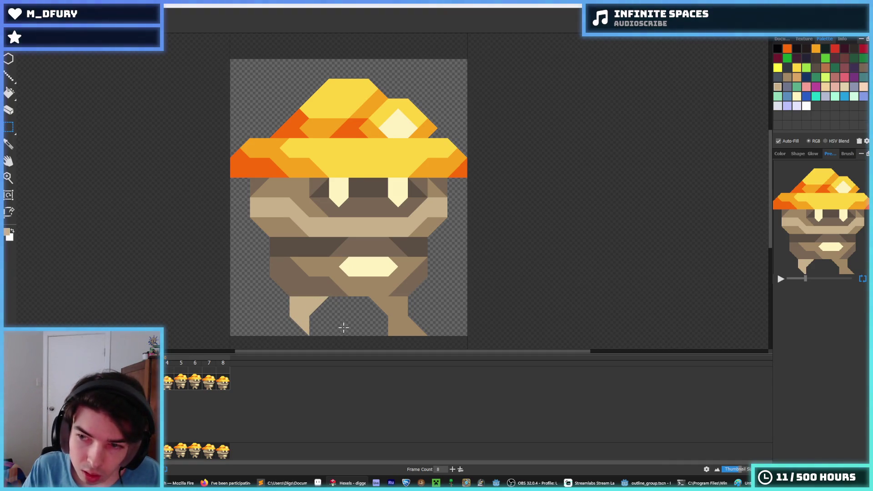
key("comma")
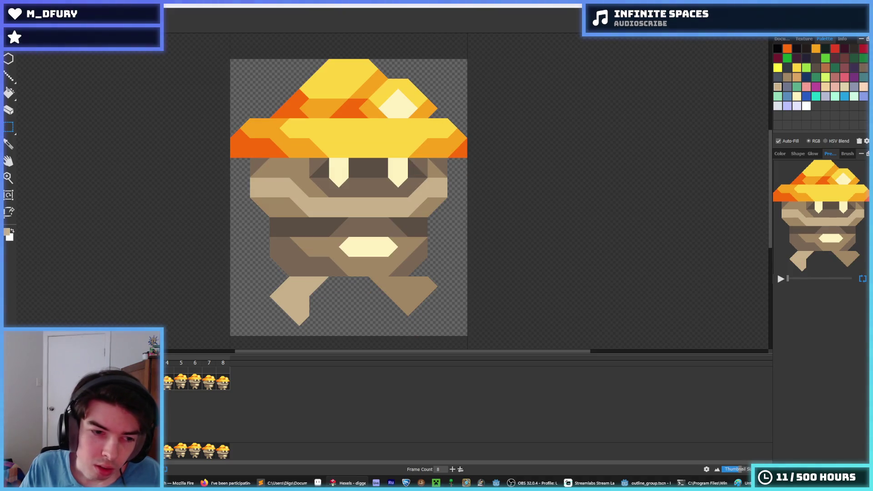
key("period")
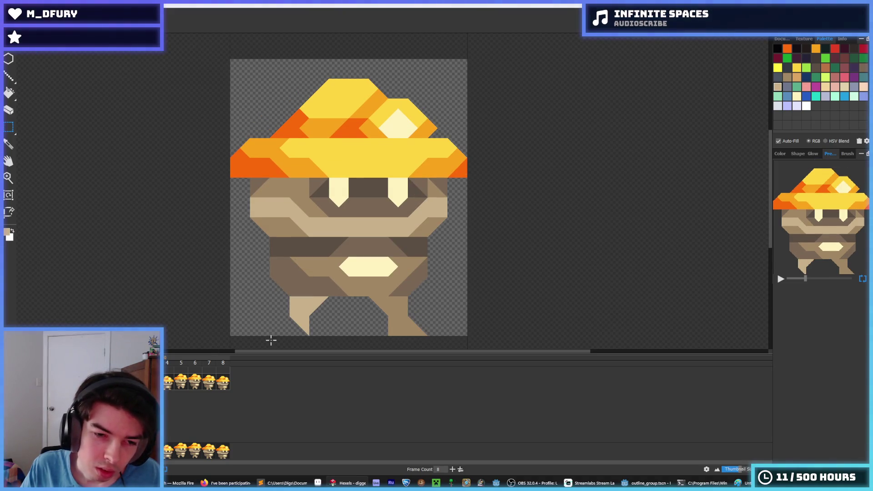
Move the left leg further left, drop it in place, and show frame 4.
mouse_move(329, 337)
left_mouse_down()
mouse_move(291, 313)
mouse_move(314, 286)
left_mouse_up()
left_click_drag(334, 318, 316, 321)
key("ctrl+d")
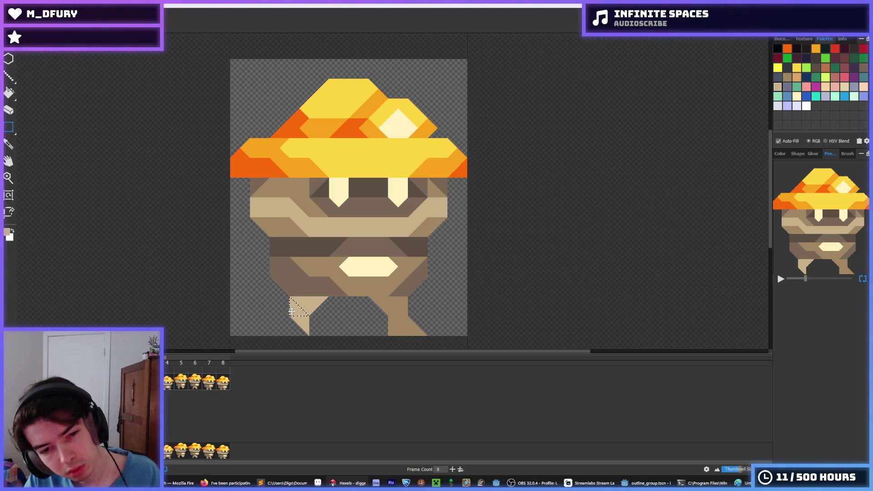
key("b")
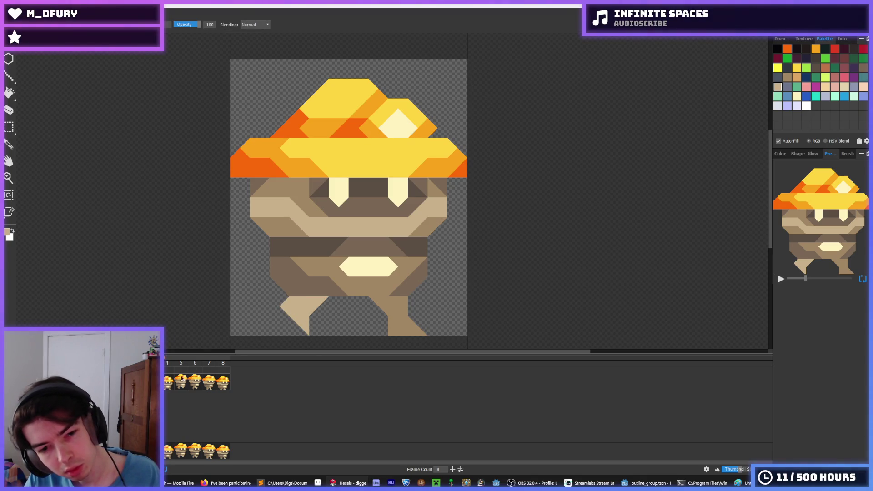
left_click(166, 382)
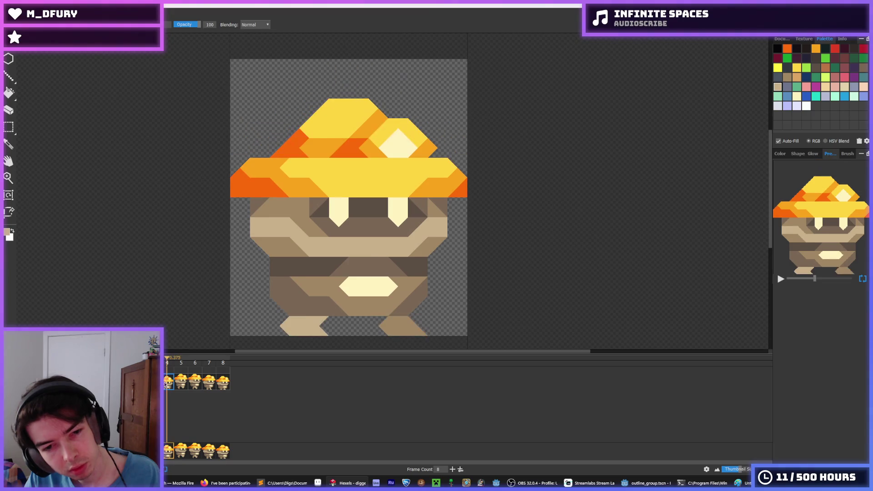
Add tan triangles at the left leg's lower-left, nudge the leg down one pixel, then show frame 4.
key("space")
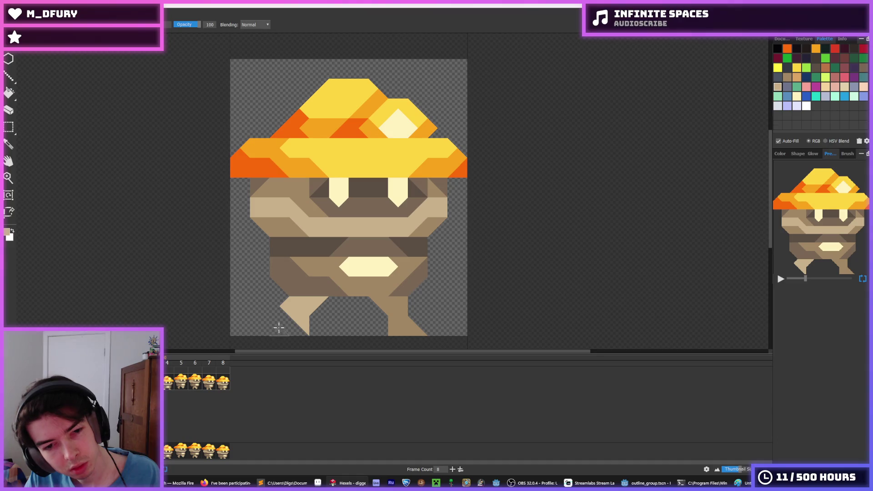
mouse_move(279, 313)
left_mouse_down()
mouse_move(273, 322)
mouse_move(287, 322)
left_mouse_up()
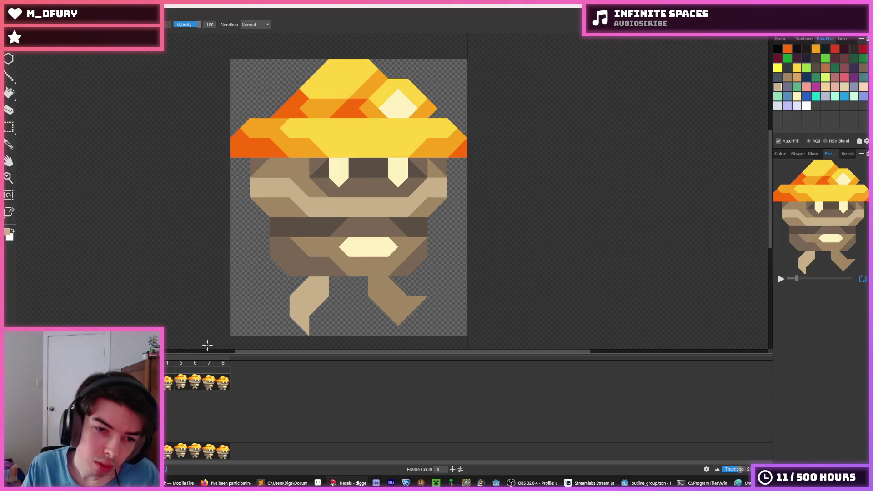
key("m")
mouse_move(345, 334)
left_mouse_down()
mouse_move(276, 283)
mouse_move(253, 322)
left_mouse_up()
left_click_drag(346, 335, 271, 278)
key("ctrl+z")
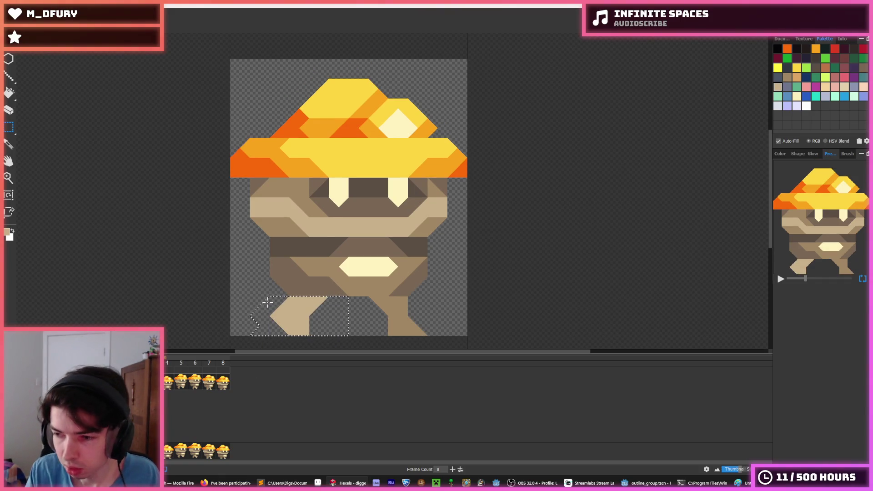
key("ctrl+y")
key("Down")
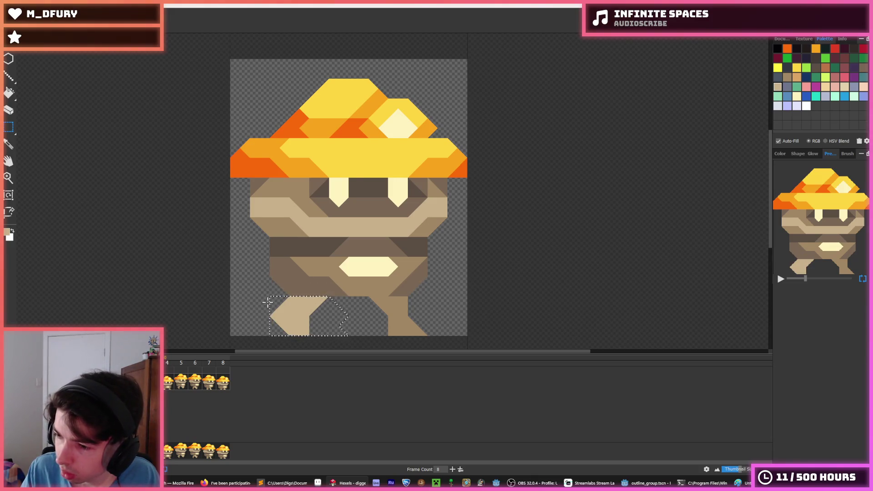
key("ctrl+d")
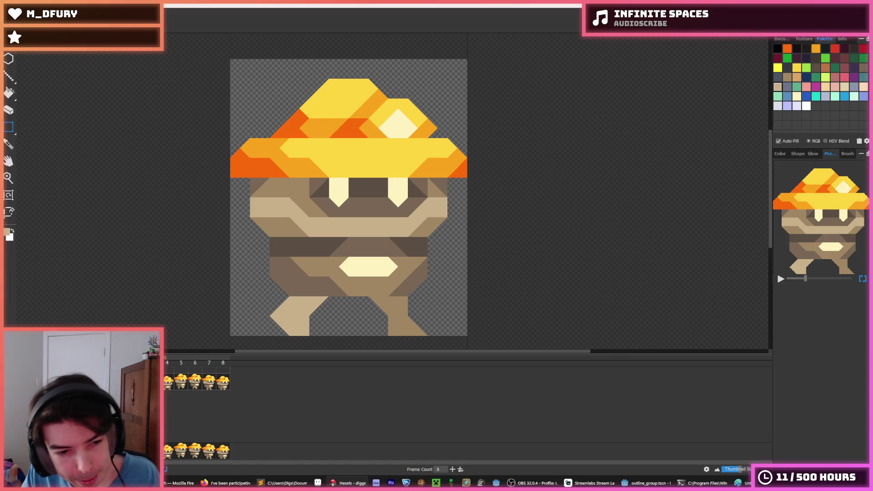
left_click(169, 383)
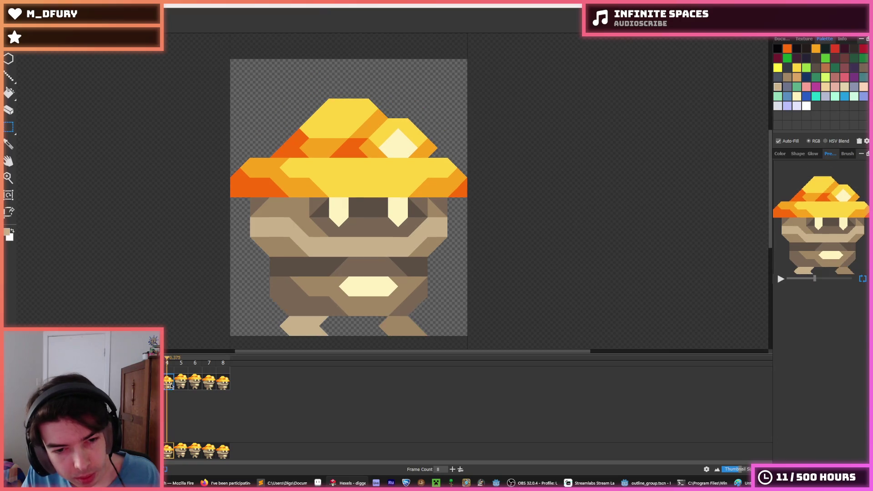
Review frames 5 to 8, play the walk cycle, and settle on frame 7.
left_click(185, 386)
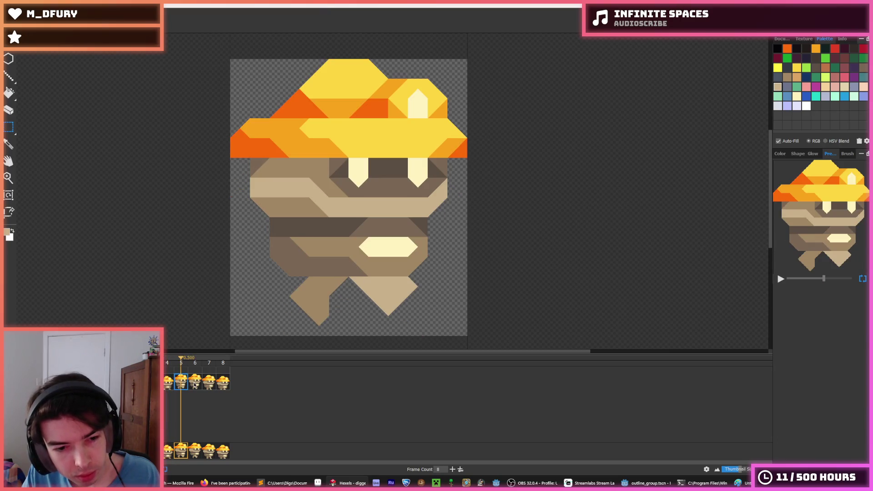
left_click(195, 385)
left_click(212, 385)
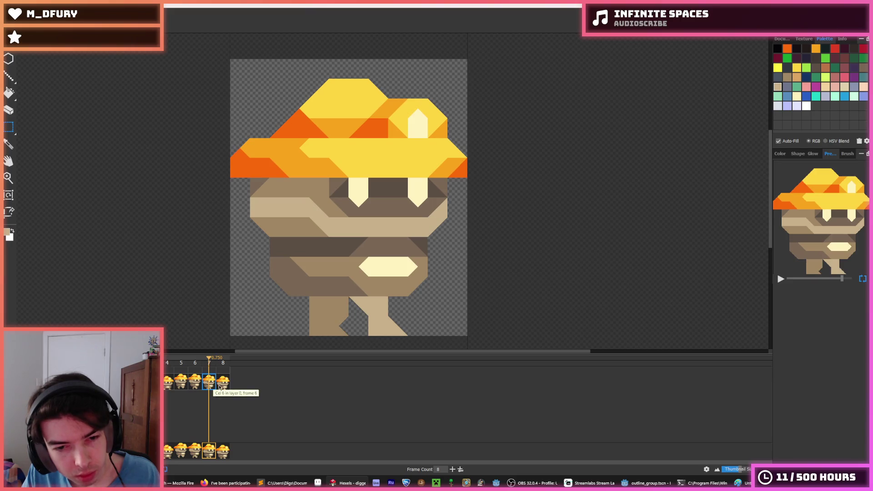
left_click(223, 386)
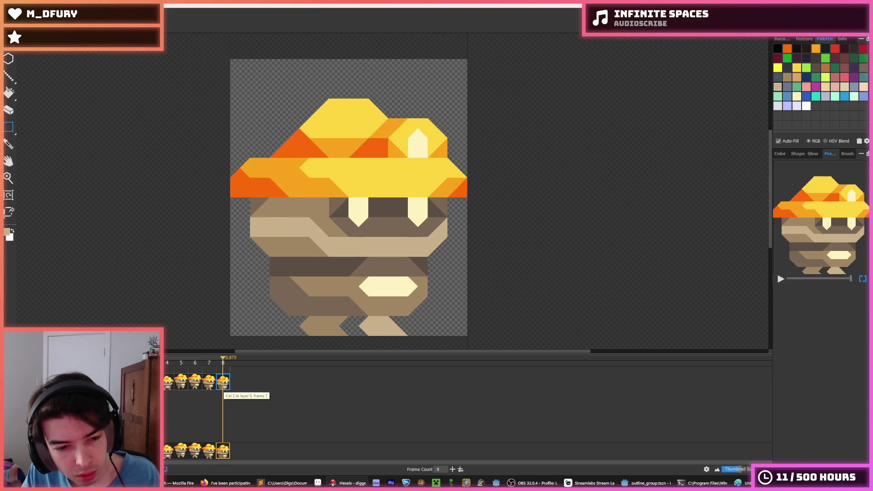
key("space")
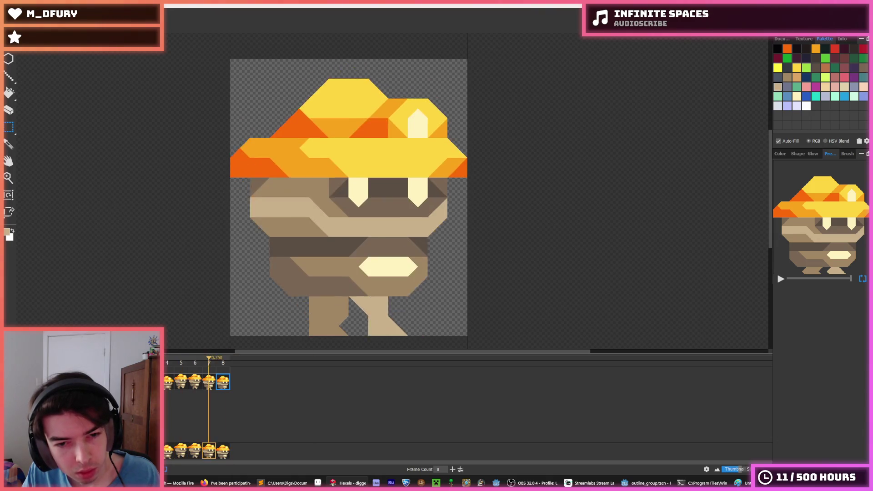
left_click(167, 382)
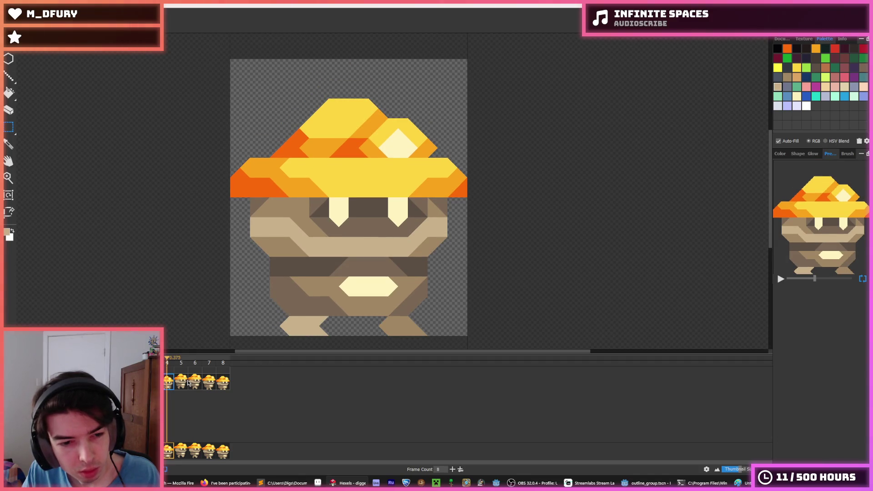
left_click(181, 382)
left_click(197, 383)
left_click(210, 384)
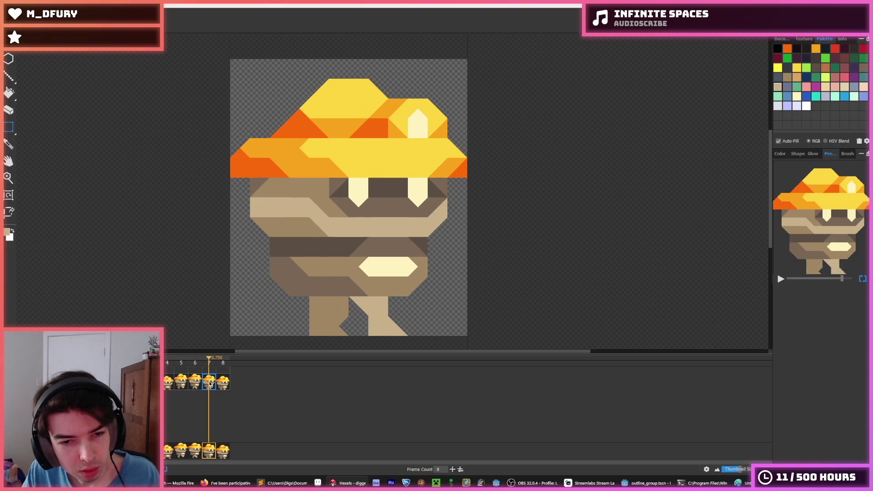
left_click(199, 383)
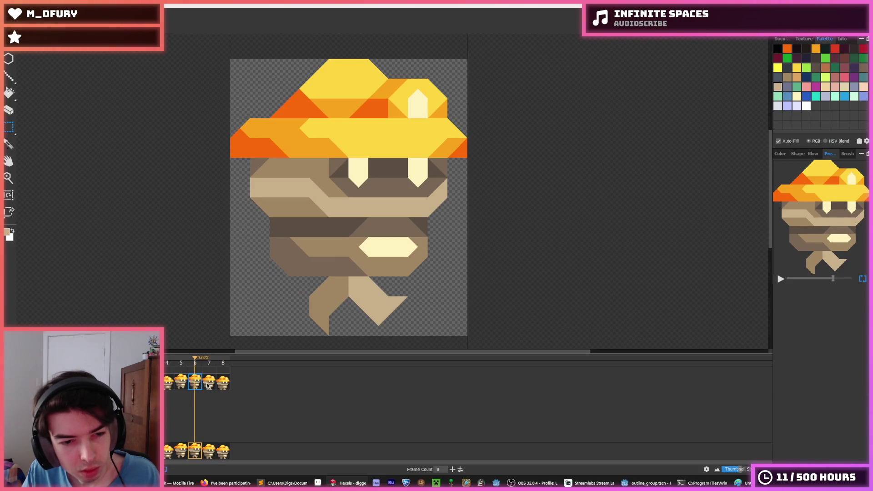
left_click(210, 384)
Paint the gap between frame 7's legs light tan, then return to frame 4.
key("b")
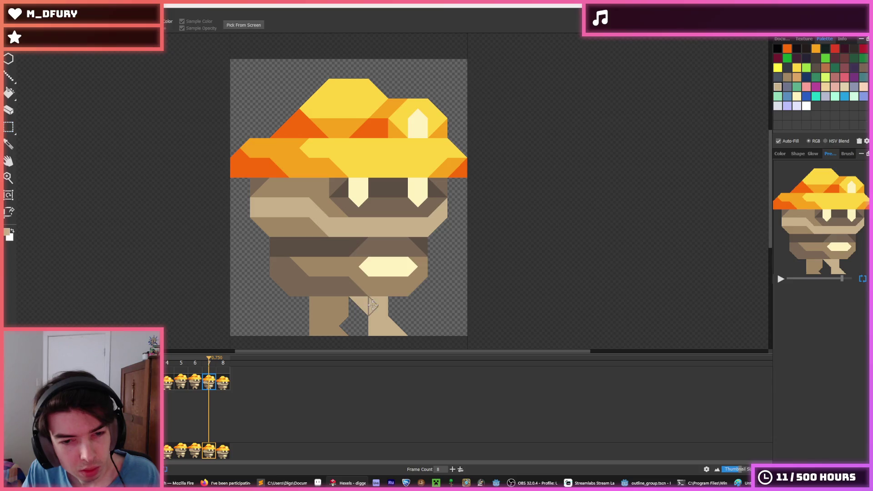
mouse_move(366, 302)
left_mouse_down()
mouse_move(360, 328)
mouse_move(371, 305)
left_mouse_up()
left_click(166, 384)
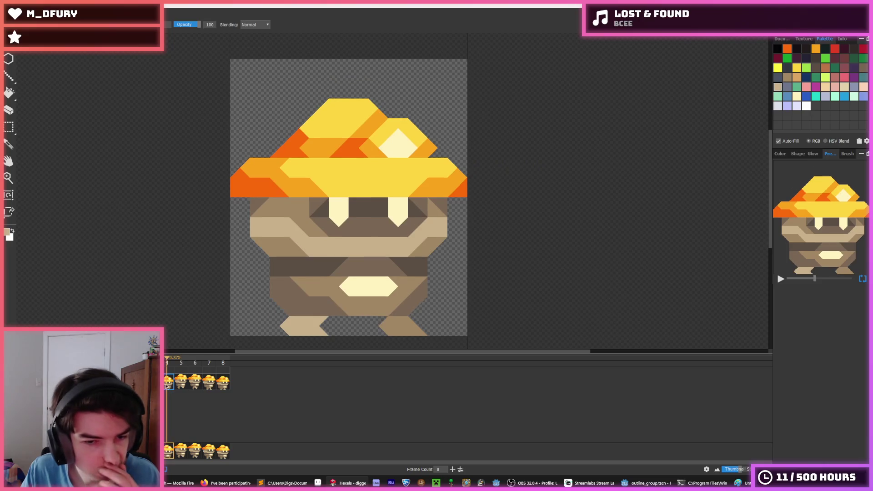
Flip back and forth between neighbouring walk frames, jumping to frame 4 once, to compare leg poses.
key("Left")
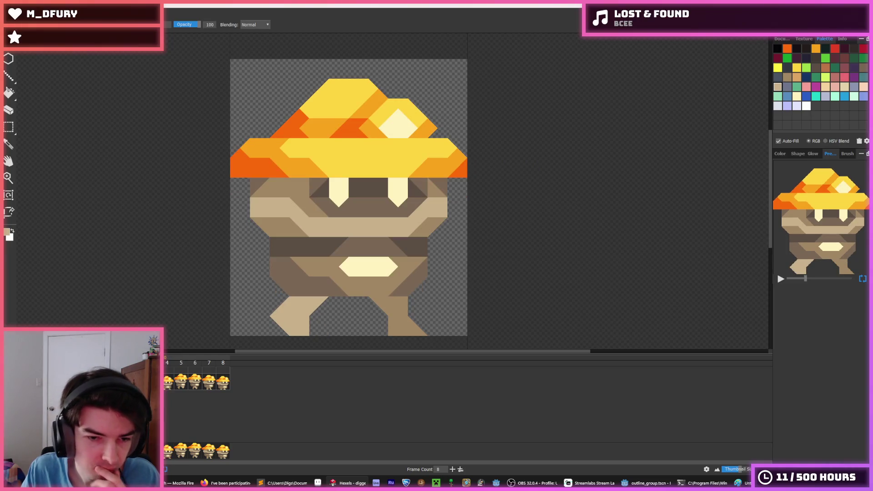
key("Left")
key("Left")
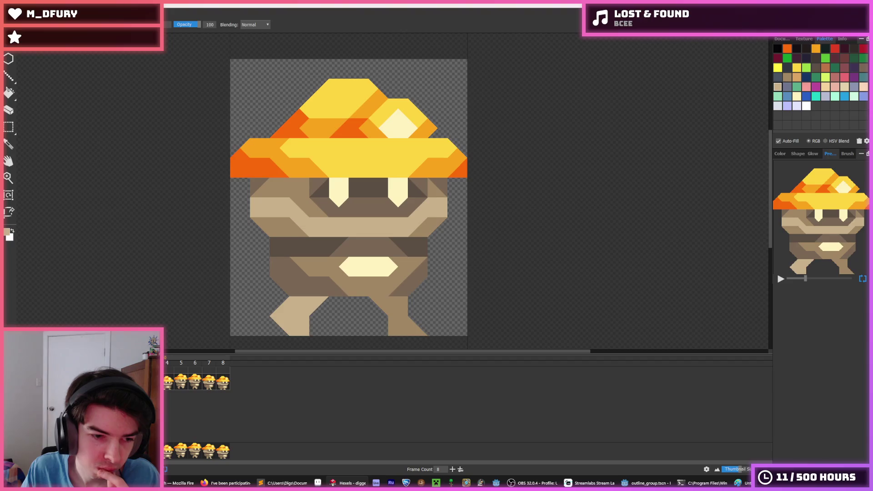
key("Right")
key("Right")
key("Left")
key("Left")
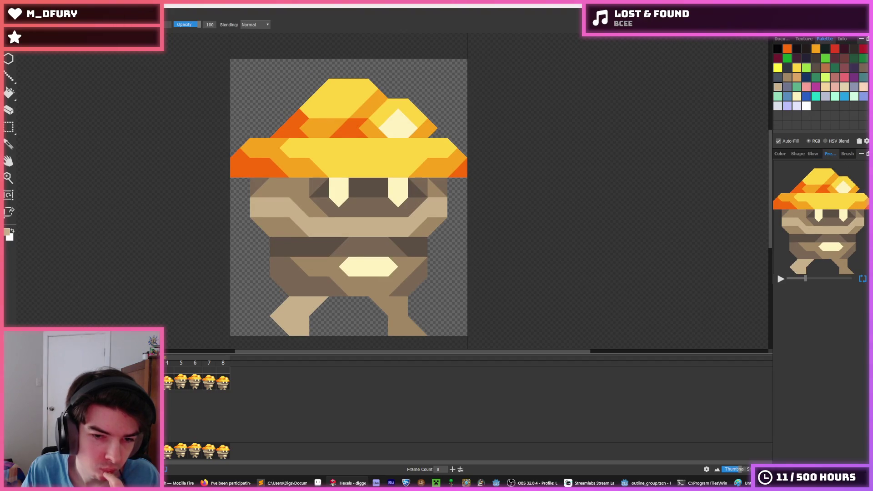
left_click(167, 387)
key("Left")
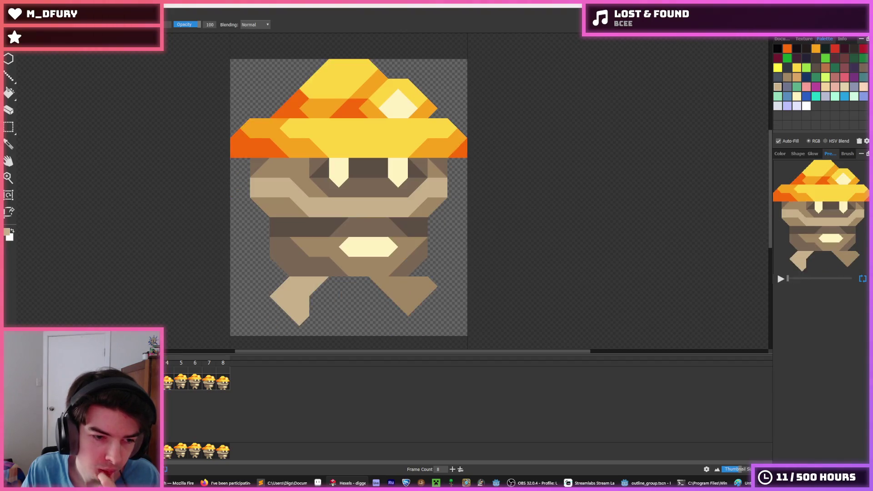
key("Right")
key("Left")
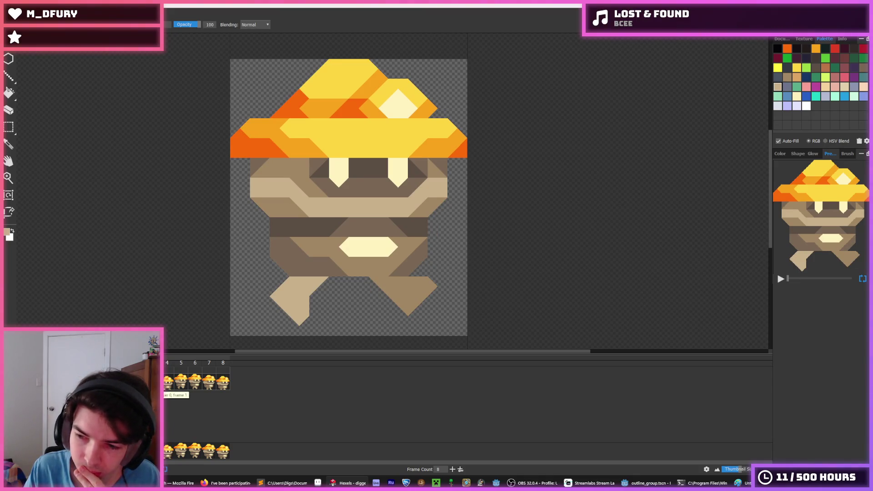
key("Right")
key("Left")
key("Right")
key("Left")
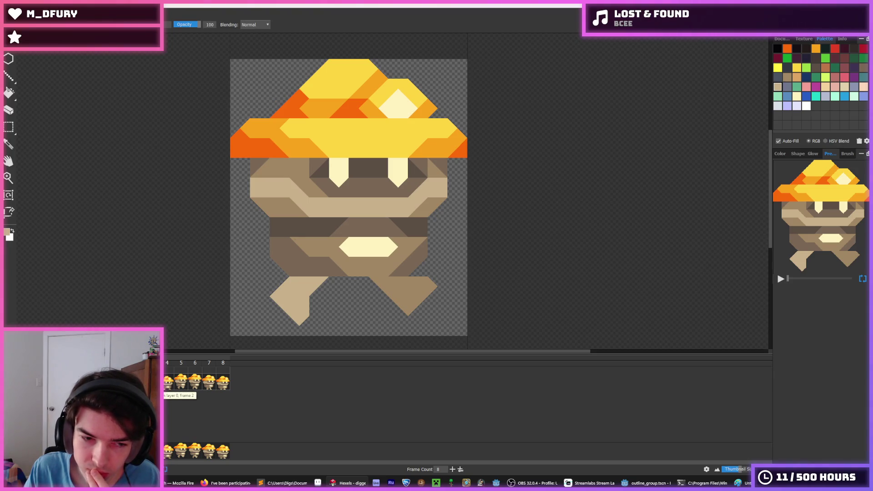
key("Right")
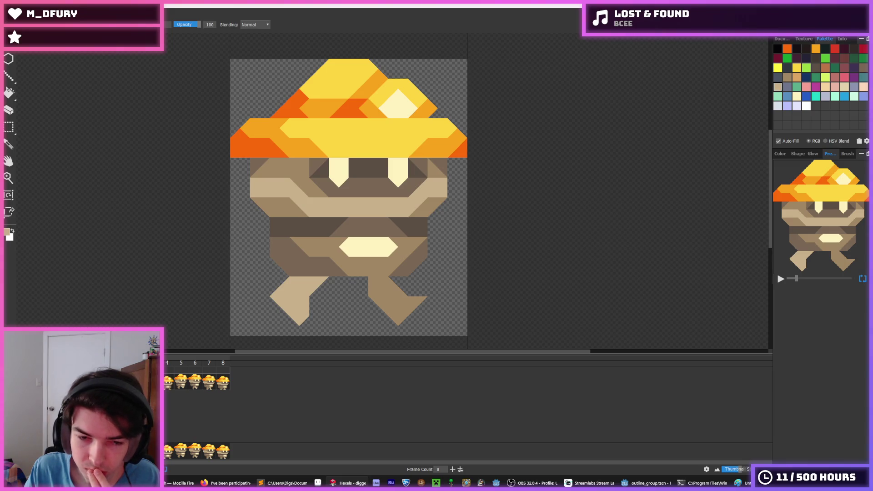
key("Right")
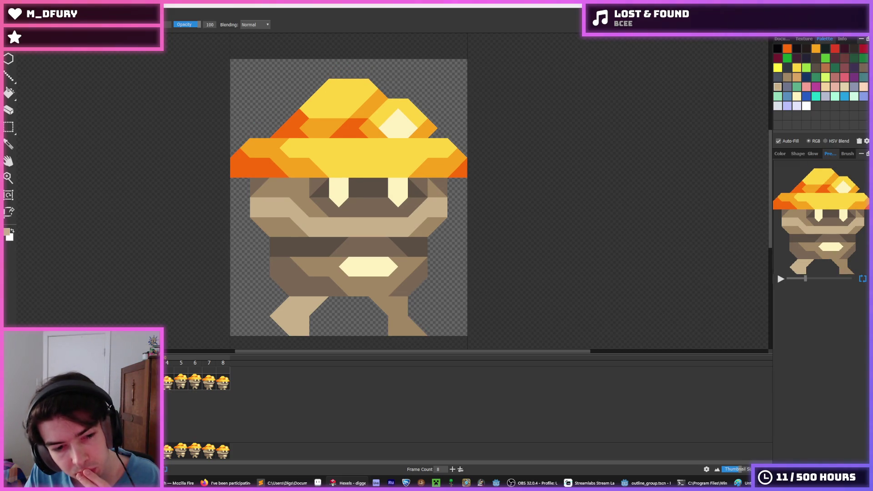
key("Left")
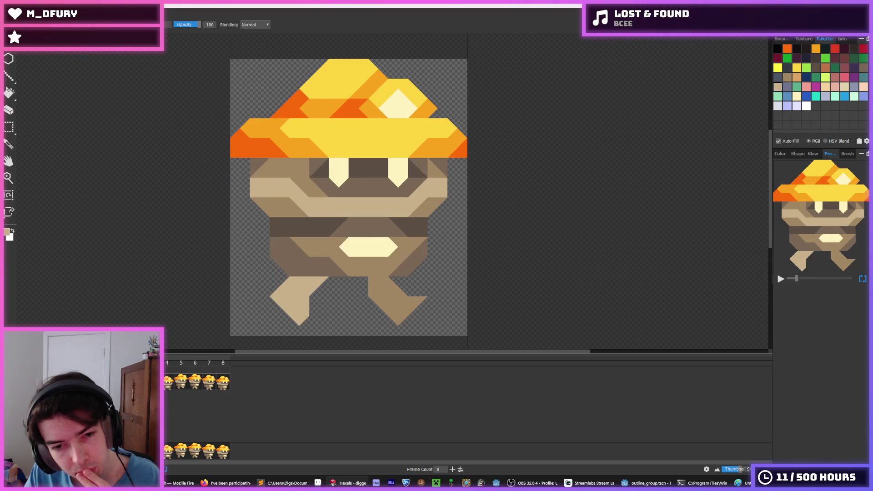
key("Right")
key("Left")
key("Right")
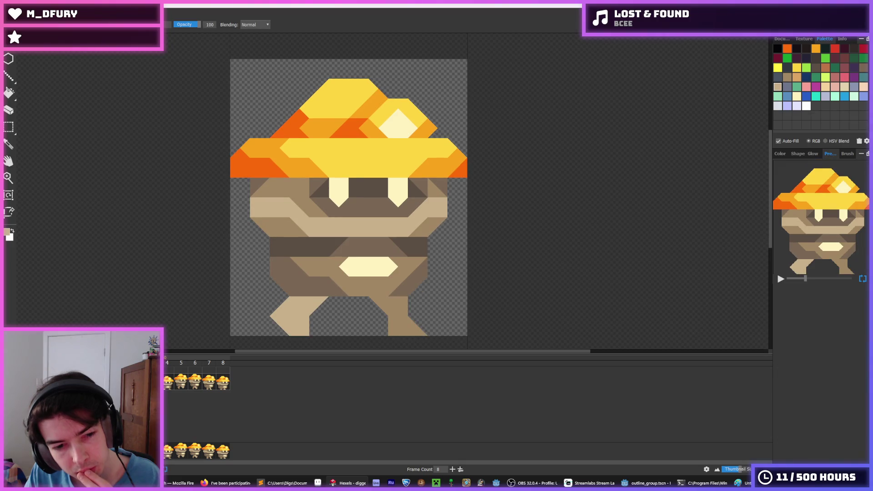
key("Left")
key("Right")
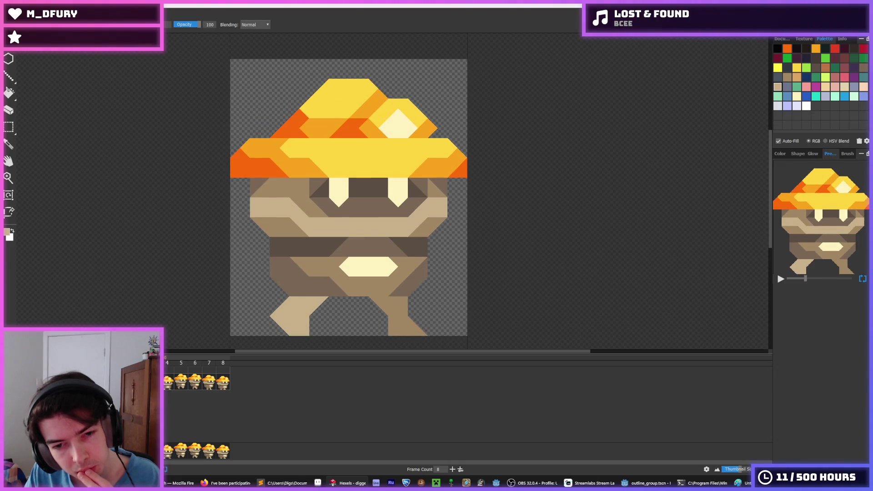
Select the right leg in frame 4, shift its foot, and play the walk to check it.
left_click(167, 384)
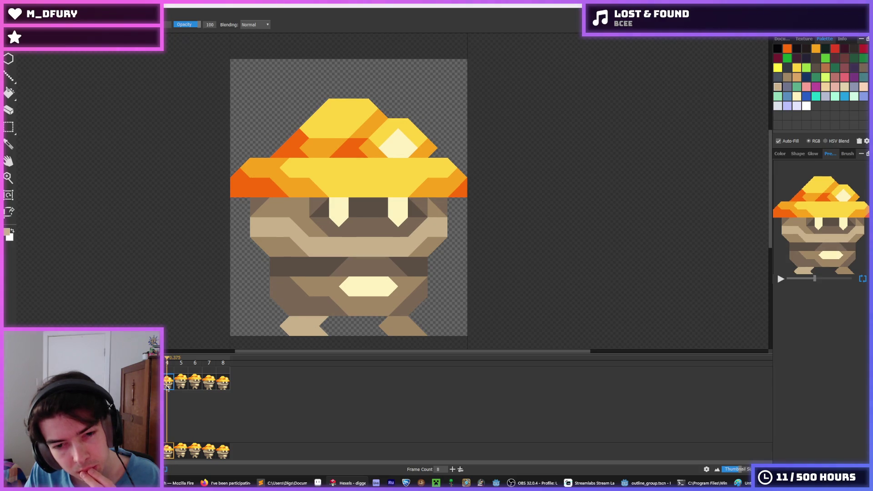
key("m")
left_click_drag(419, 320, 379, 344)
left_click(173, 384)
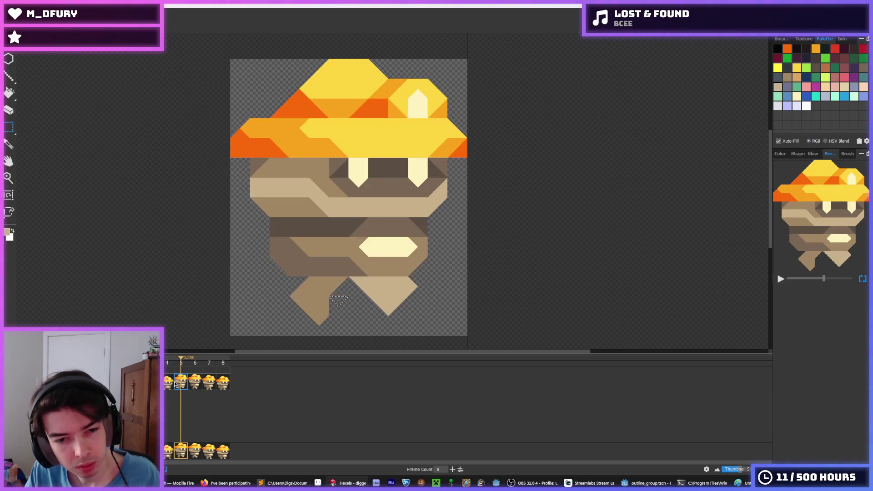
key("space")
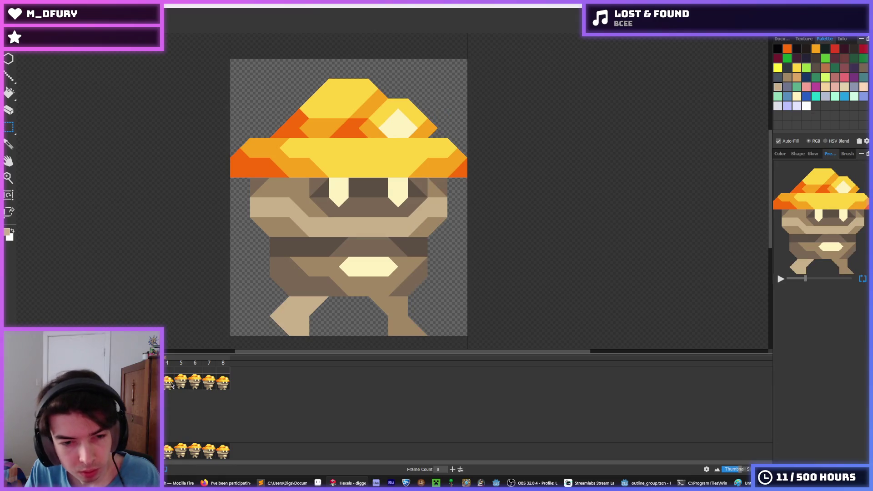
left_click(171, 385)
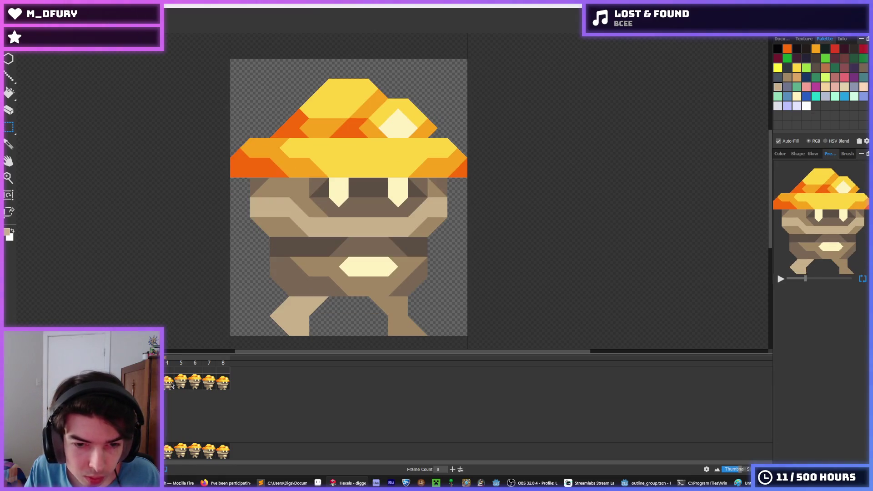
mouse_move(429, 342)
left_mouse_down()
mouse_move(371, 321)
mouse_move(468, 299)
left_mouse_up()
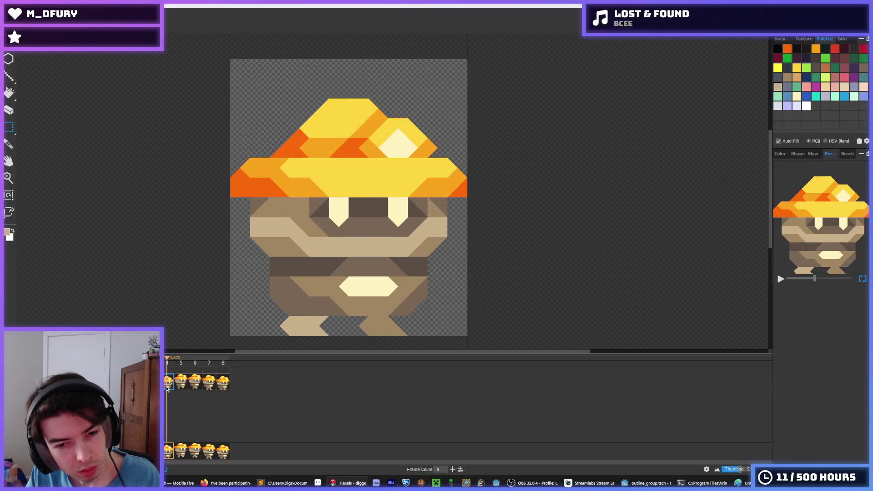
key("space")
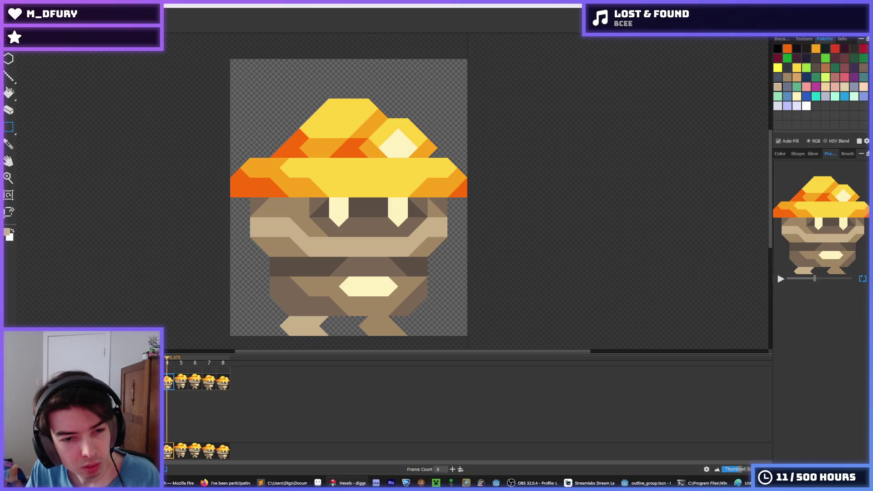
Move the tan leg piece up and left in an earlier frame, then select the lower-left leg.
left_click(182, 387)
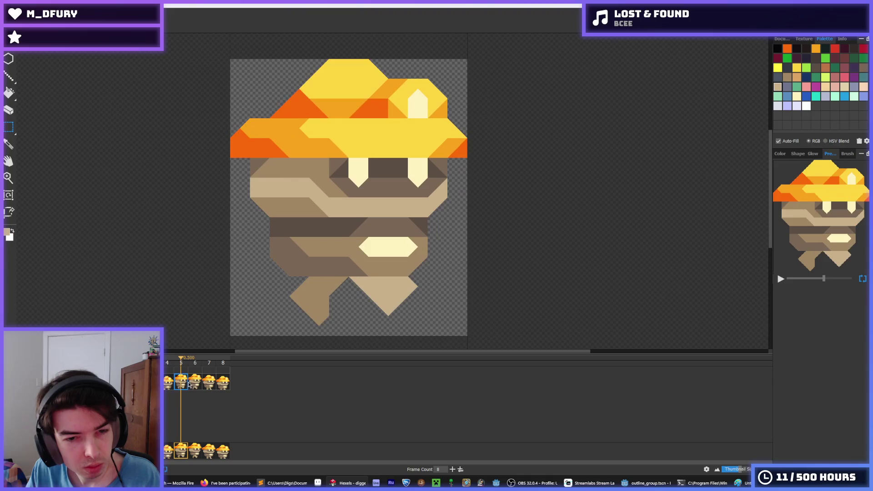
left_click(195, 384)
left_click(182, 383)
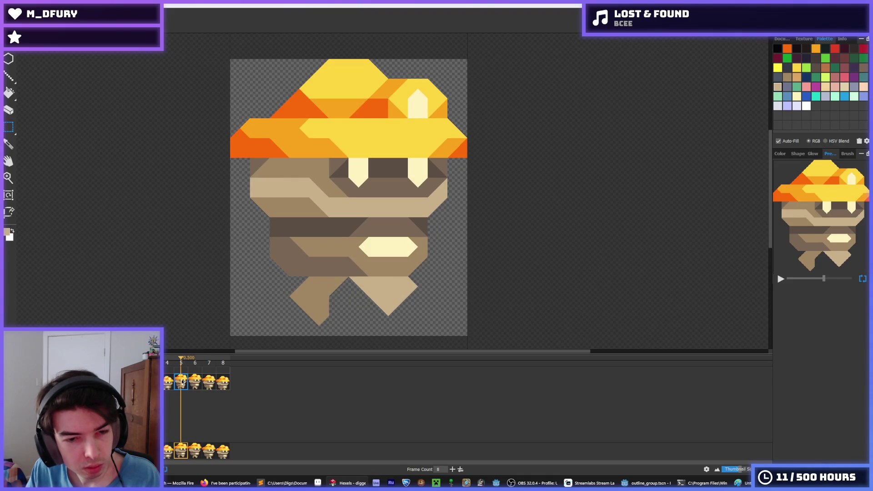
left_click(124, 383)
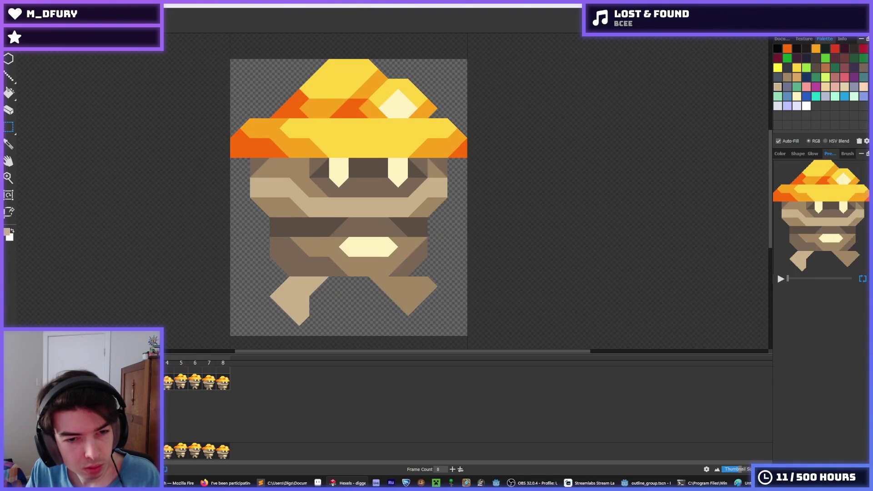
left_click_drag(293, 310, 271, 282)
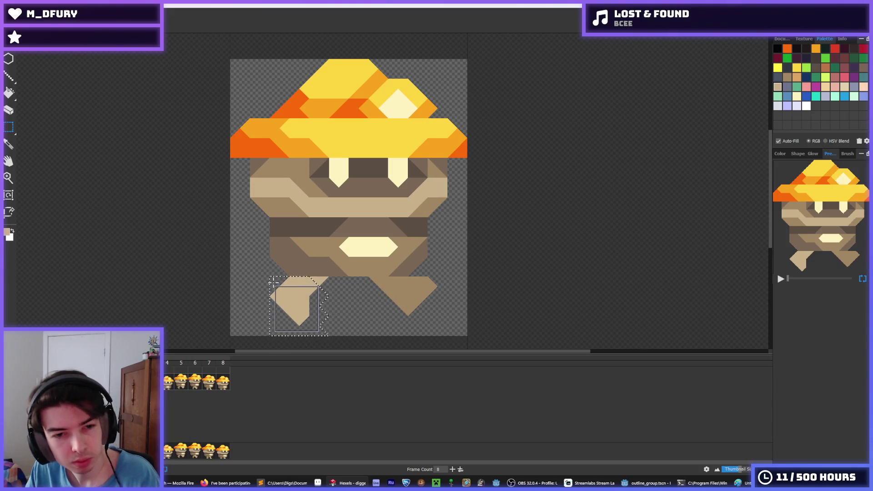
left_click_drag(333, 281, 253, 331)
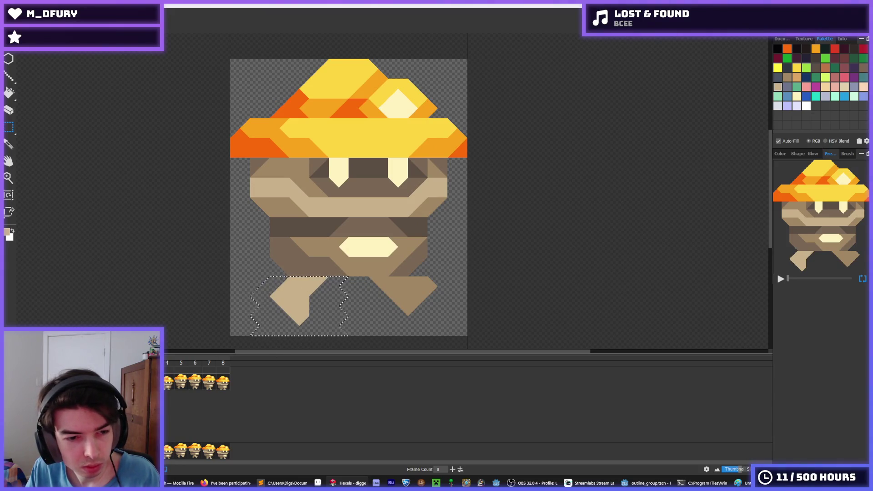
left_click(167, 384)
Extend the lower-left leg leftward in frame 6 and bend it diagonally further left in frame 7.
left_click(181, 382)
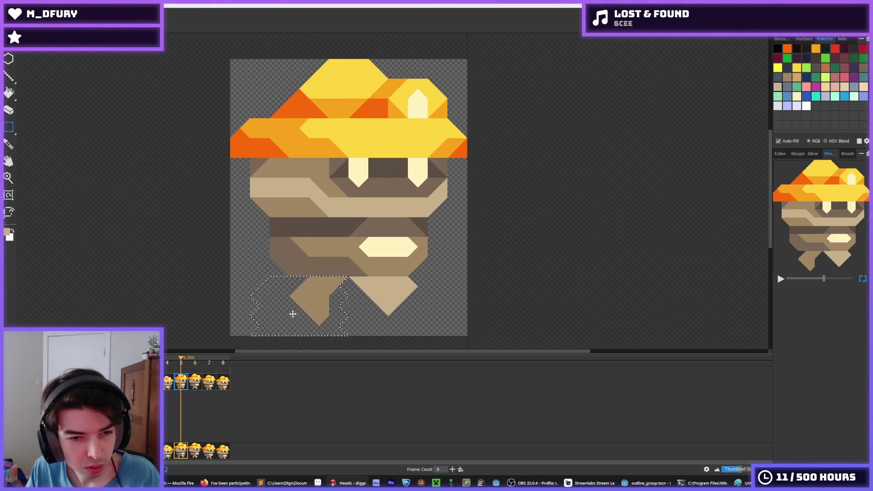
key("period")
left_click_drag(293, 329, 345, 277)
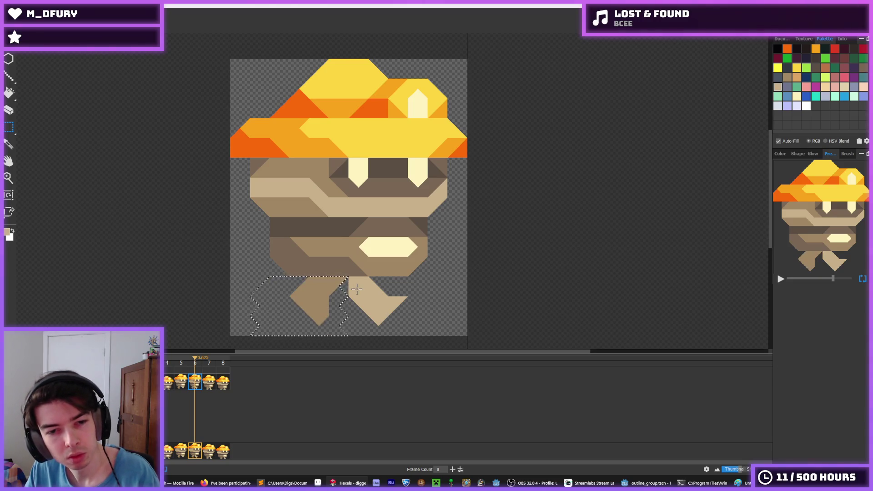
left_click(203, 385)
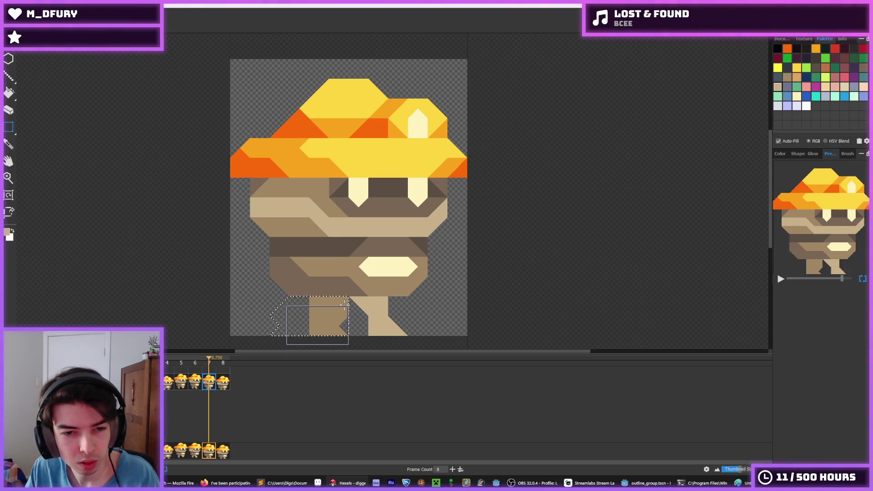
left_click_drag(344, 304, 297, 332)
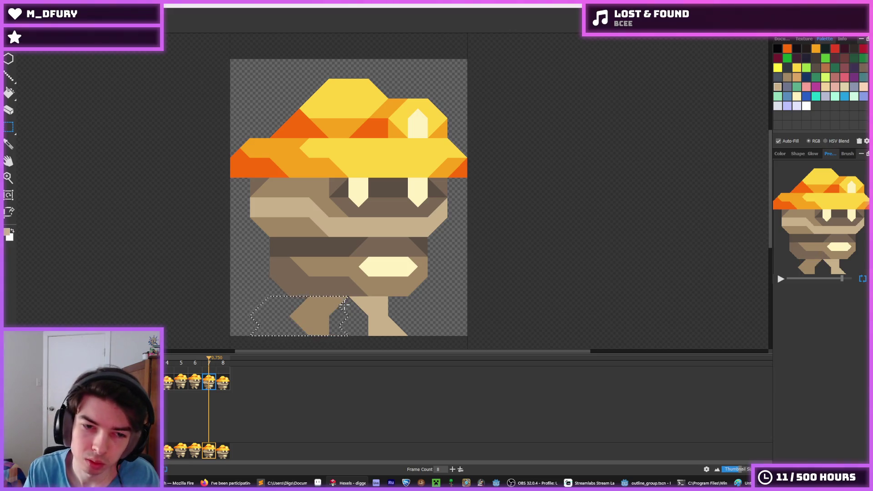
key("space")
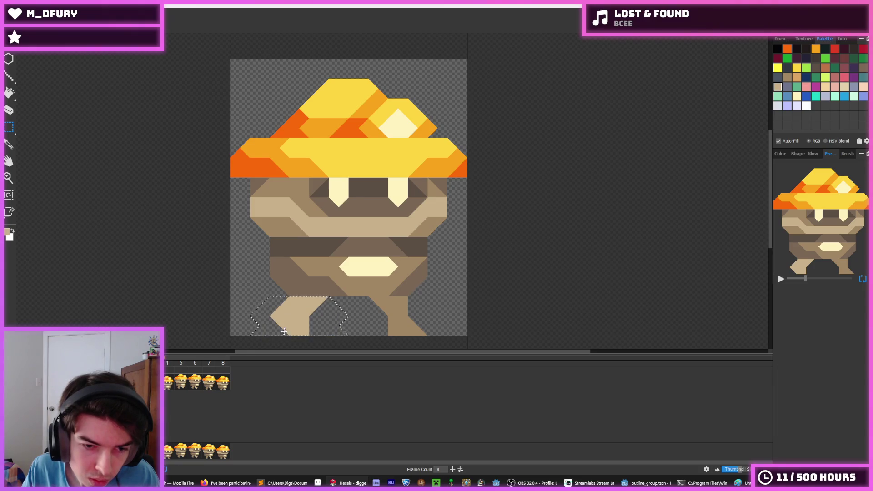
key("space")
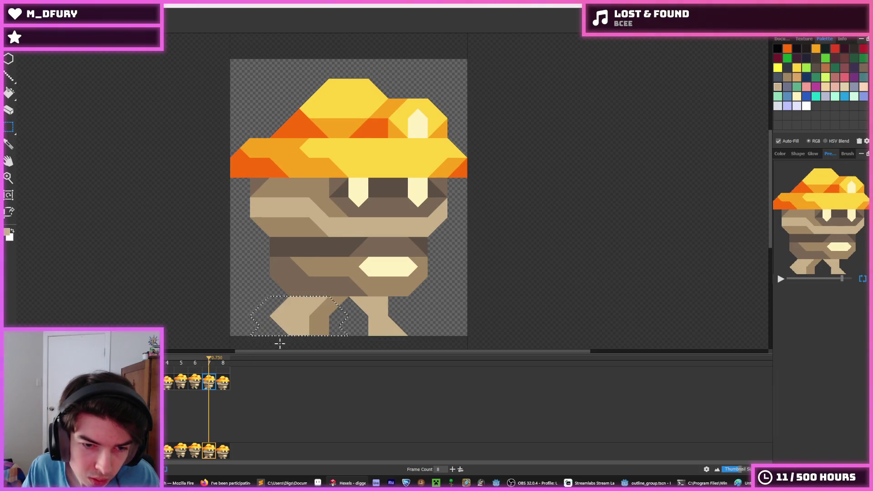
left_click_drag(308, 324, 289, 323)
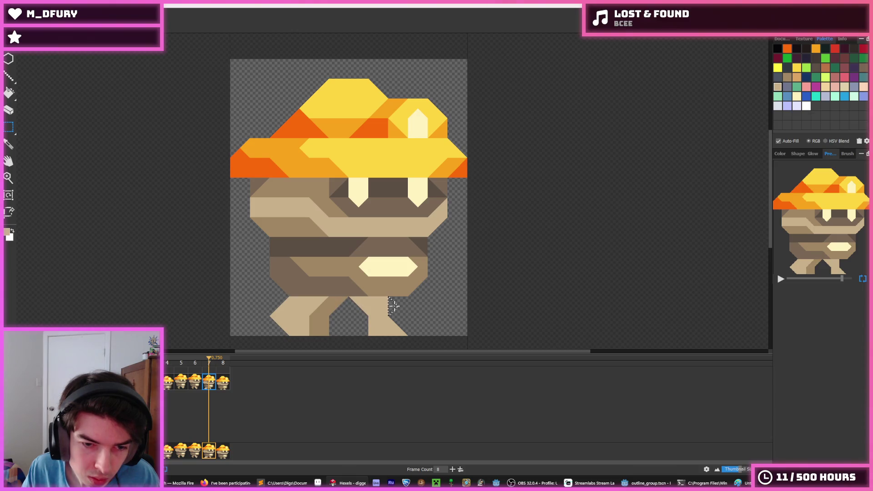
Compare with frame 4, then nudge frame 8's lower-right leg slightly right and drop it.
left_click(223, 382)
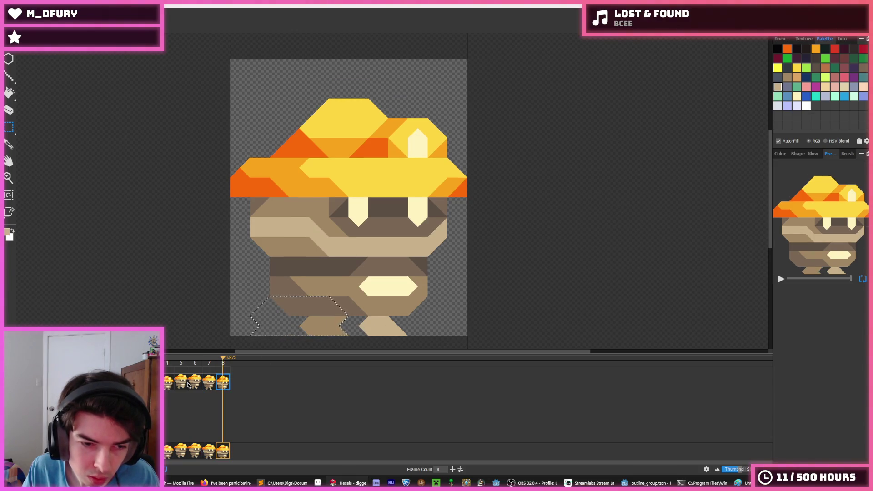
left_click(166, 383)
left_click(383, 326)
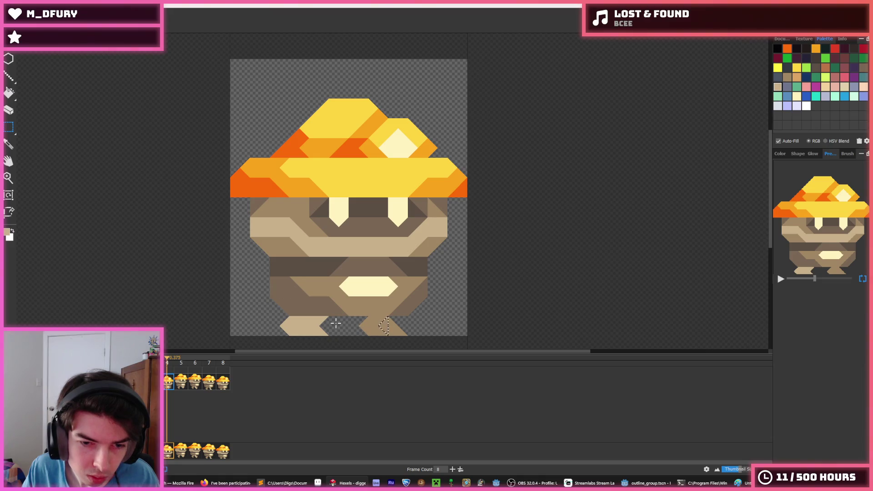
key("End")
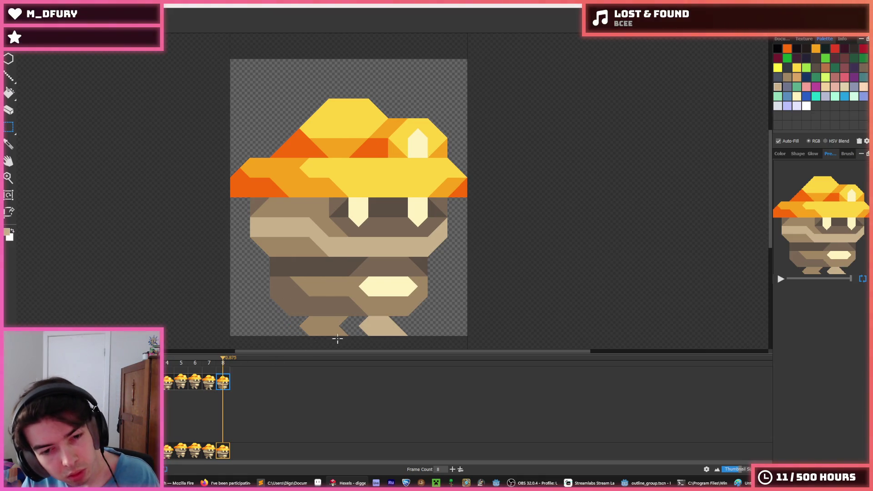
left_click(170, 386)
left_click(226, 381)
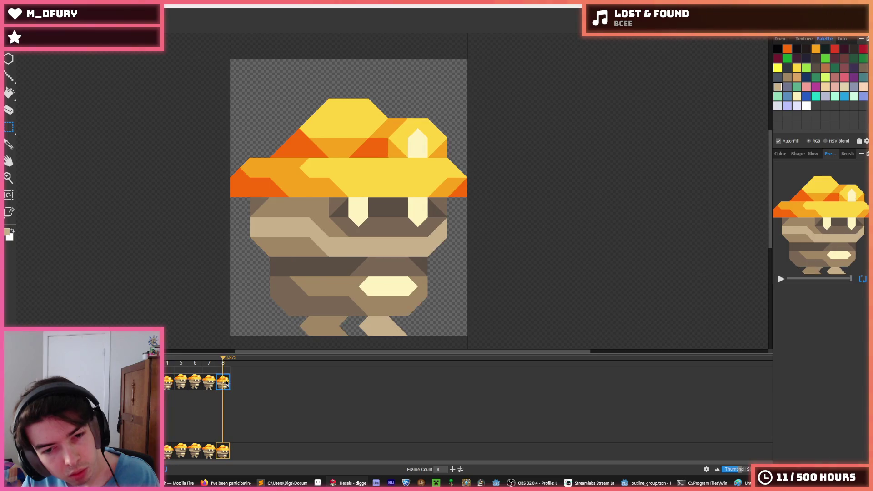
mouse_move(404, 323)
left_mouse_down()
mouse_move(367, 354)
mouse_move(332, 345)
left_mouse_up()
key("Right")
key("Right")
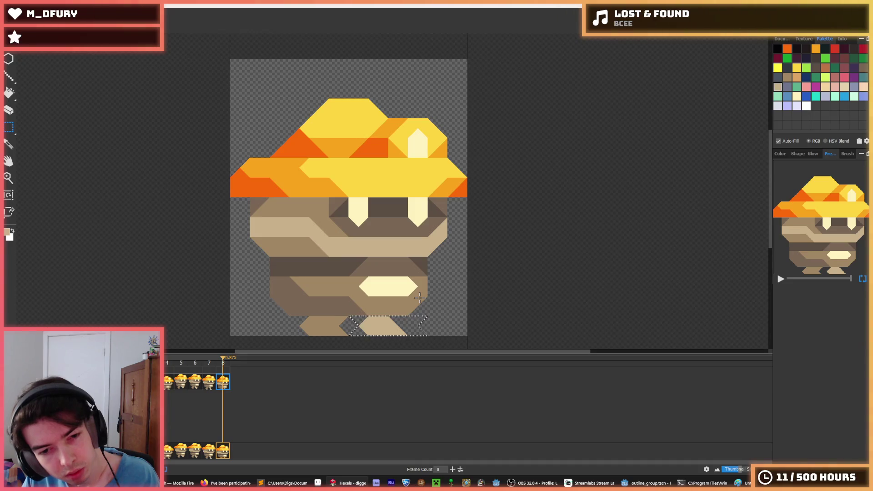
key("Left")
key("Left")
left_click(419, 298)
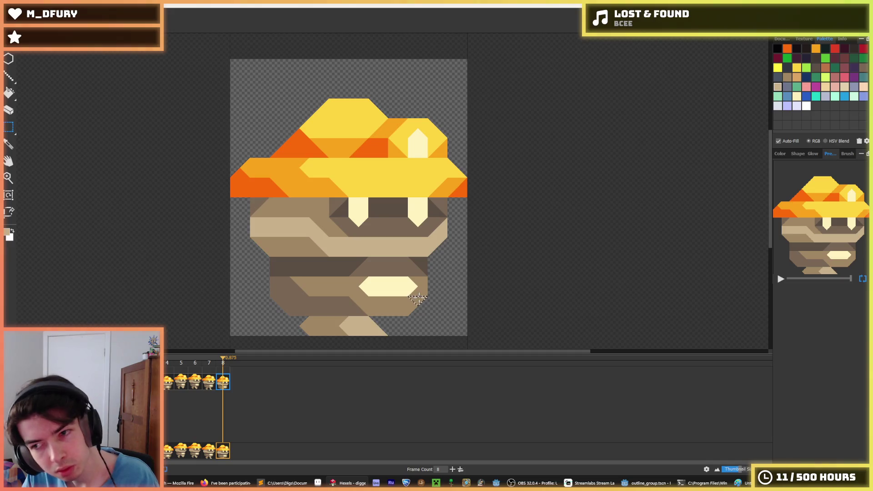
Undo the last edit, zoom out, play the walk cycle, then replay it from frame 5.
scroll(339, 317, "down", 3)
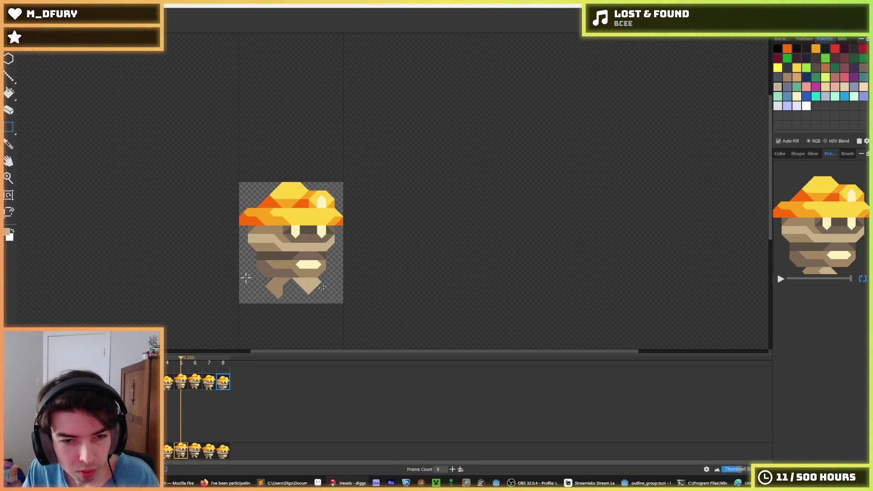
key("ctrl+z")
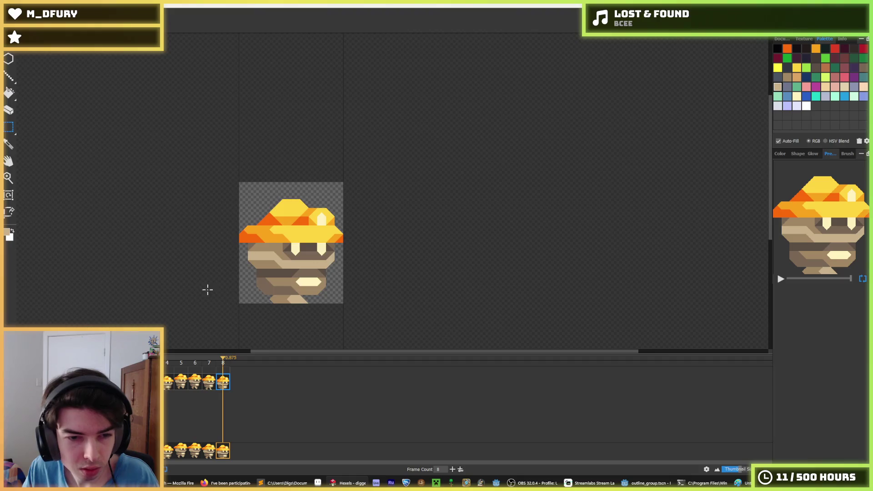
scroll(193, 287, "down", 2)
key("space")
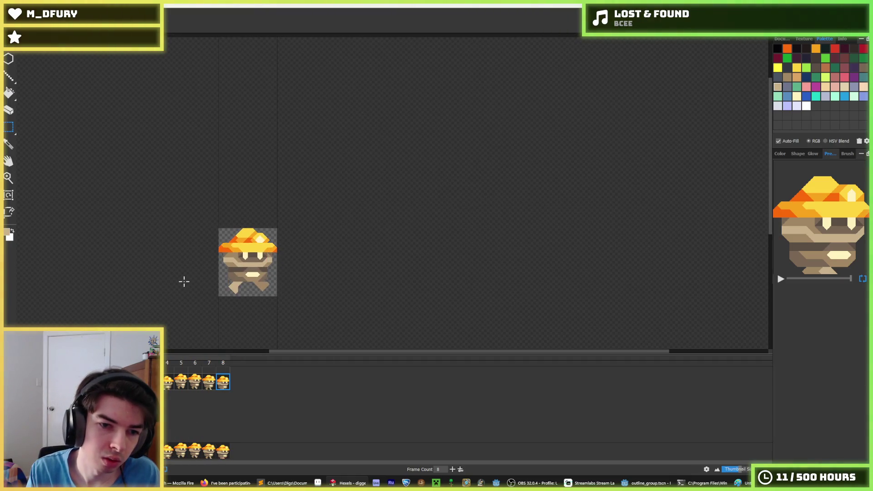
scroll(162, 279, "down", 3)
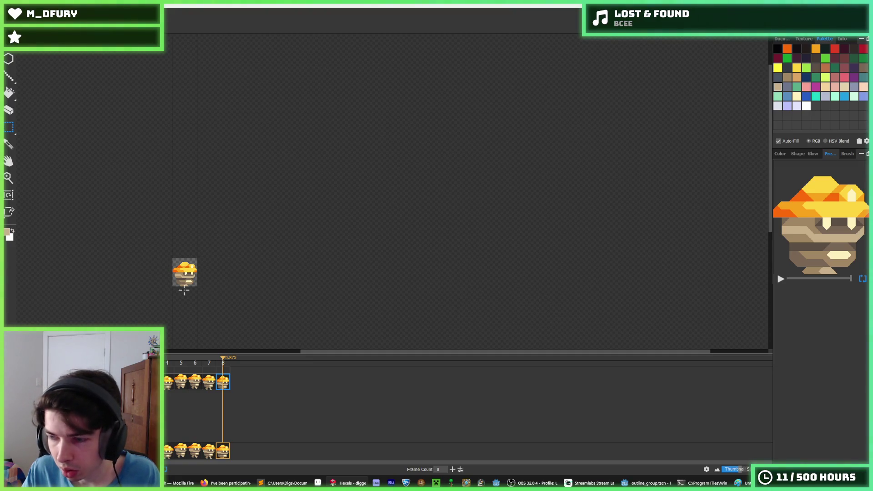
mouse_move(150, 280)
left_mouse_down()
mouse_move(263, 271)
mouse_move(269, 256)
left_mouse_up()
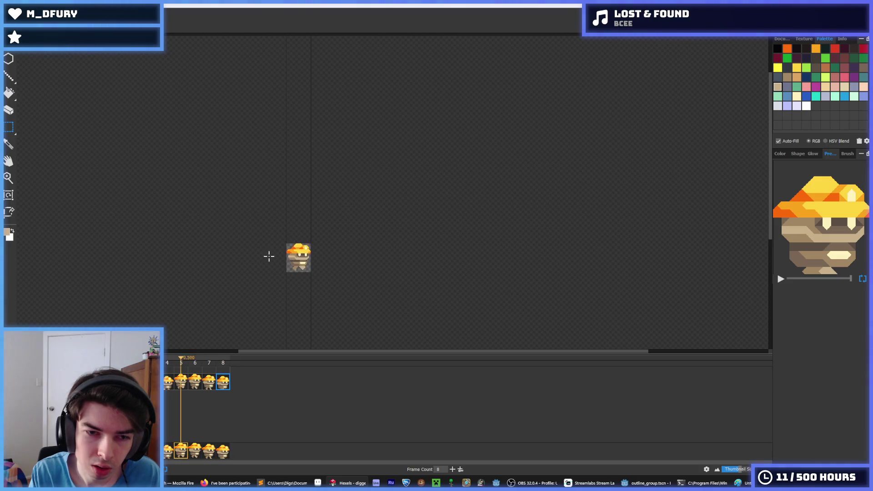
key("space")
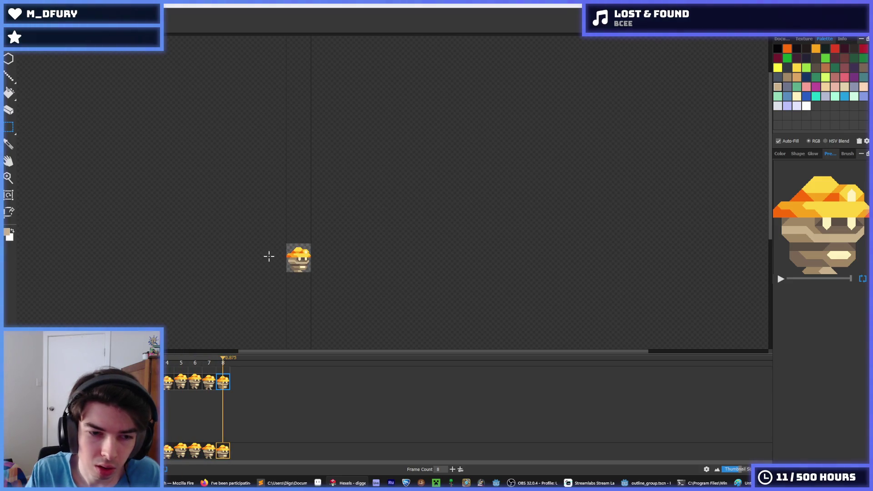
scroll(269, 256, "up", 3)
left_click(186, 382)
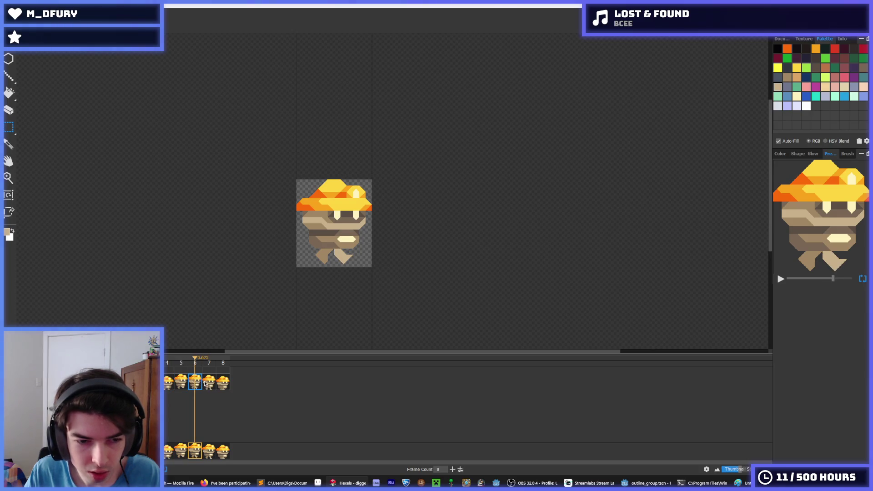
key("space")
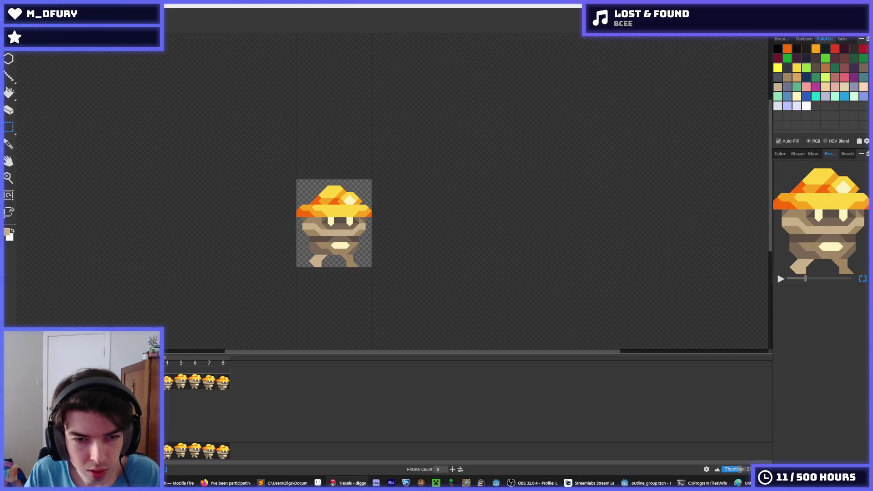
scroll(256, 259, "up", 3)
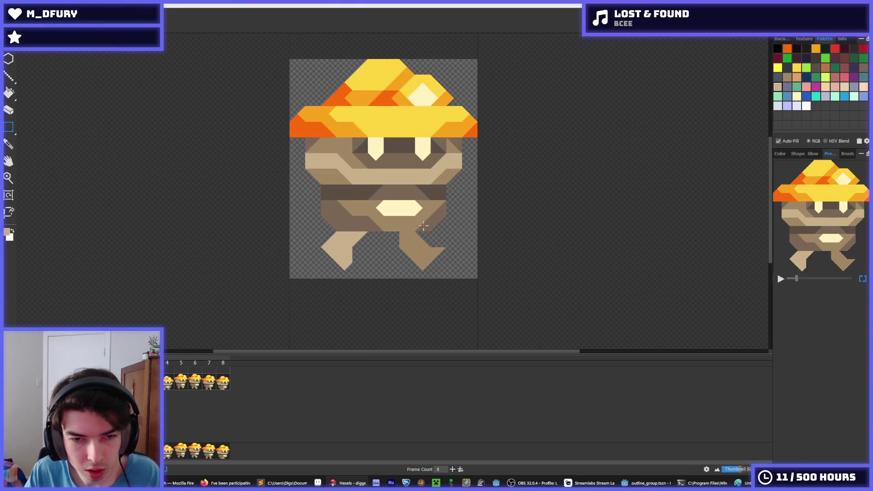
Select the right leg area and try a tan notch and an erase, undoing both.
scroll(463, 258, "up", 2)
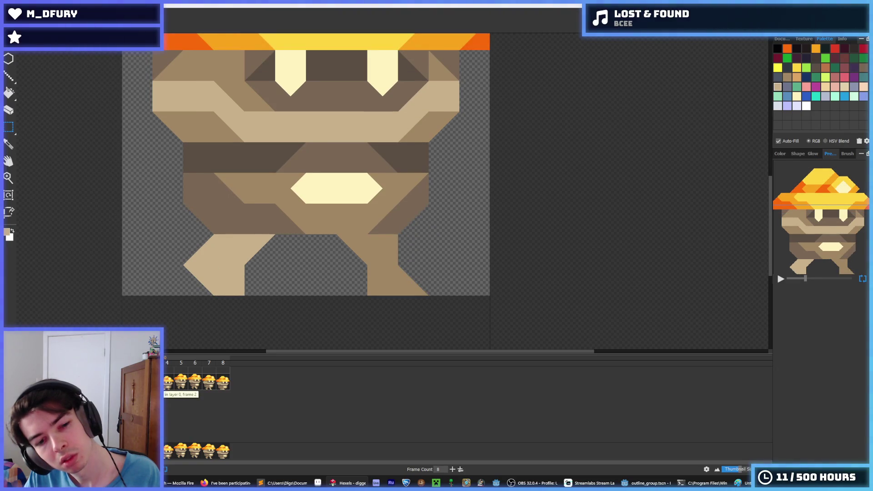
left_click(369, 232)
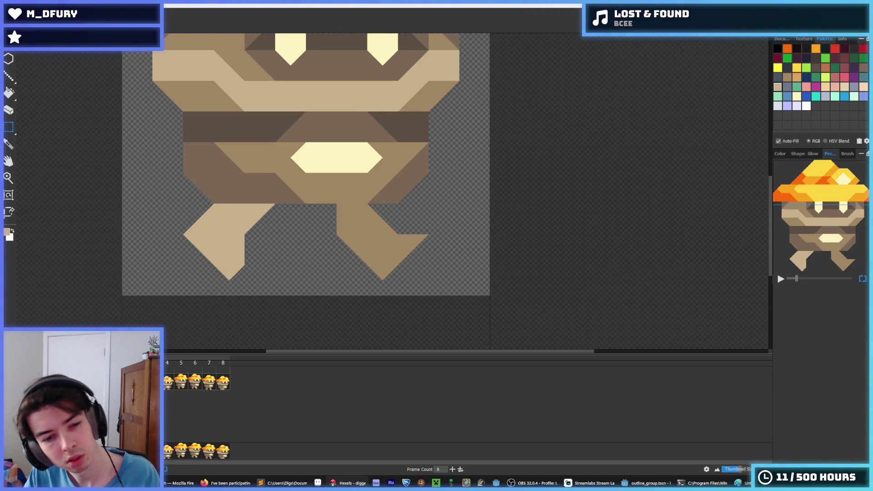
left_click_drag(445, 272, 341, 207)
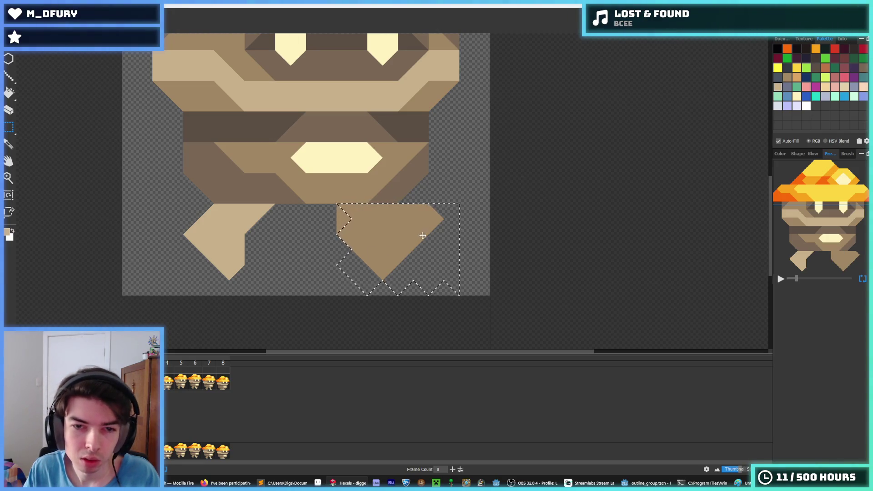
key("ctrl+d")
key("b")
mouse_move(396, 234)
left_mouse_down()
mouse_move(390, 220)
mouse_move(345, 226)
mouse_move(367, 259)
left_mouse_up()
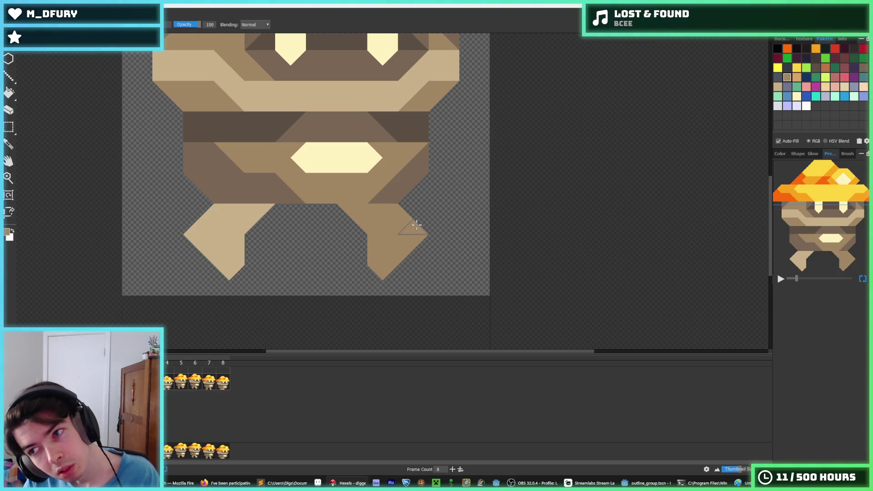
key("ctrl+z")
mouse_move(406, 210)
left_mouse_down()
mouse_move(418, 236)
mouse_move(399, 220)
mouse_move(423, 244)
mouse_move(406, 226)
left_mouse_up()
key("ctrl+z")
key("ctrl+z")
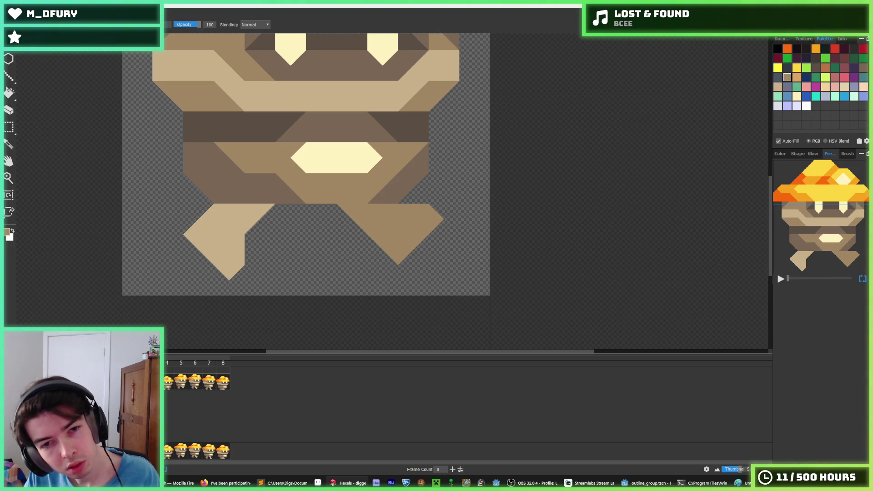
Trim the right leg slimmer by erasing and refilling notches at its top-right edge and bottom tip.
key("e")
left_click_drag(425, 206, 418, 209)
key("b")
left_click(421, 207)
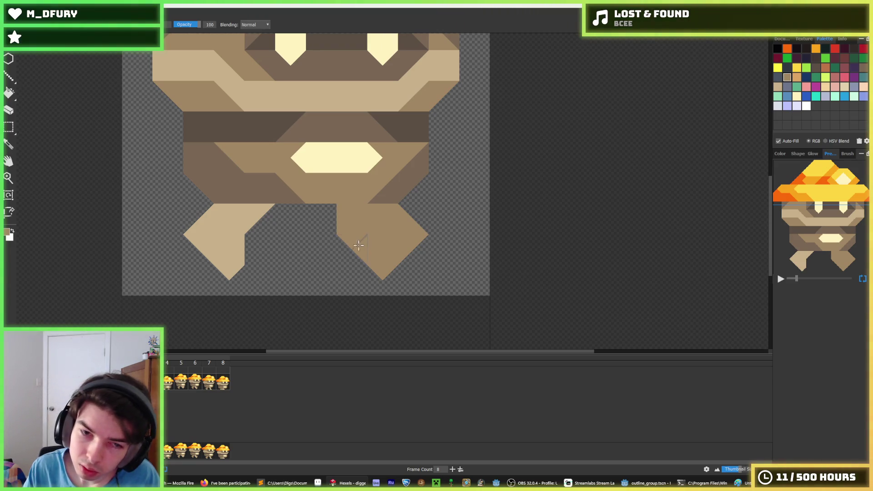
key("e")
left_click(384, 272)
key("b")
left_click(383, 271)
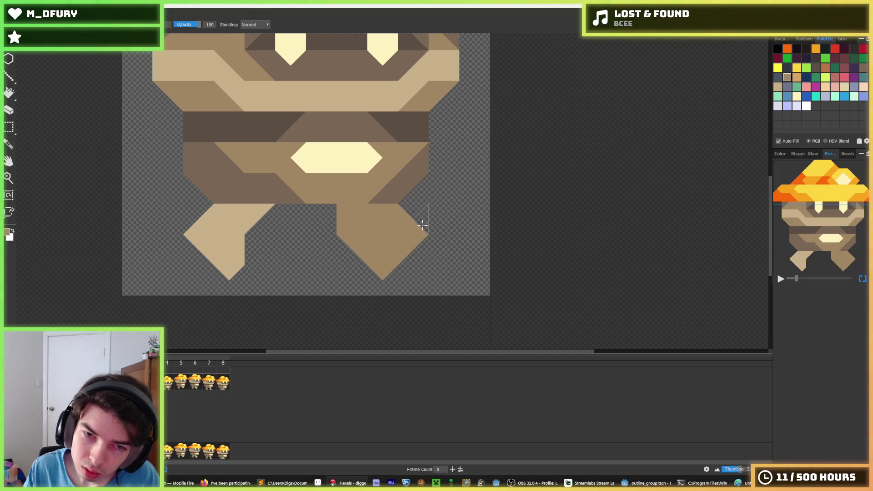
key("ctrl+z")
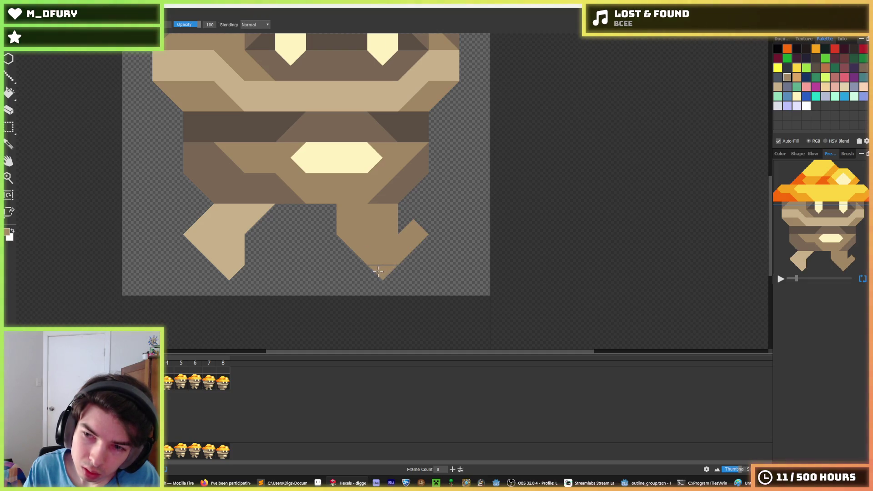
key("ctrl+z")
key("e")
left_click(392, 213)
key("b")
left_click(388, 220)
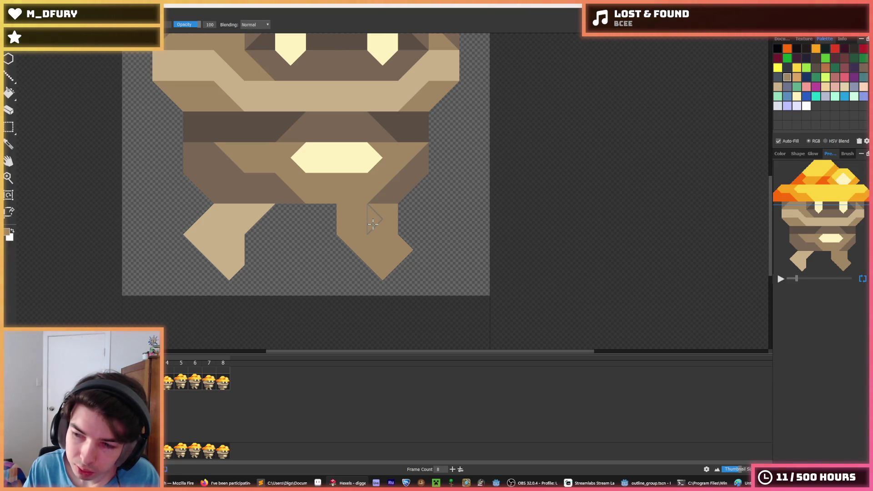
scroll(373, 224, "down", 3)
Compare frame 4 with the frame before it, then bring up File Explorer with Win+E.
key("i")
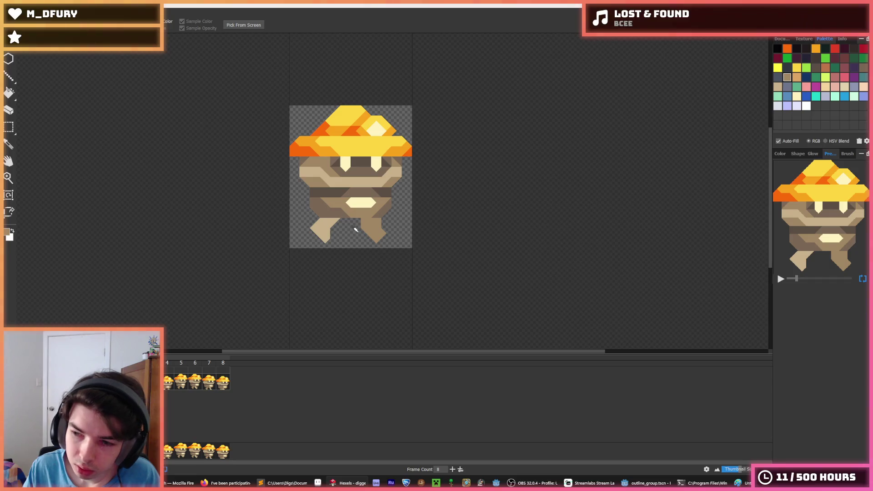
scroll(355, 229, "up", 3)
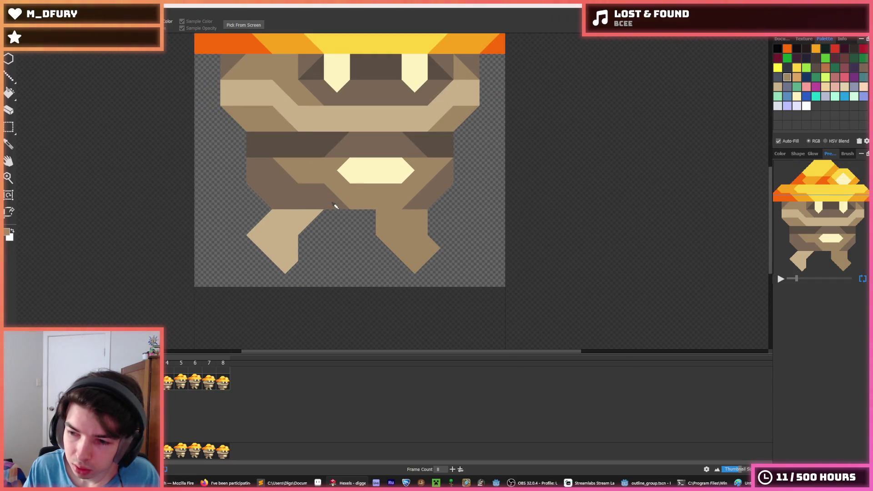
key("b")
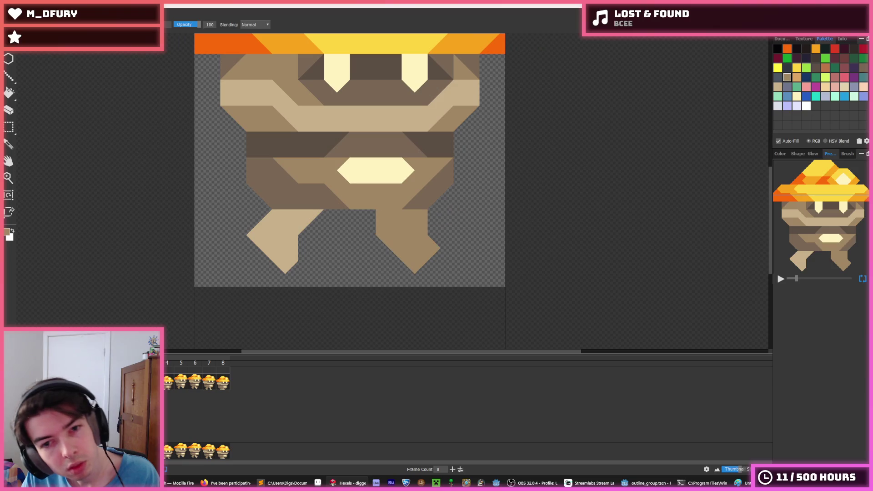
left_click(166, 383)
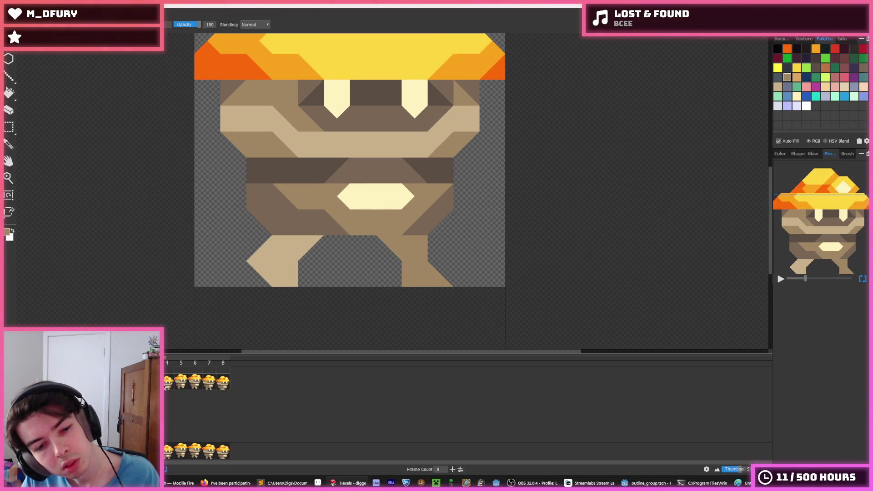
left_click(166, 385)
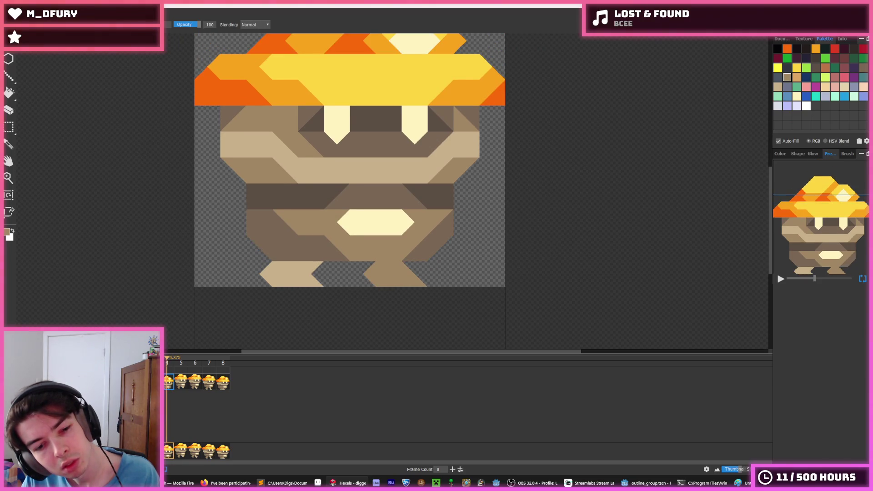
key("Left")
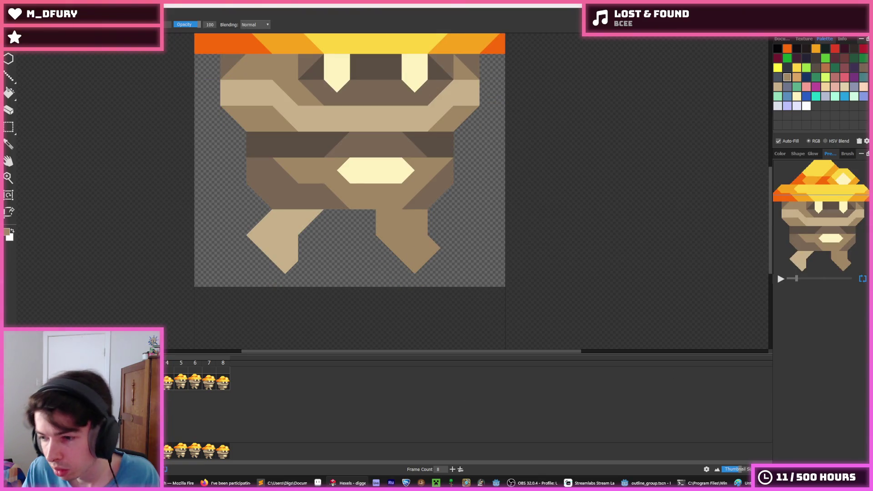
key("super+e")
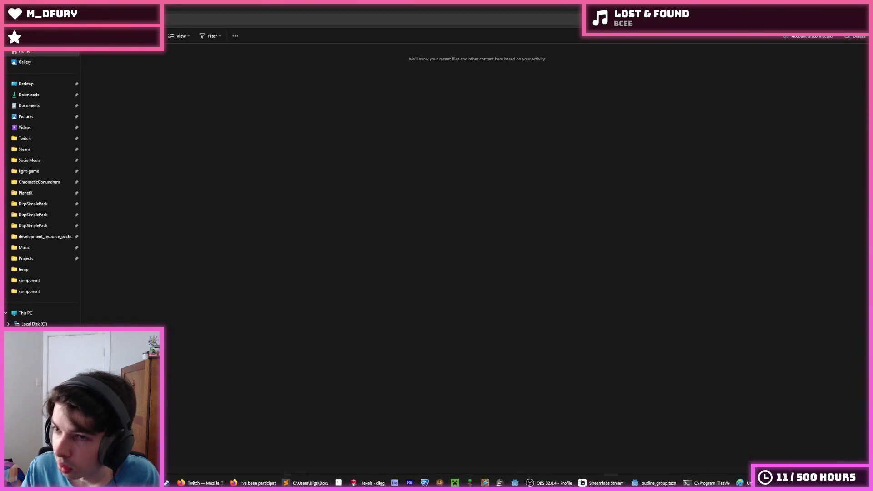
Leave File Explorer and return to the Hexels walk animation with Aseprite launched.
key("alt+Tab")
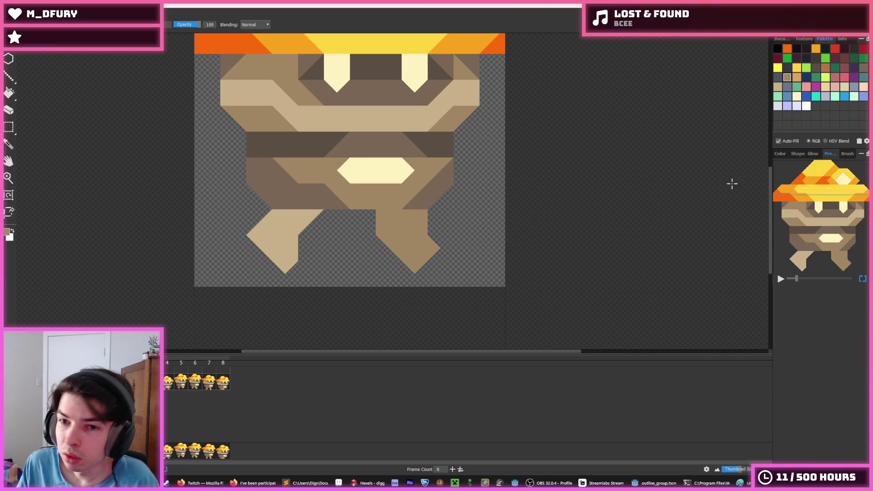
key("alt+Tab")
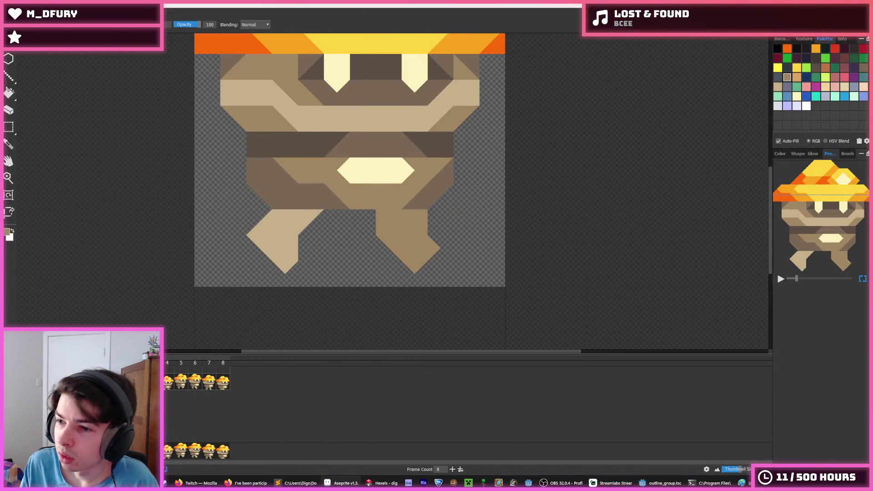
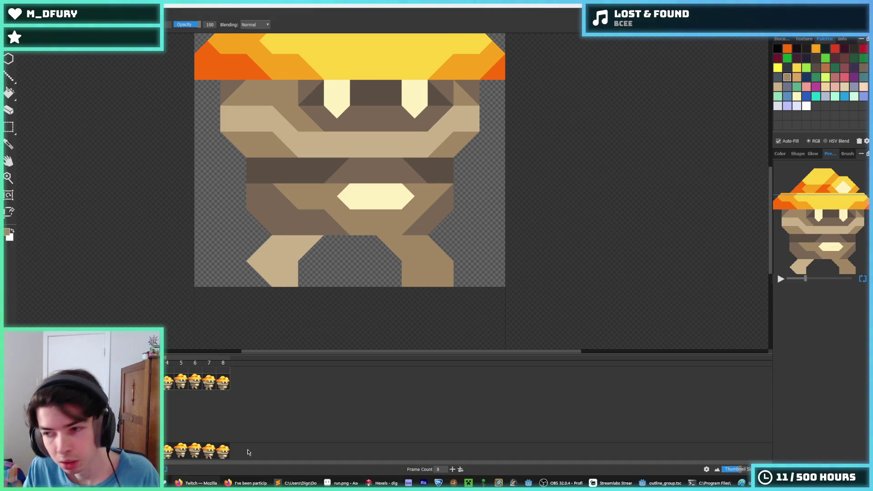
Marquee-select the right leg, trial-erase it, and restore it with undo.
scroll(318, 304, "down", 1)
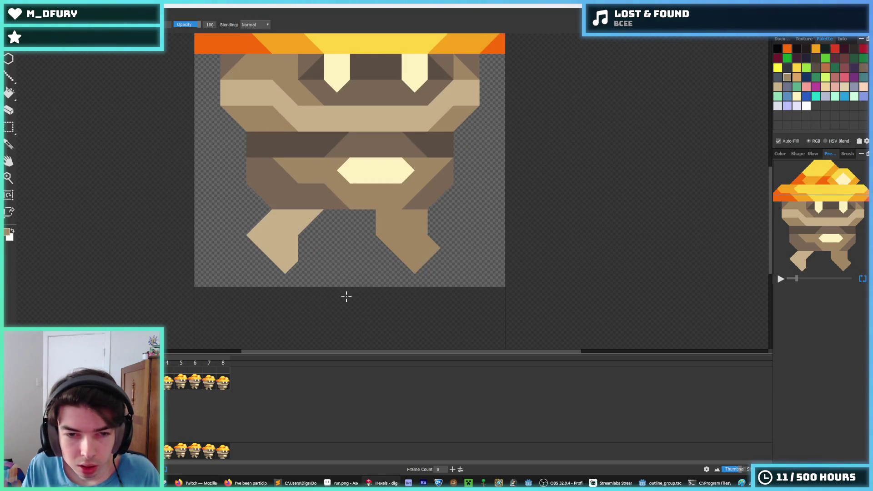
key("m")
left_click_drag(461, 297, 389, 229)
left_click(308, 298)
mouse_move(349, 298)
left_mouse_down()
mouse_move(437, 214)
mouse_move(452, 210)
left_mouse_up()
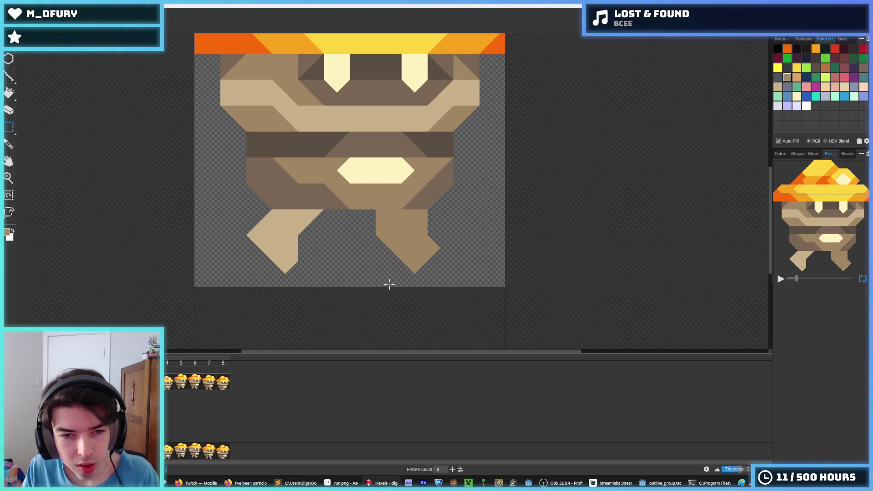
key("Delete")
key("ctrl+z")
key("Right")
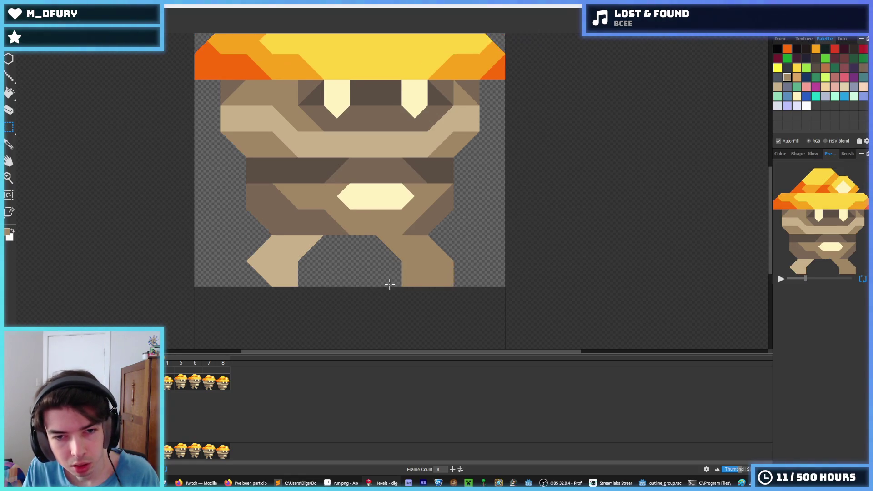
key("Left")
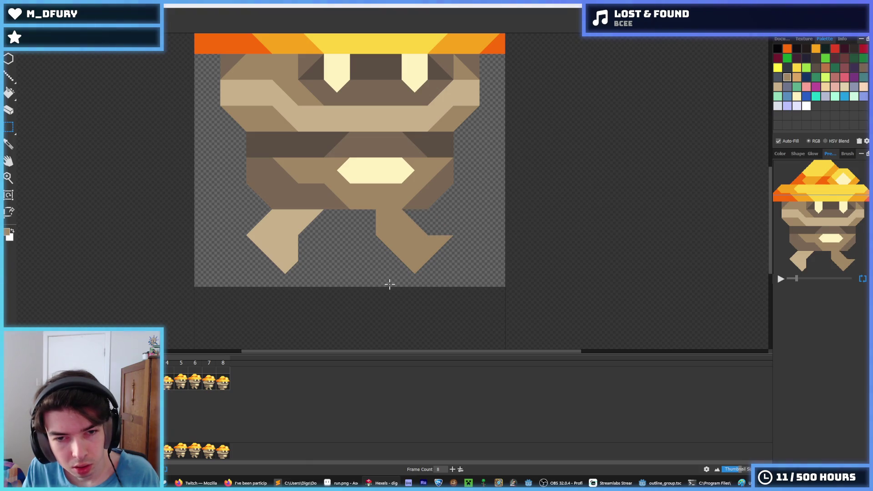
Select the right leg area and try repositioning its pixels, then undo and deselect.
left_click_drag(464, 295, 350, 208)
key("Right")
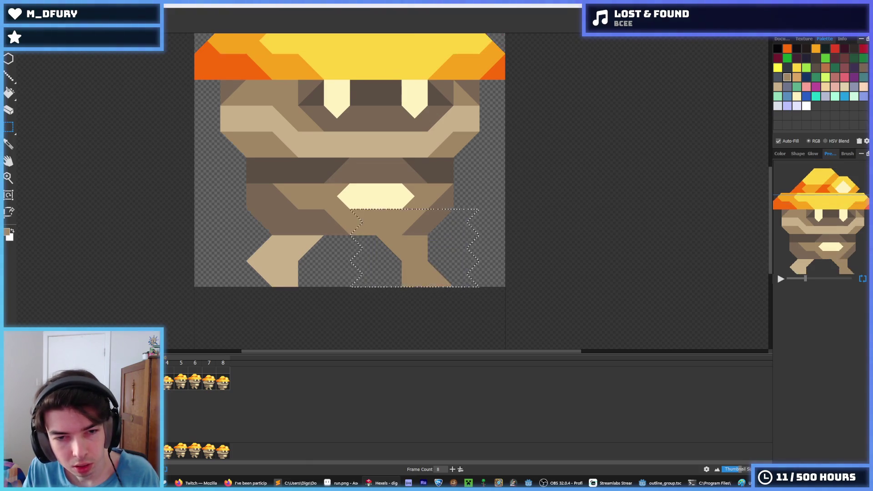
mouse_move(473, 334)
left_mouse_down()
mouse_move(382, 234)
mouse_move(351, 234)
left_mouse_up()
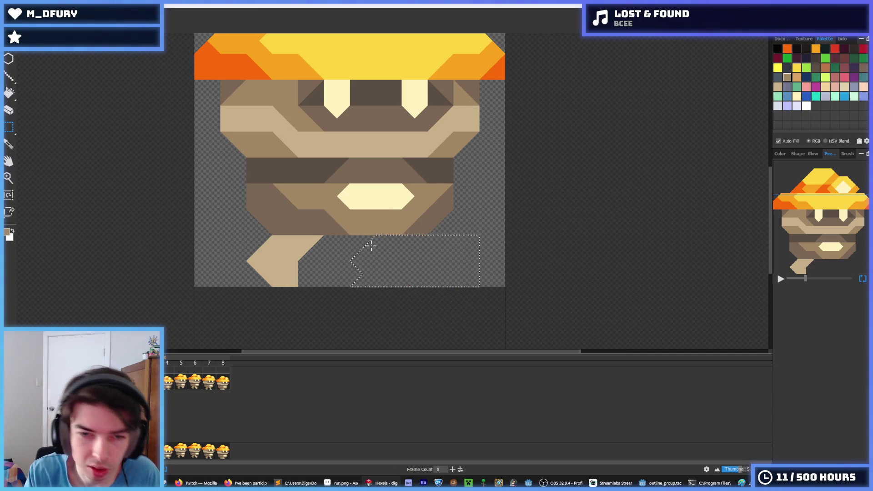
key("ctrl+z")
key("ctrl+d")
Try painting the right leg's left edge into a diagonal slope, undoing the trial strokes.
key("i")
key("b")
left_click_drag(368, 239, 376, 256)
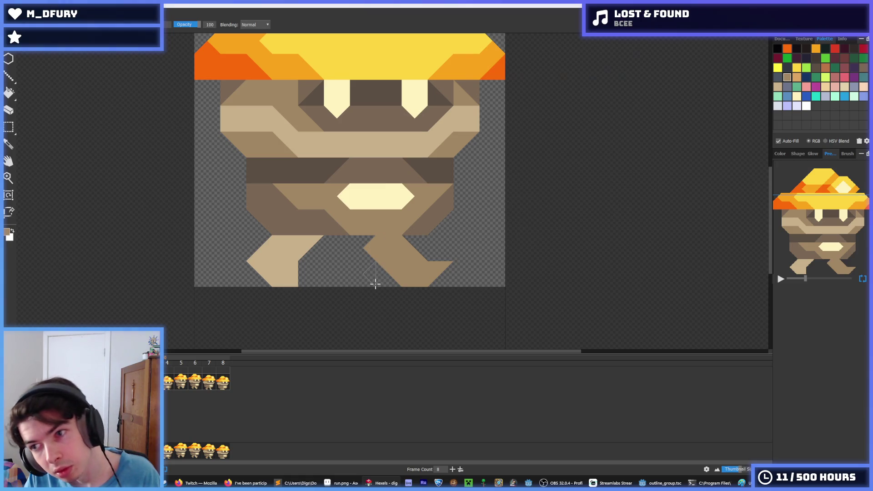
key("ctrl+z")
left_click_drag(370, 241, 384, 261)
key("ctrl+z")
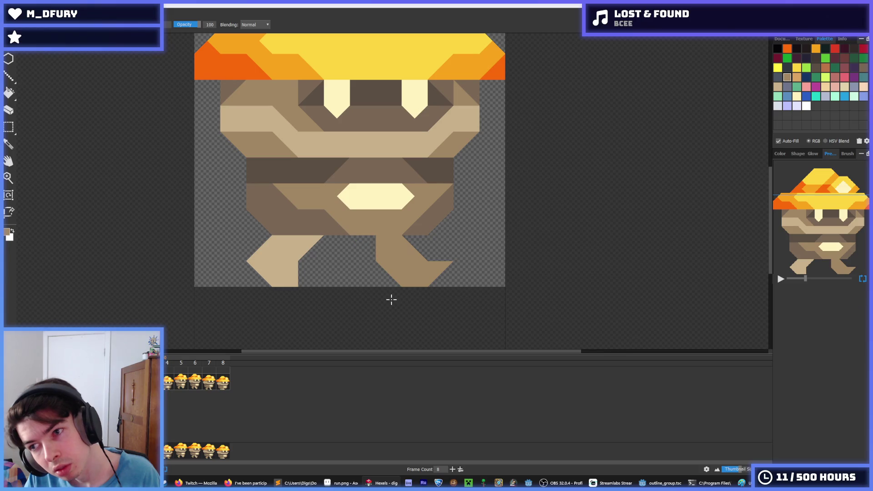
Compare neighbouring frames, sample the light tan leg colour, and go to walk frame 4.
key("comma")
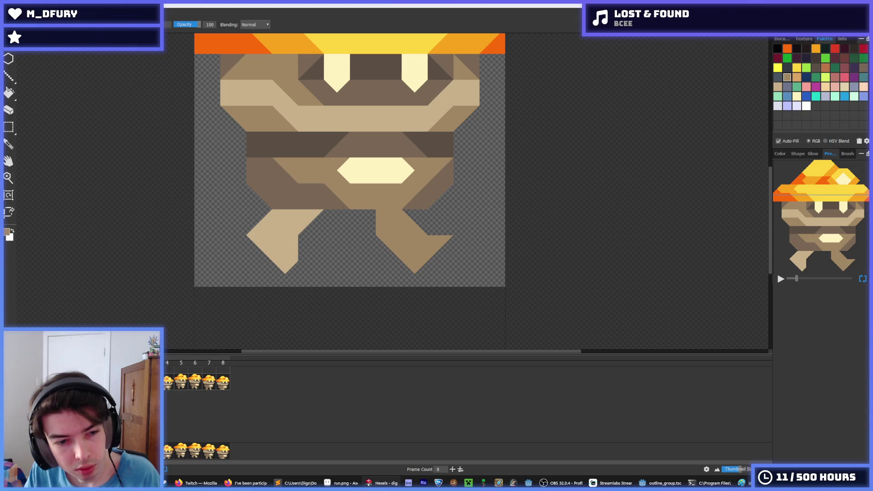
key("period")
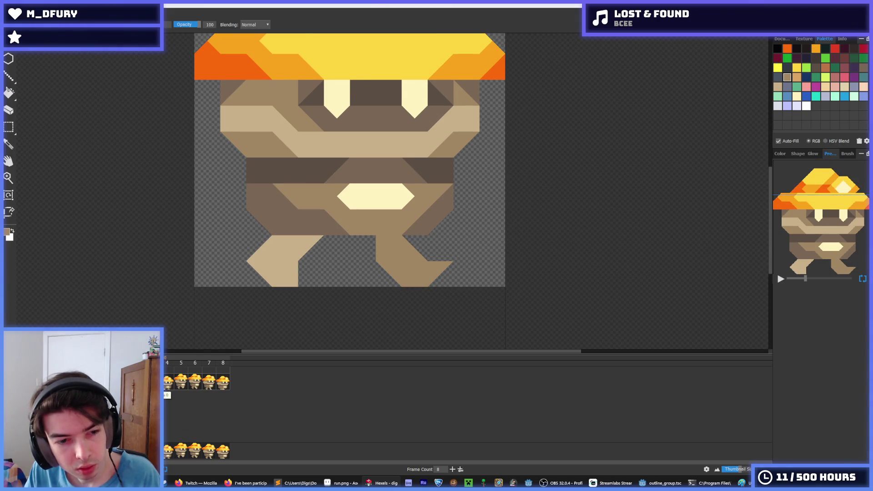
key("comma")
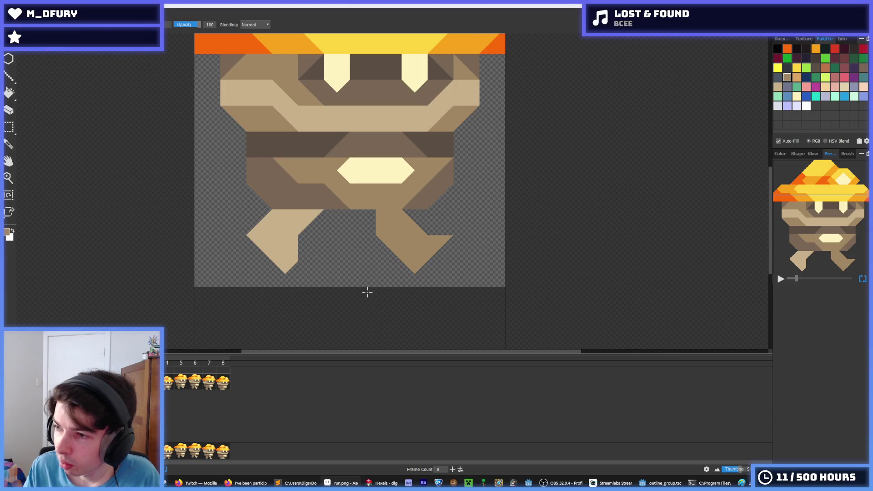
left_click(345, 308)
key("comma")
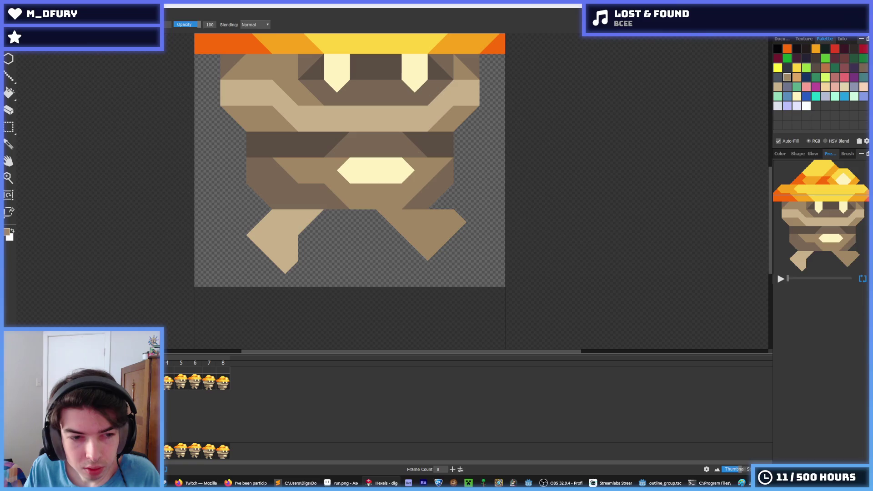
key("period")
key("period")
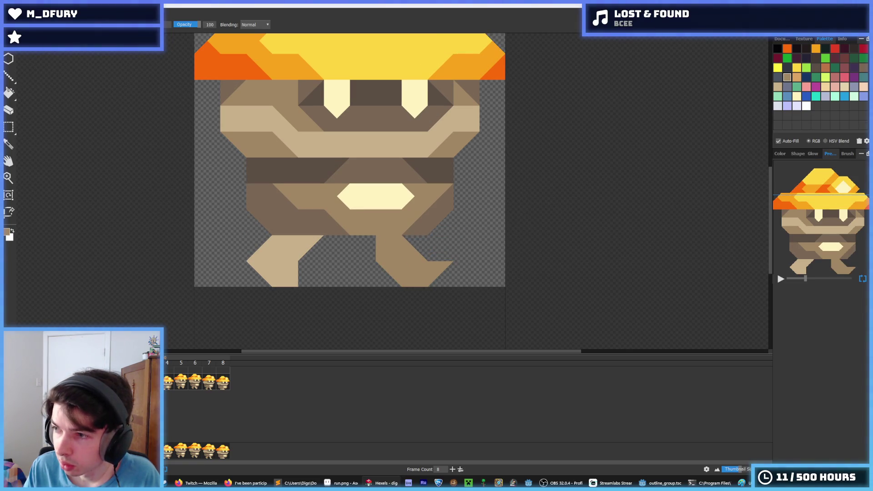
key("i")
left_click(272, 266)
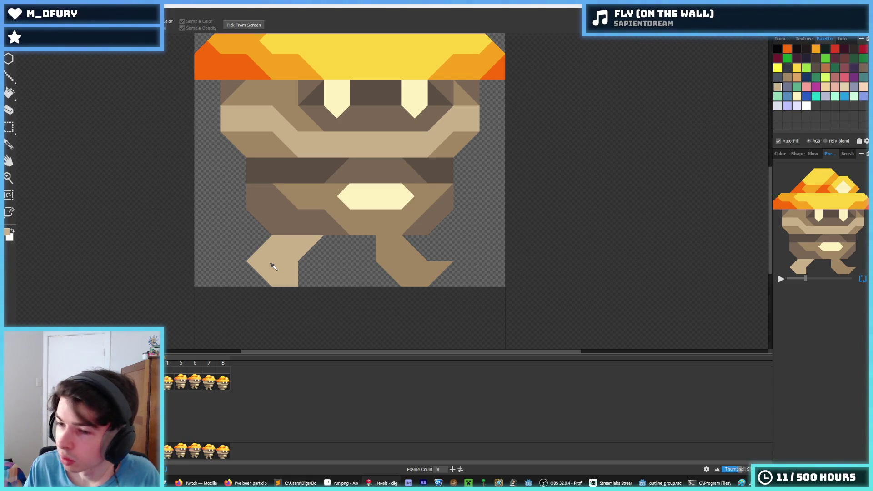
left_click(168, 383)
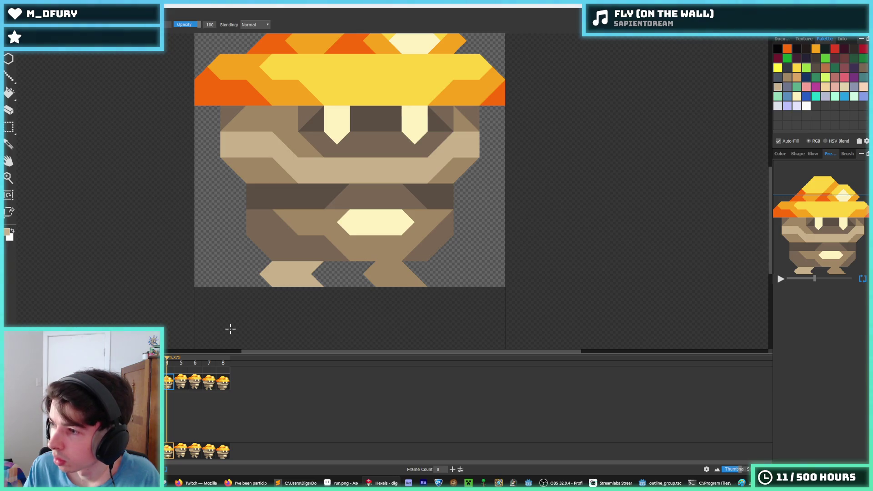
On frame 4, paint tan triangles at the left foot tip, erase stray ones, and step back a frame.
key("i")
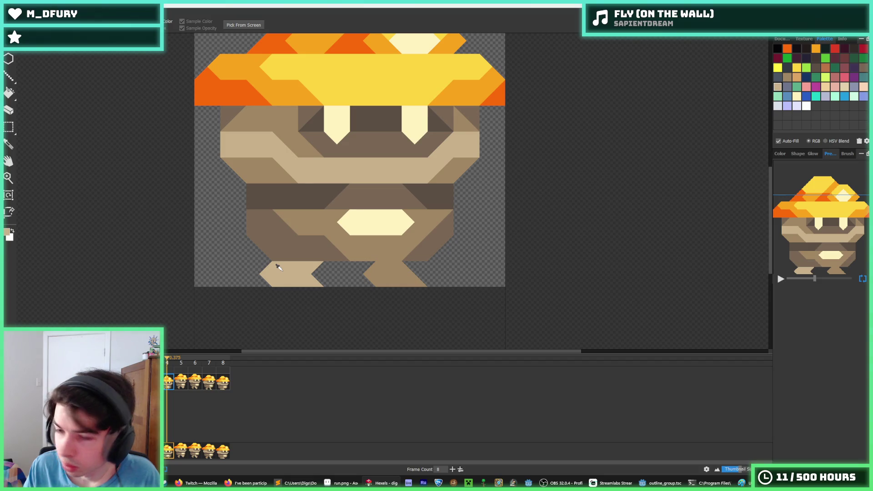
key("b")
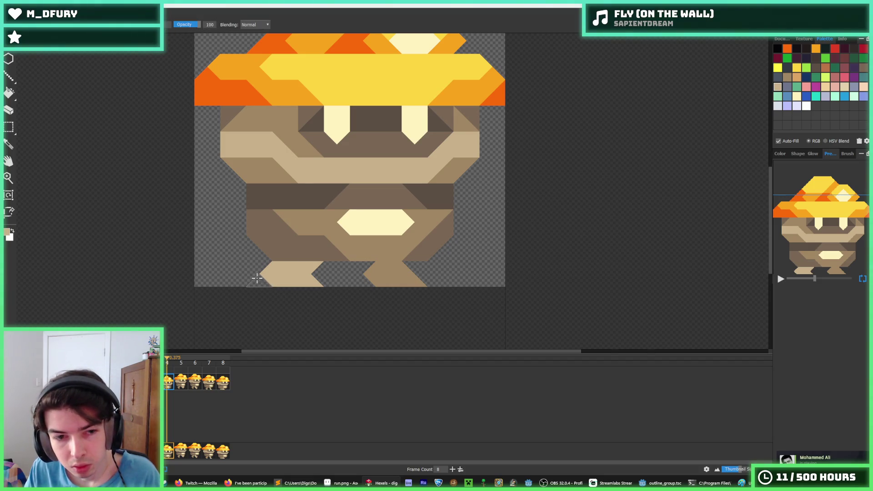
left_click(259, 275)
right_click(318, 278)
left_click(257, 273)
left_click(319, 272)
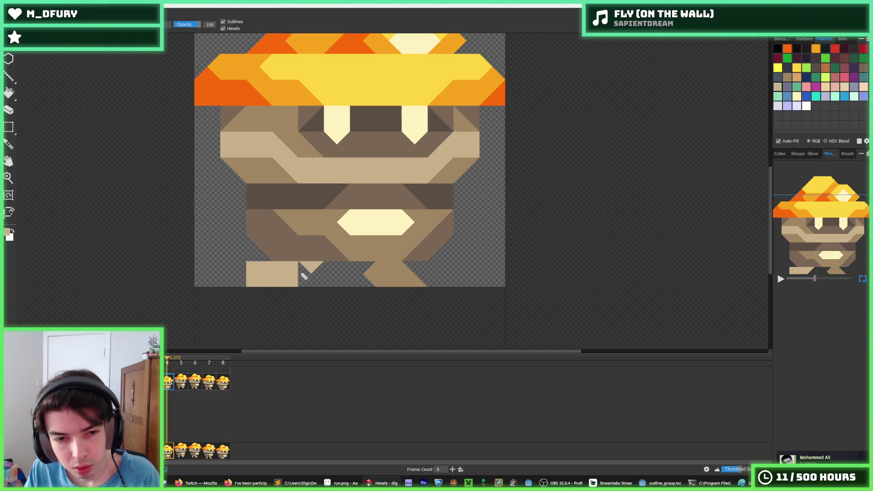
right_click(304, 277)
right_click(293, 275)
mouse_move(272, 277)
left_mouse_down()
mouse_move(309, 273)
mouse_move(323, 282)
left_mouse_up()
right_click(257, 278)
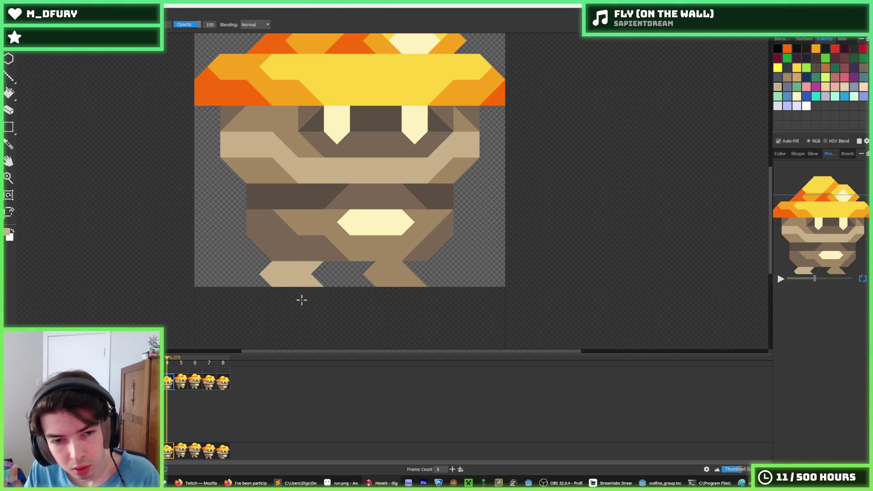
key("comma")
key("period")
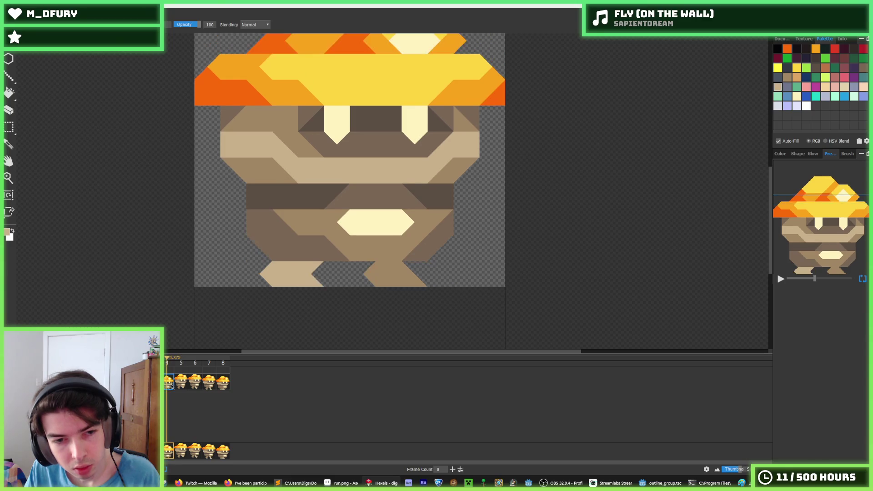
key("comma")
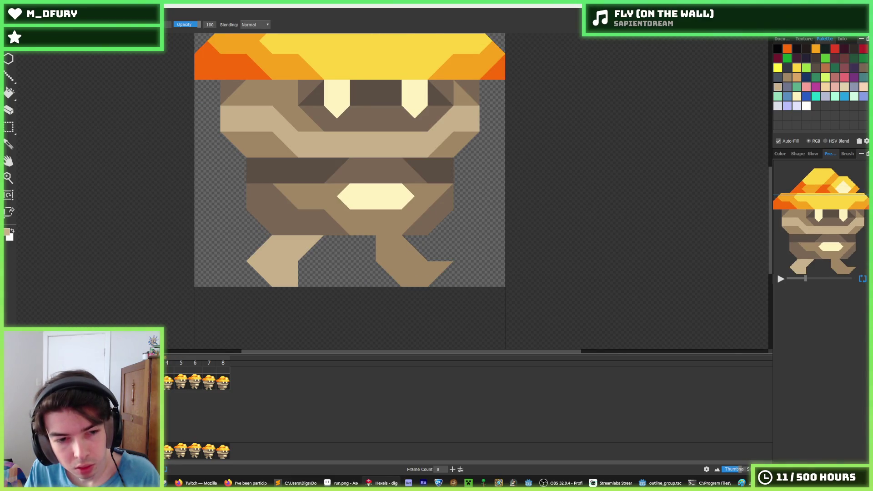
In the bent-right-leg frame, extend the left leg leftward and erase its pointed tip.
key("comma")
key("comma")
key("comma")
key("comma")
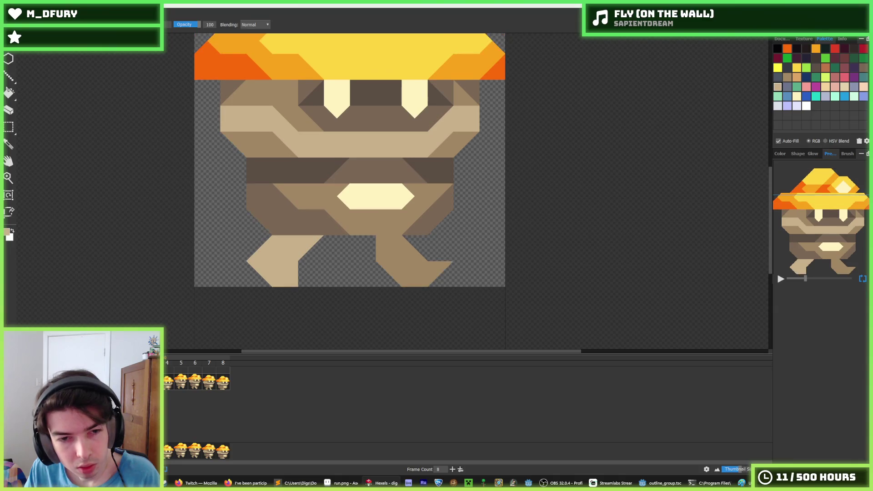
mouse_move(253, 246)
left_mouse_down()
mouse_move(286, 276)
mouse_move(295, 255)
mouse_move(254, 268)
mouse_move(232, 255)
mouse_move(253, 244)
mouse_move(240, 274)
mouse_move(260, 275)
left_mouse_up()
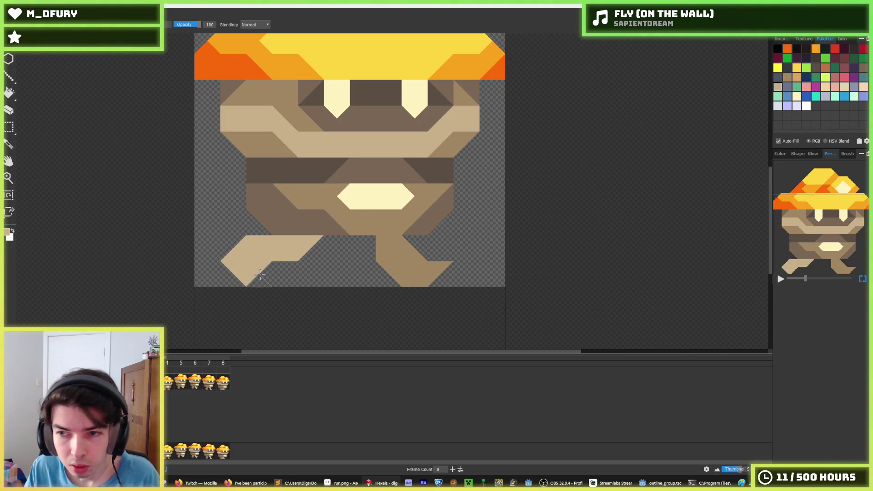
left_click(259, 274)
key("e")
left_click_drag(248, 273, 235, 270)
key("b")
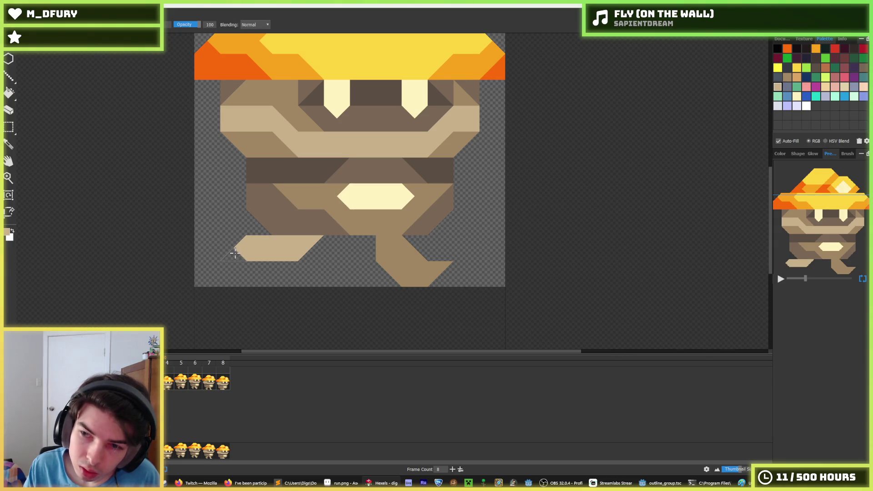
Reshape the lower-left foot's corners and left tip by painting and erasing individual tan triangles.
mouse_move(253, 239)
left_mouse_down()
mouse_move(233, 250)
mouse_move(255, 250)
left_mouse_up()
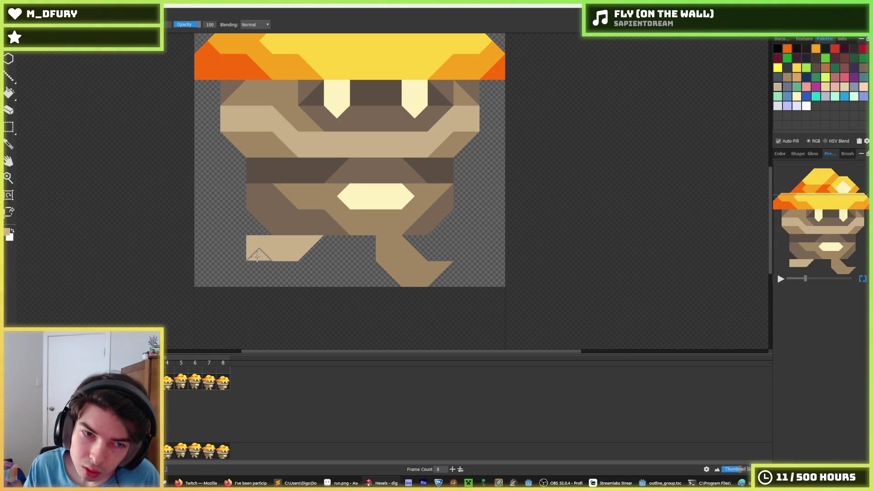
right_click(255, 257)
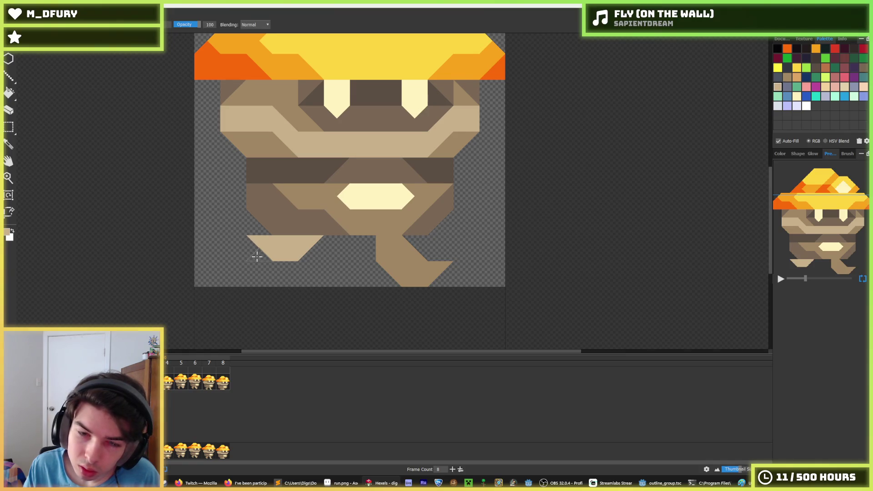
right_click(249, 241)
left_click(256, 259)
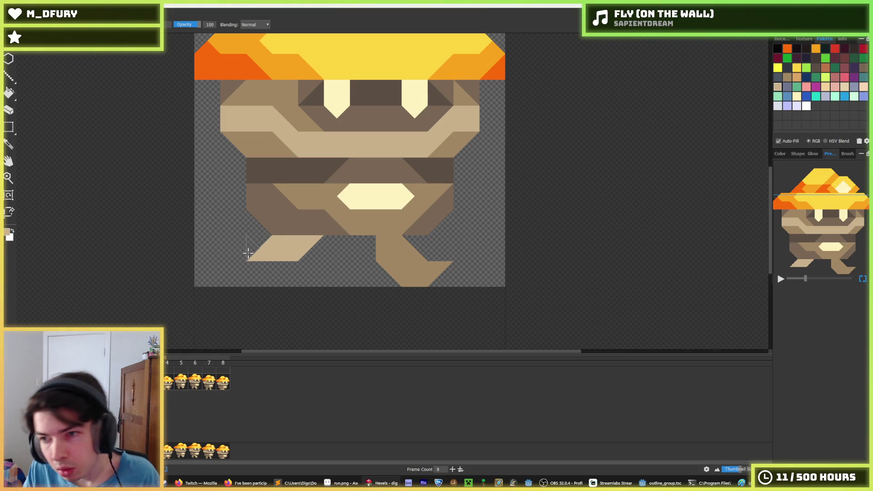
left_click(241, 249)
left_click(260, 246)
left_click(257, 245)
left_click(258, 265)
key("ctrl+z")
left_click(240, 249)
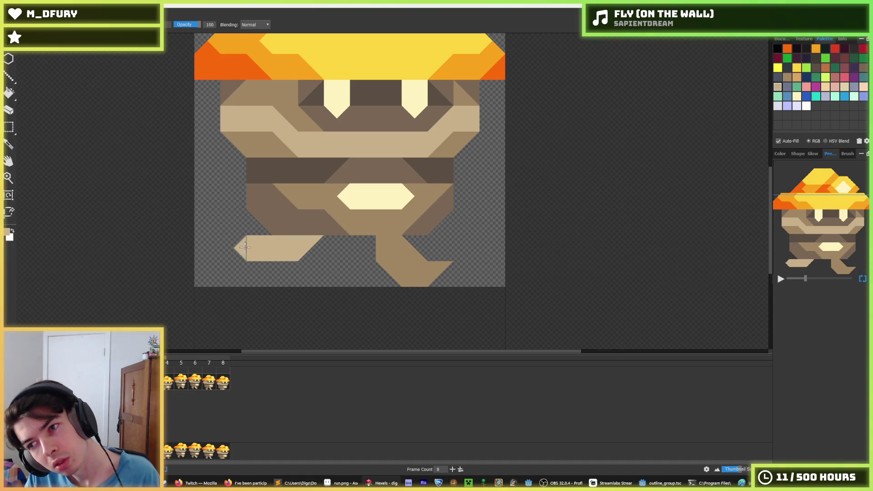
Erase triangles from the foot's left end and lower the tip triangle.
key("e")
left_click(257, 241)
left_click(241, 252)
key("b")
left_click(259, 244)
key("ctrl+z")
left_click(258, 257)
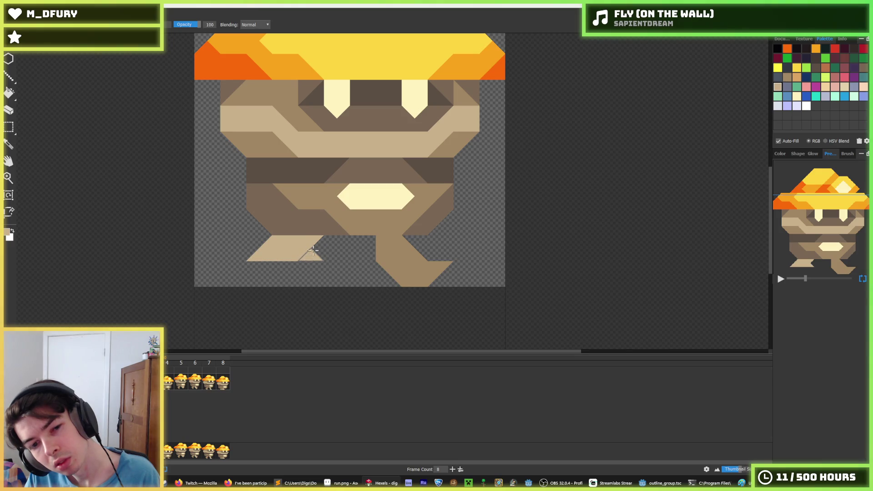
Try extending and squaring off the foot, undo it, then step ahead through the frames.
left_click(255, 254)
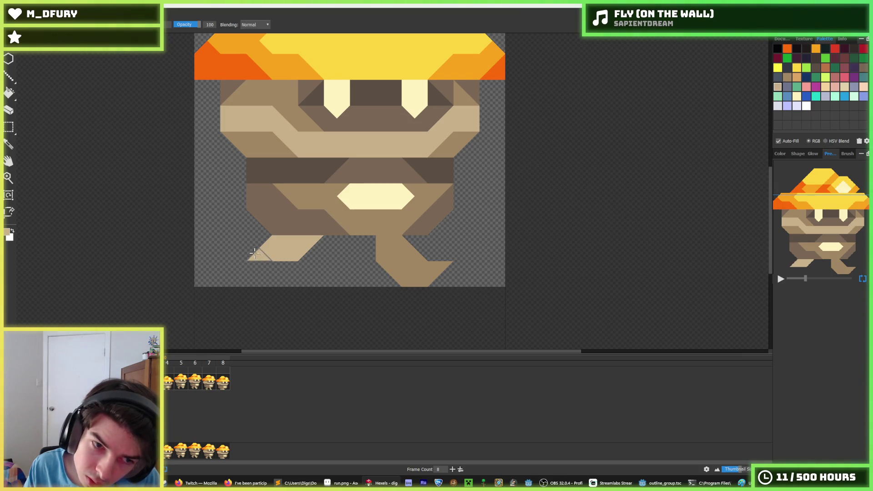
left_click(262, 245)
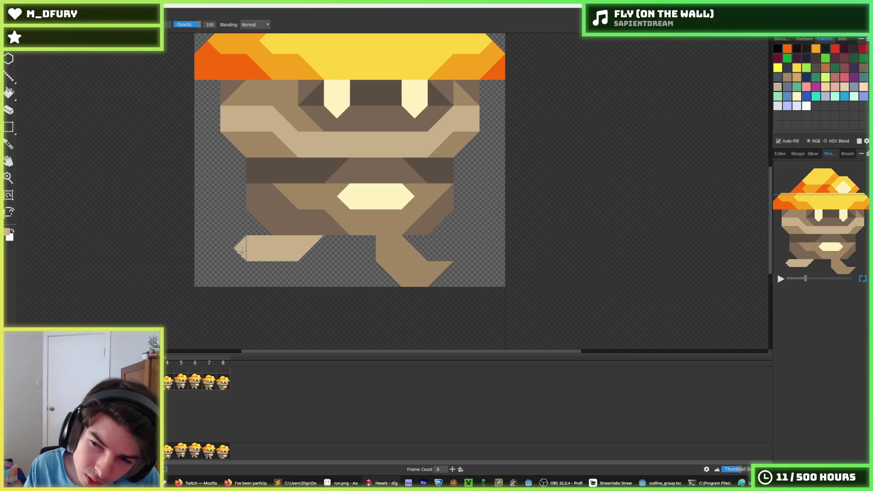
key("ctrl+z")
key("ctrl+z")
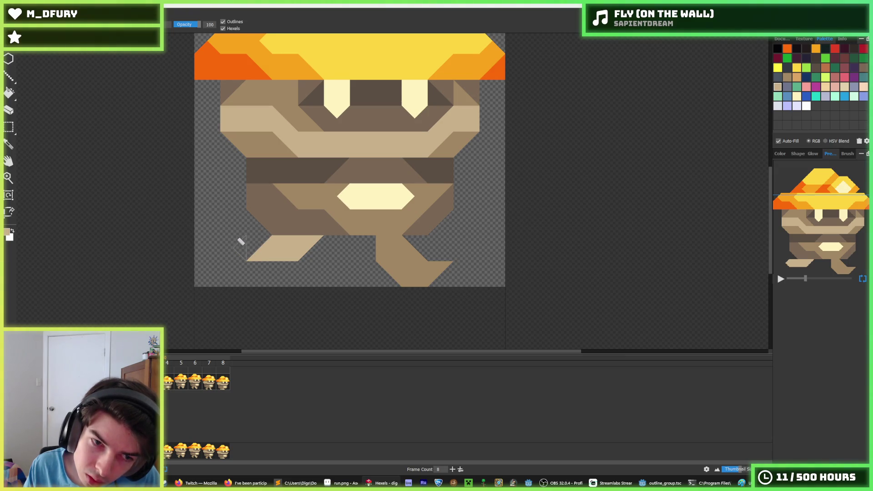
key("m")
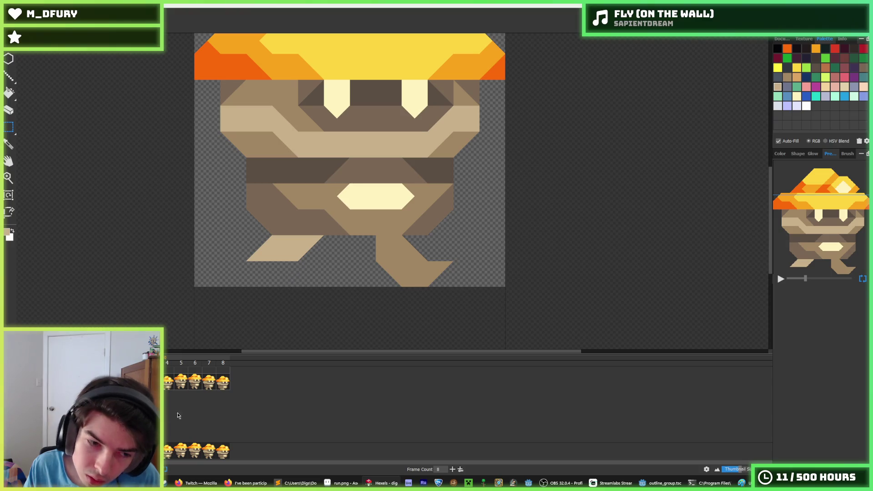
key("Right")
key("Right")
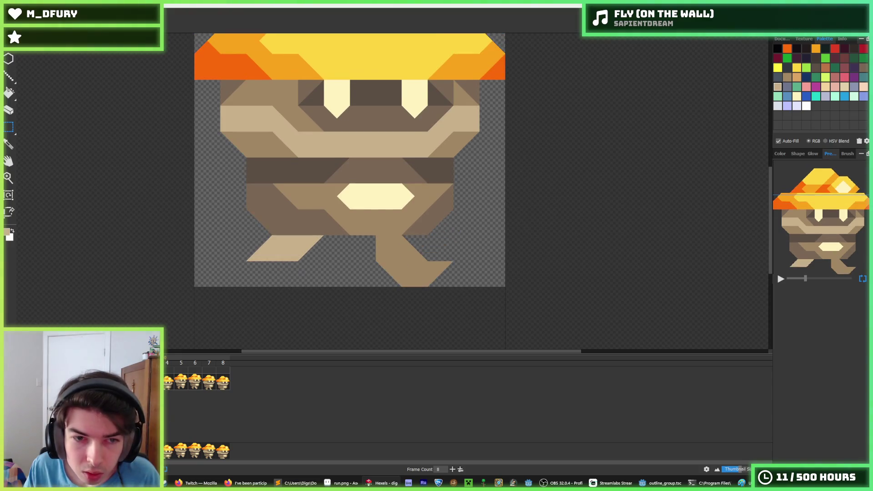
key("Right")
key("Right")
key("Right")
Complete the lower-left foot's right edge with tan triangles, comparing against the neighbouring frame.
mouse_move(297, 236)
left_mouse_down()
mouse_move(272, 250)
mouse_move(261, 278)
mouse_move(286, 254)
left_mouse_up()
key("Left")
key("Right")
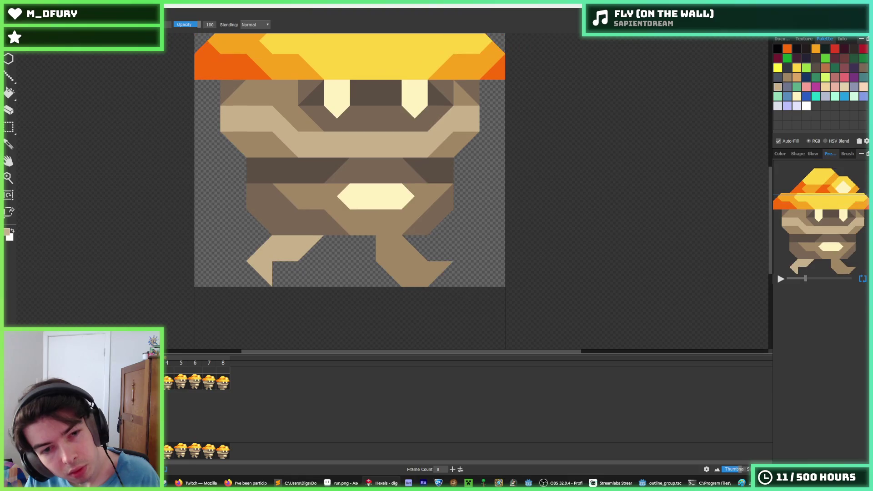
left_click(282, 278)
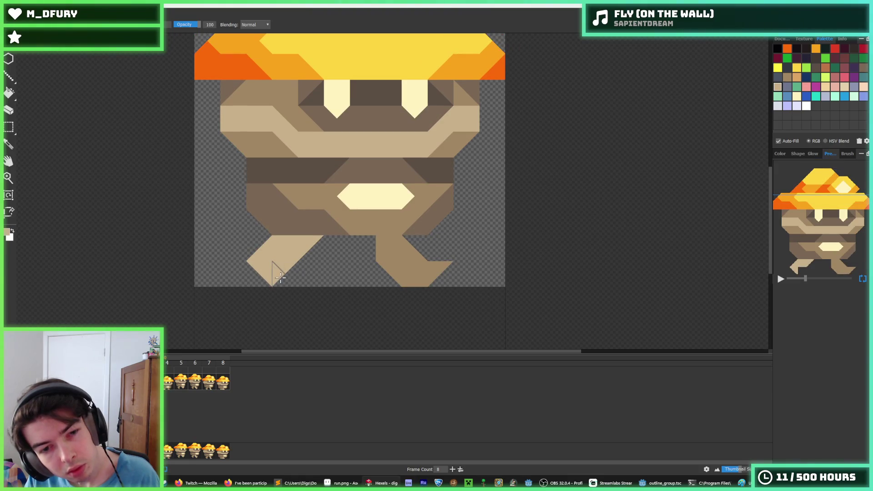
left_click(280, 269)
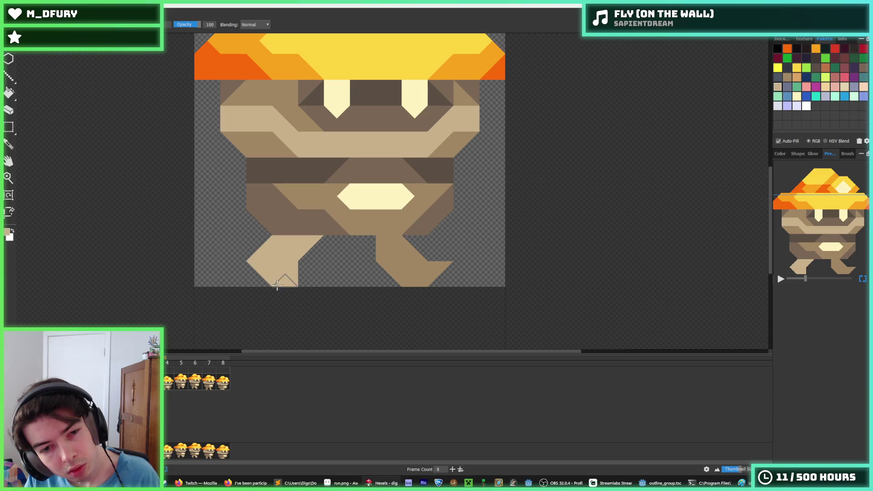
key("Left")
key("Right")
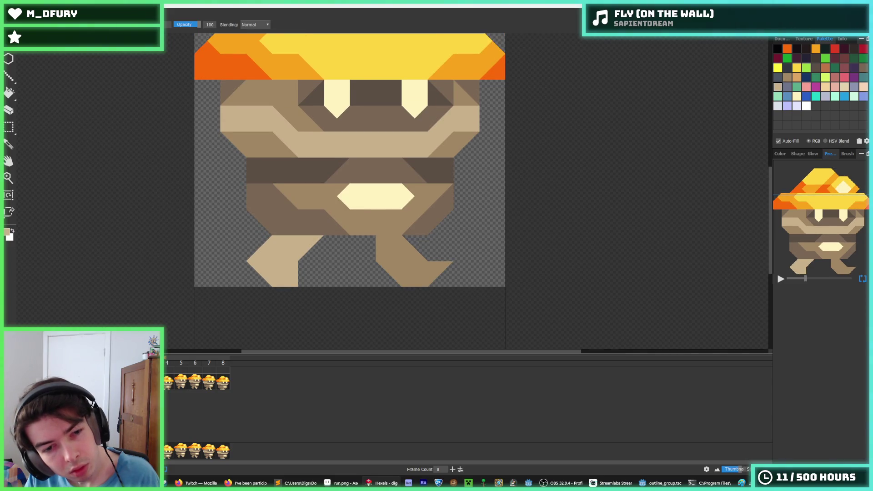
key("Right")
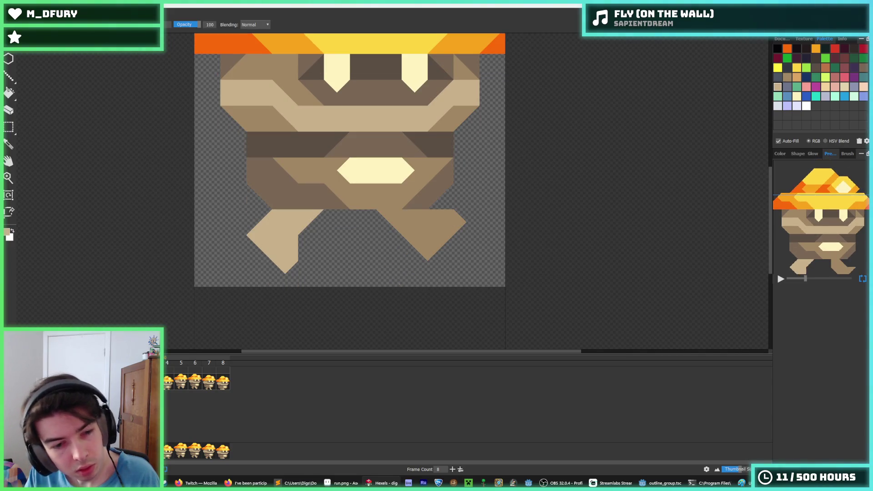
Paint the left foot further to the left, then marquee-select the area around it.
mouse_move(267, 220)
left_mouse_down()
mouse_move(253, 220)
mouse_move(247, 236)
mouse_move(236, 231)
mouse_move(291, 254)
mouse_move(278, 269)
mouse_move(268, 259)
mouse_move(278, 238)
left_mouse_up()
key("e")
key("b")
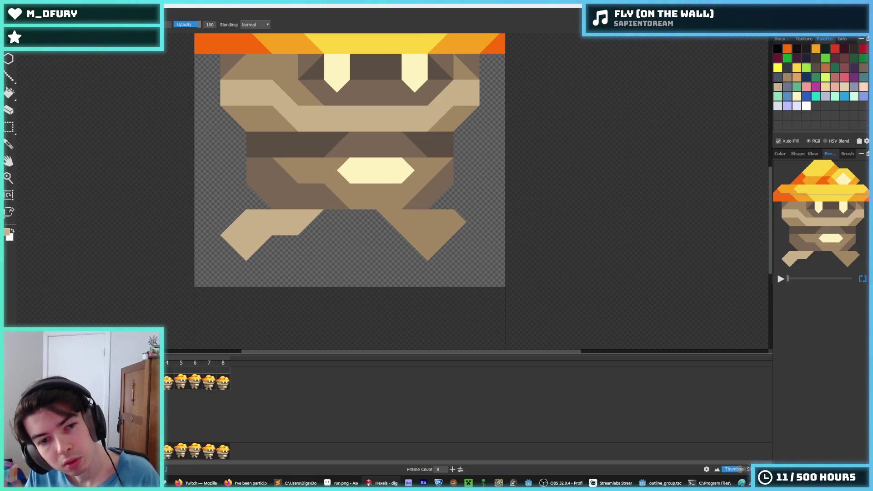
key("m")
left_click_drag(318, 284, 210, 209)
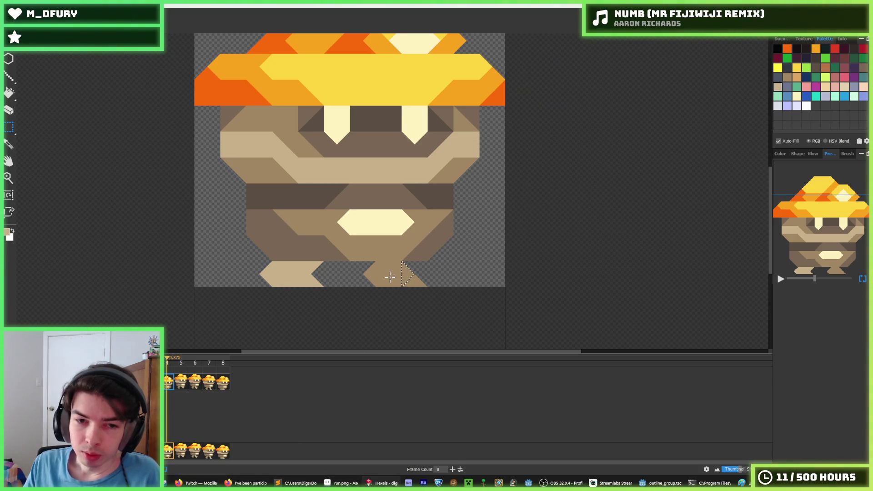
On frame 4, narrow and straighten the right leg by adding edge triangles and erasing extras.
key("Right")
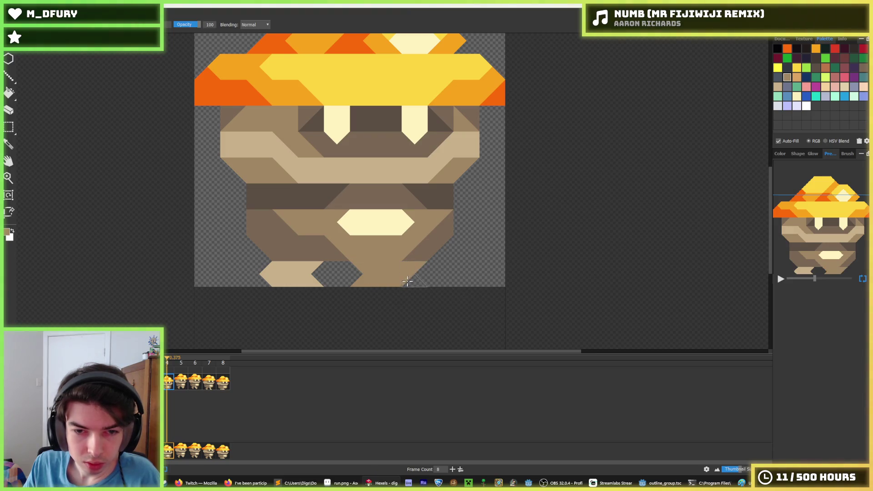
key("ctrl+z")
key("ctrl+z")
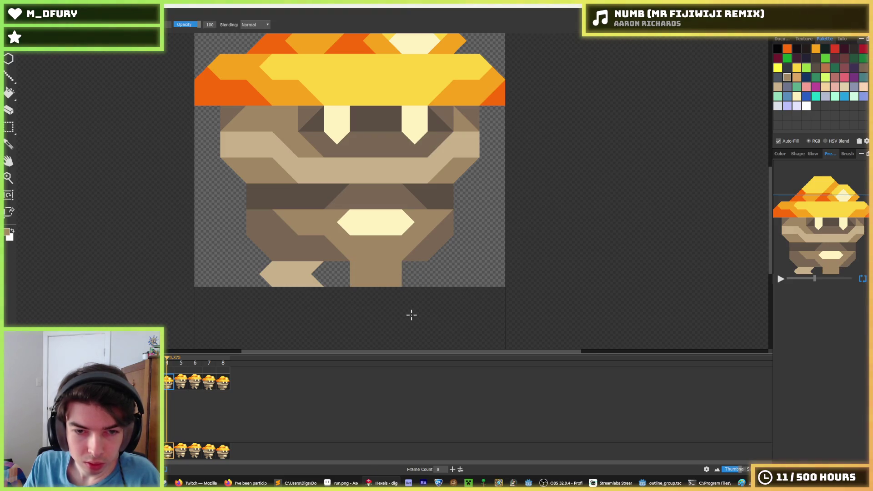
left_click(348, 278)
left_click(412, 281)
right_click(416, 280)
right_click(400, 268)
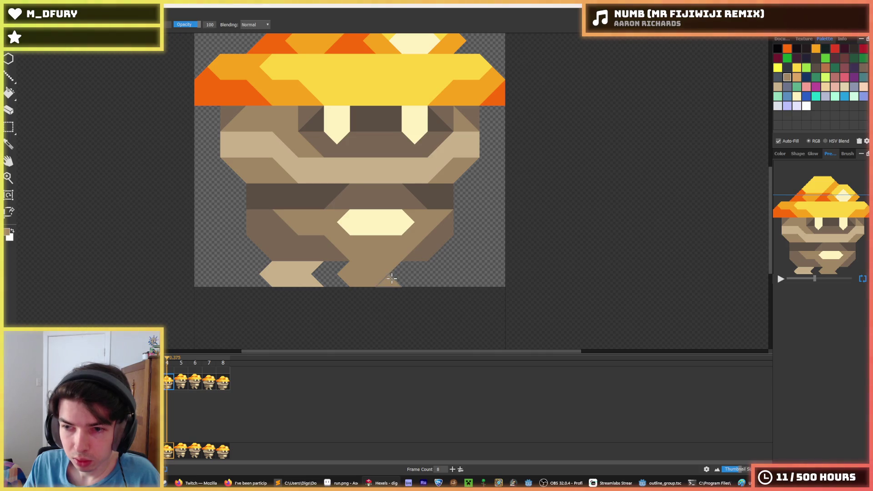
left_click(392, 273)
left_click(403, 284)
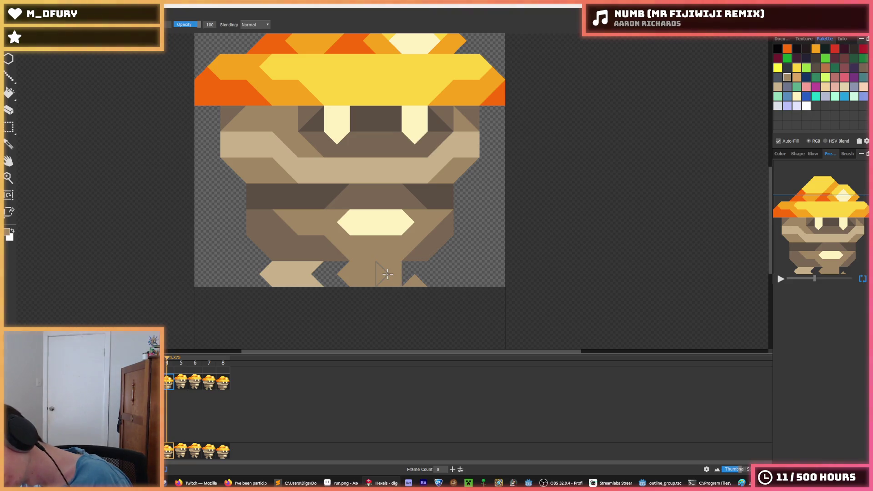
left_click(406, 277)
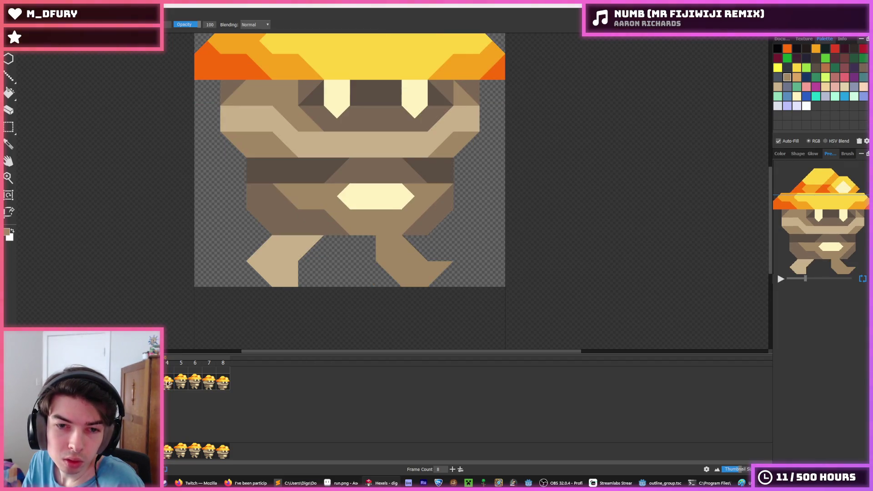
On frame 5, replace the lower-left leg by deleting it and pasting the copied leg.
left_click(183, 384)
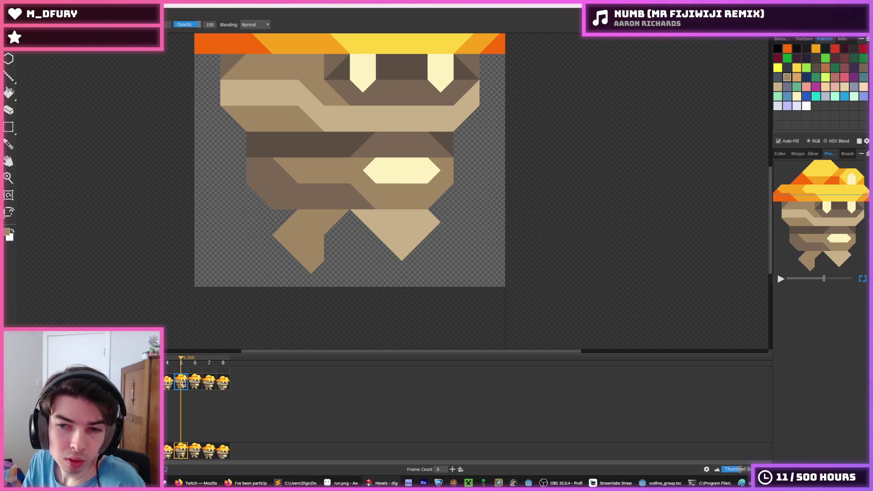
key("m")
left_click_drag(314, 287, 228, 218)
left_click(177, 384)
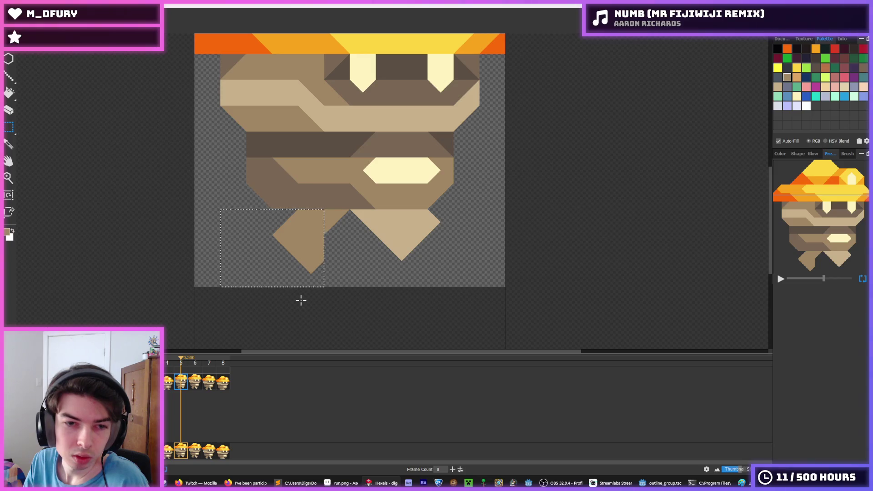
mouse_move(340, 286)
left_mouse_down()
mouse_move(323, 266)
mouse_move(227, 222)
mouse_move(291, 237)
left_mouse_up()
key("Delete")
key("ctrl+v")
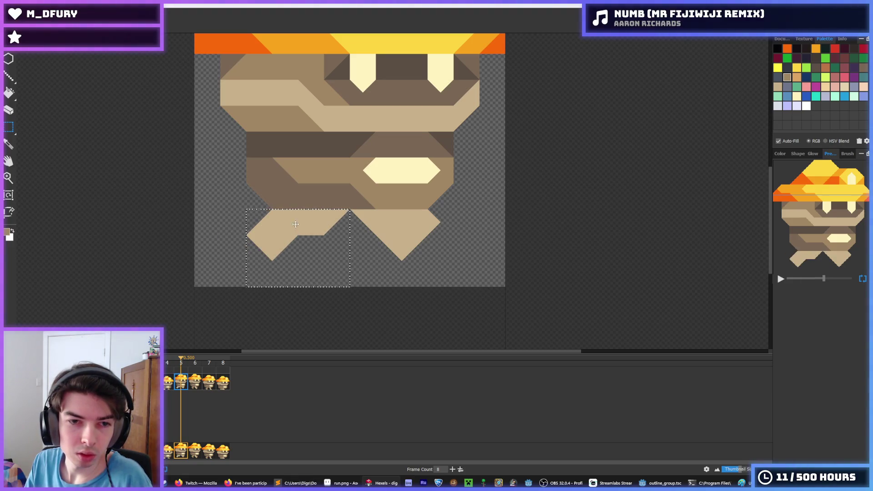
key("ctrl+d")
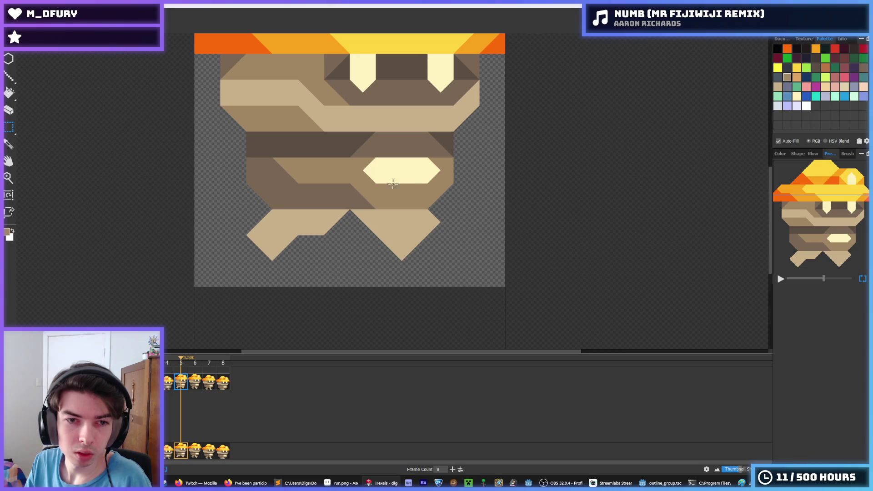
Recolour the lower-left leg with the body's dark brown.
key("f")
left_click(318, 201, "alt")
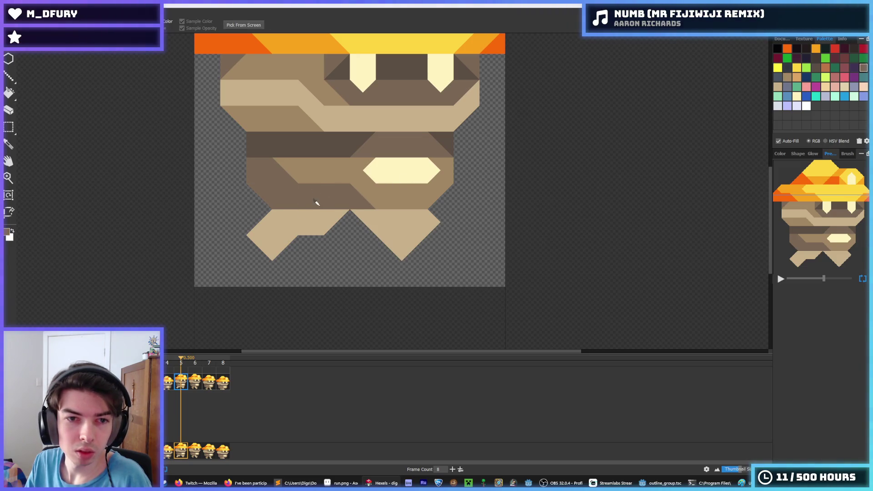
left_click(302, 218)
key("ctrl+z")
left_click(300, 220)
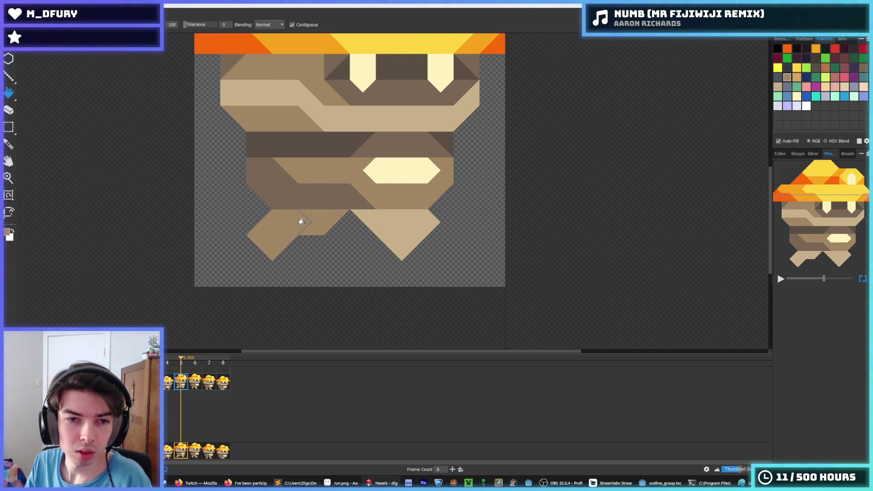
Play the walk cycle, review frames 5 and 6, and stop on frame 7.
key("space")
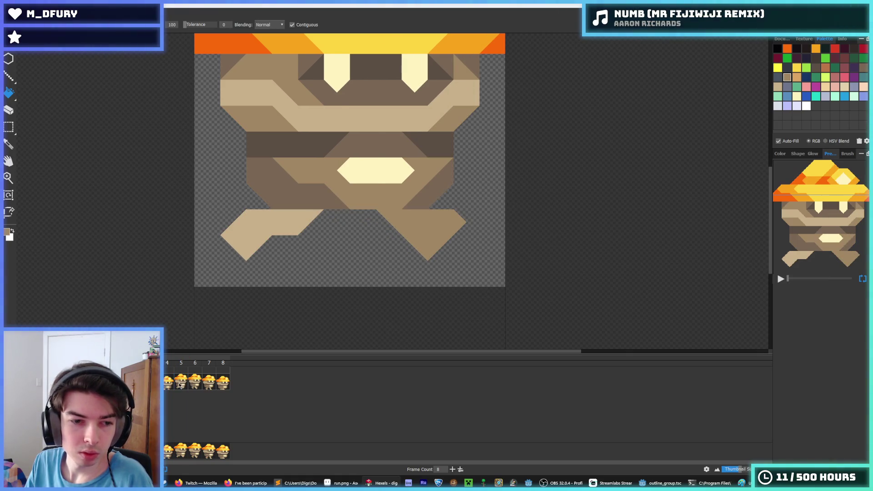
left_click(179, 386)
key("space")
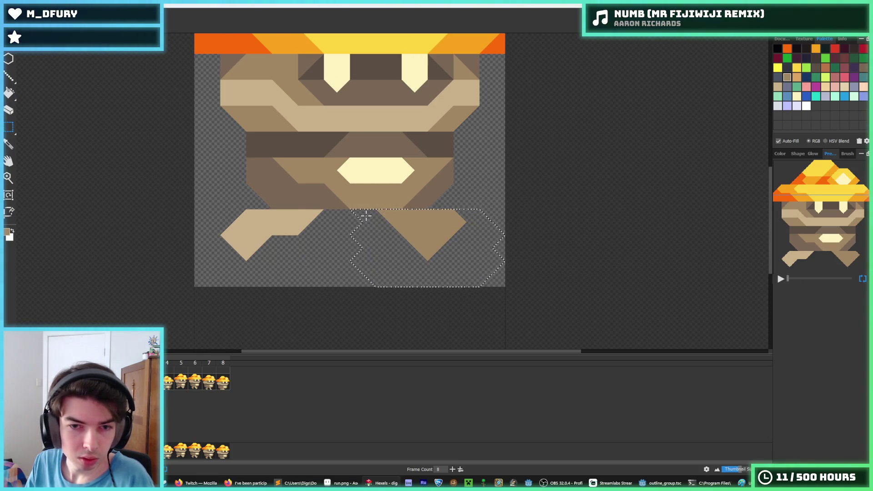
left_click(181, 384)
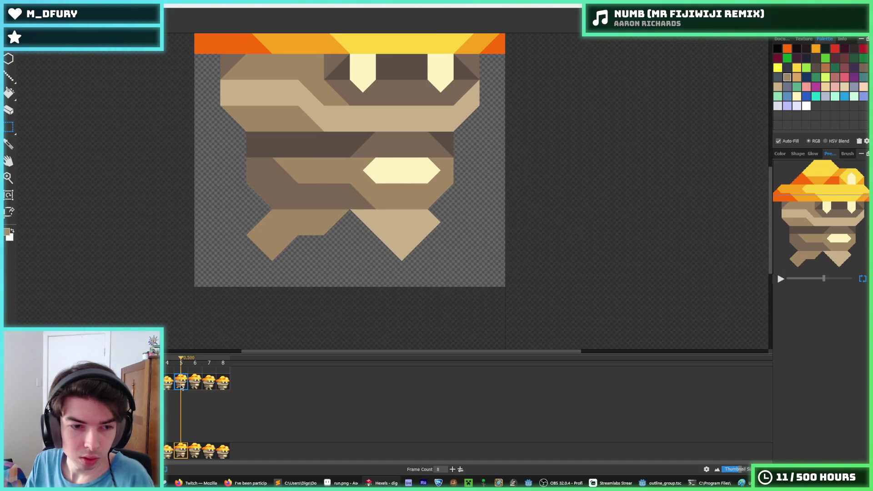
left_click(196, 384)
key("space")
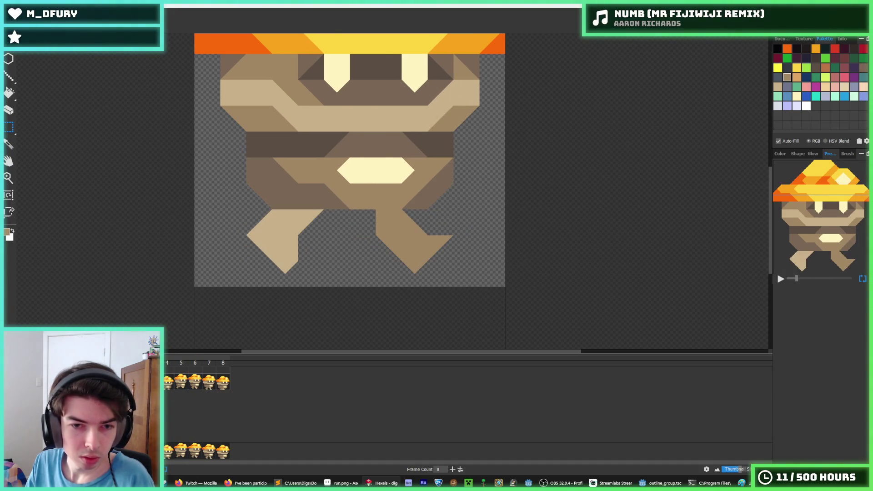
left_click(210, 384)
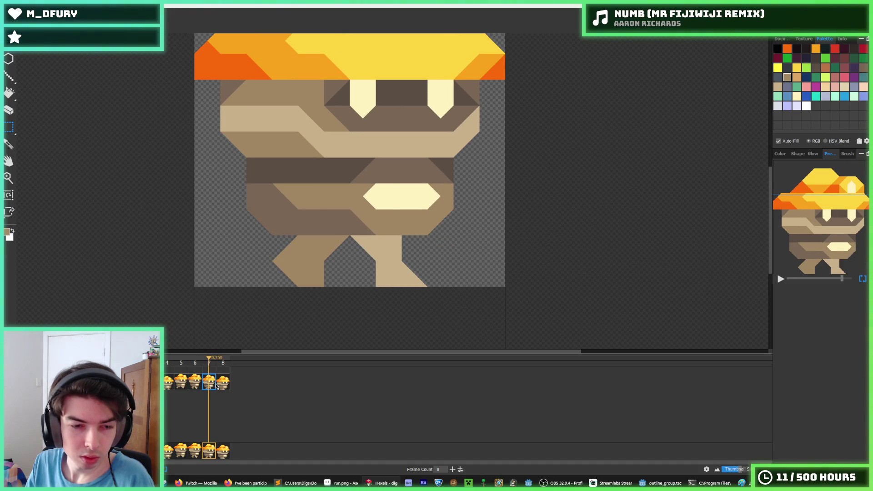
Compare frames 6 and 7's leg poses and revert the right-leg change in frame 7.
key("ctrl+z")
key("ctrl+z")
key("ctrl+y")
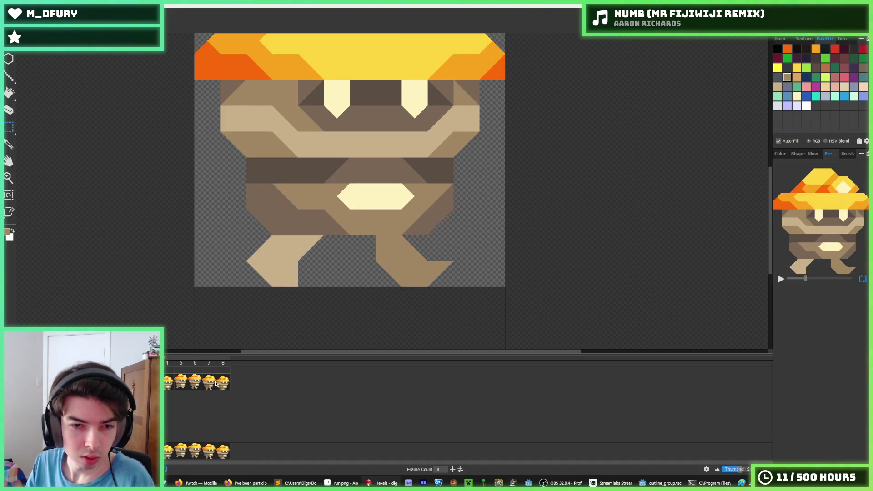
key("ctrl+y")
left_click(199, 385)
left_click(209, 386)
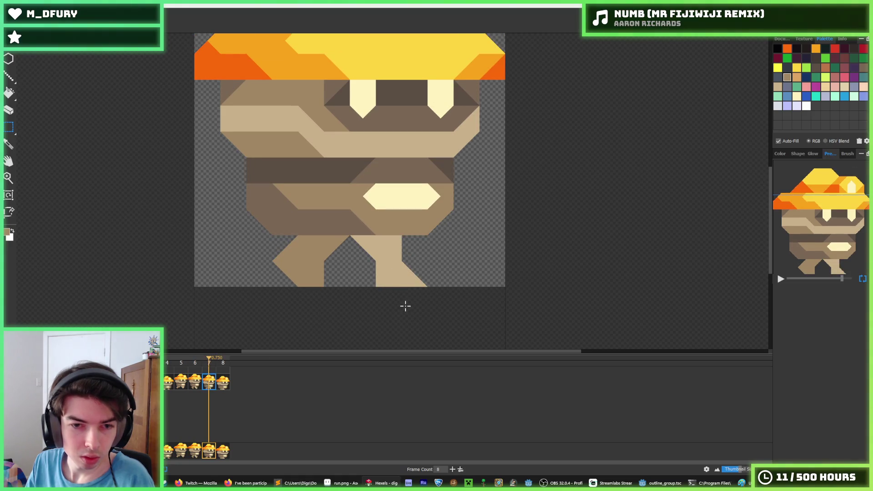
left_click(192, 380)
left_click_drag(425, 287, 249, 209)
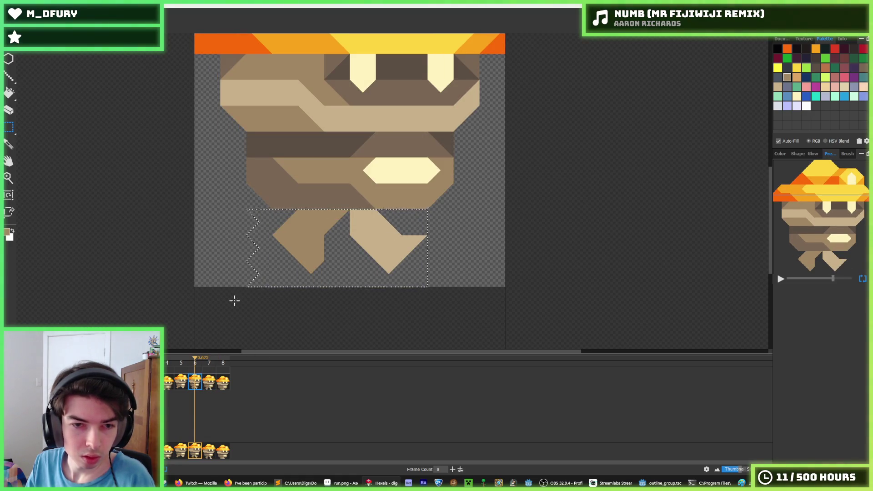
left_click(215, 386)
left_click_drag(456, 322, 253, 244)
key("ctrl+z")
key("ctrl+z")
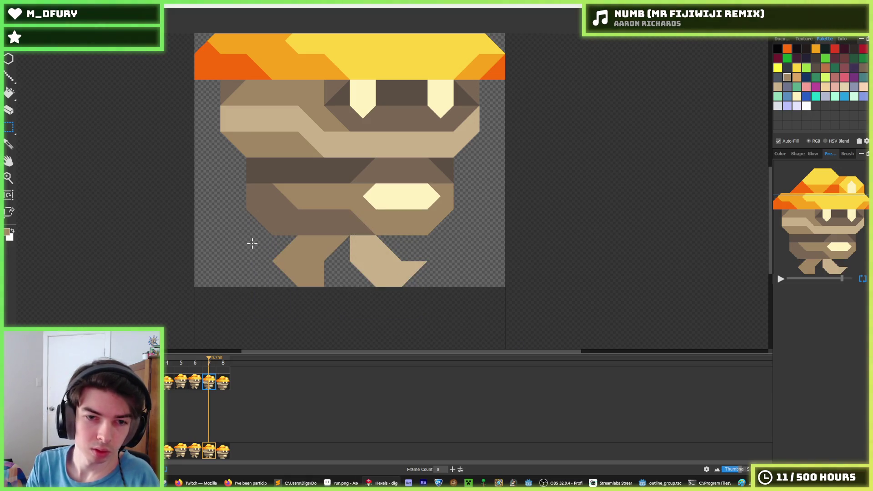
Copy frame 4's legs into frame 8.
left_click(223, 384)
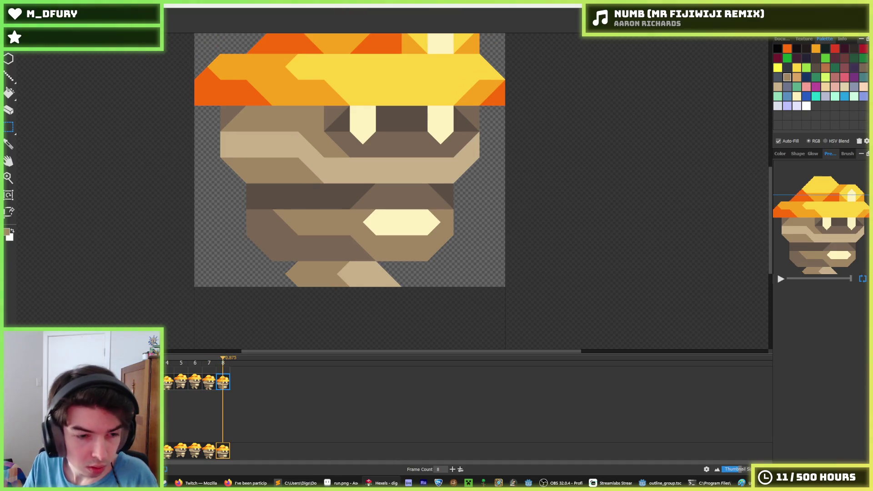
left_click(168, 381)
mouse_move(427, 319)
left_mouse_down()
mouse_move(248, 260)
mouse_move(258, 269)
left_mouse_up()
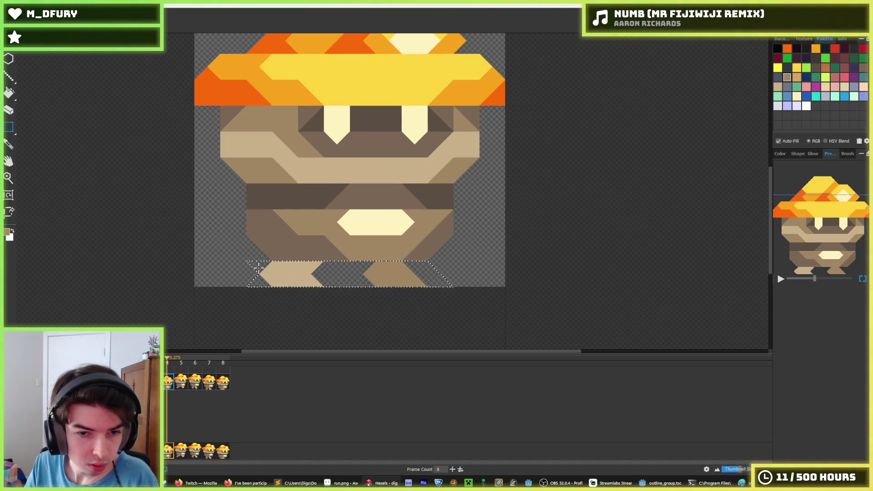
key("End")
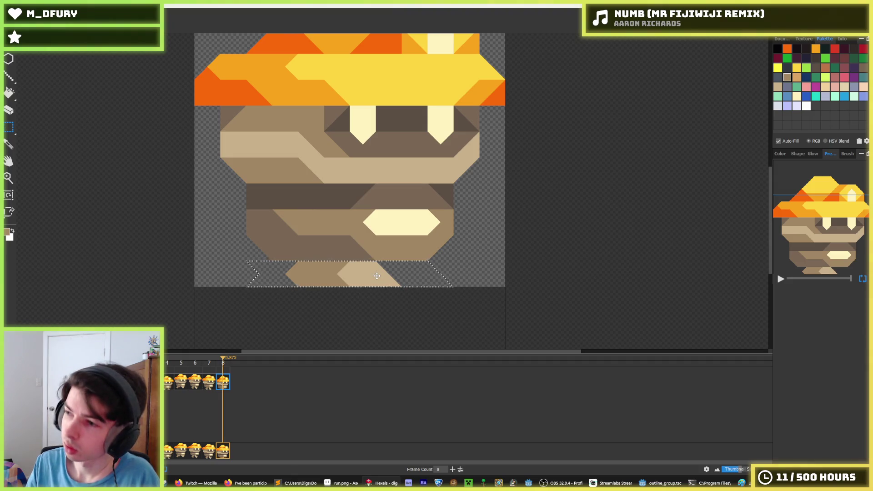
key("ctrl+z")
key("ctrl+z")
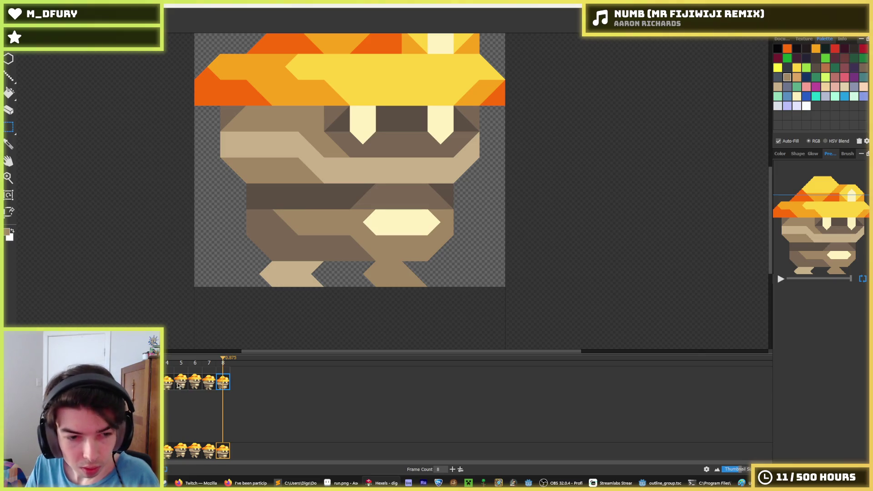
In frame 8, shift the left leg one cell right and the right leg left.
left_click_drag(254, 259, 318, 298)
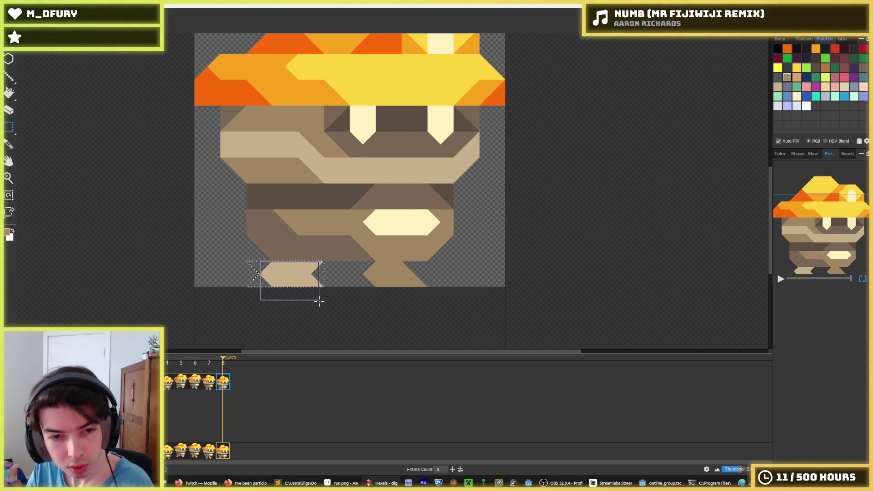
key("Right")
key("Right")
left_click_drag(428, 270, 371, 312)
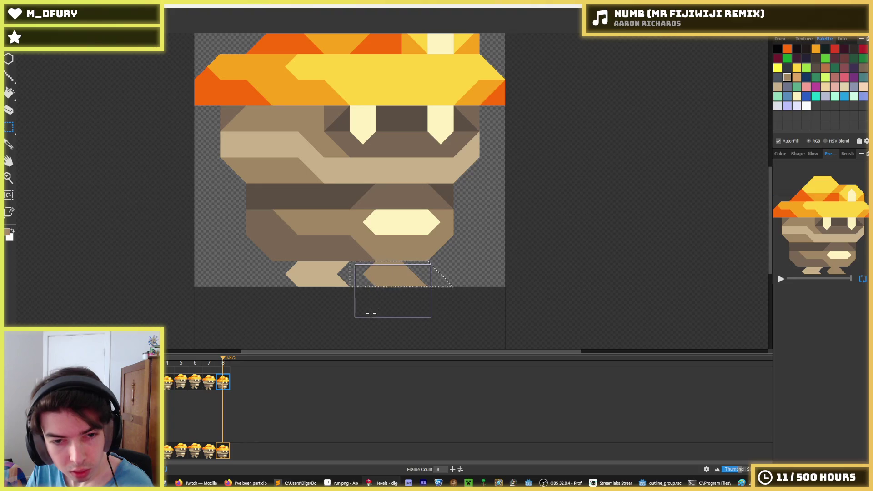
key("Left")
key("Left")
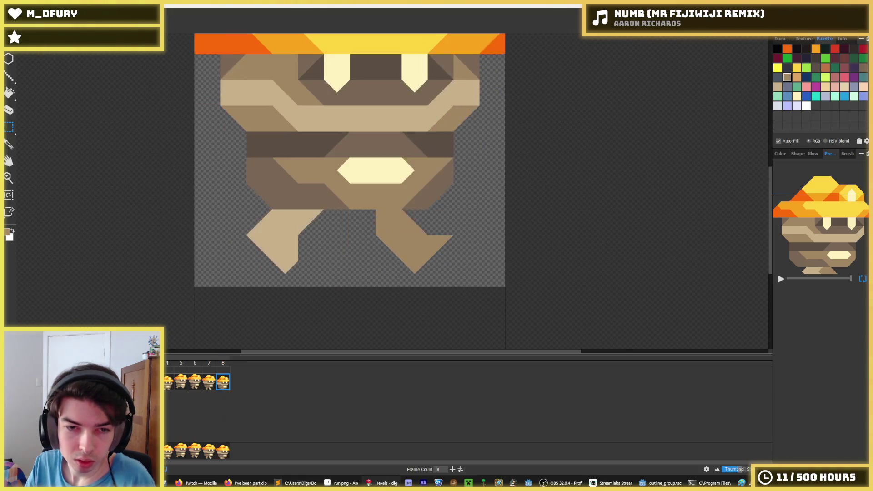
scroll(150, 205, "down", 8)
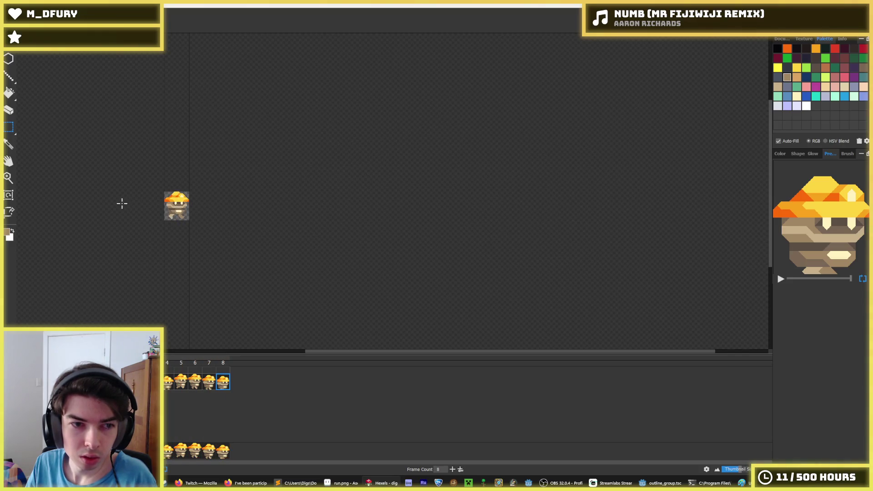
Zoom out and centre the small miner sprite, then play the walk cycle at real size.
key("space")
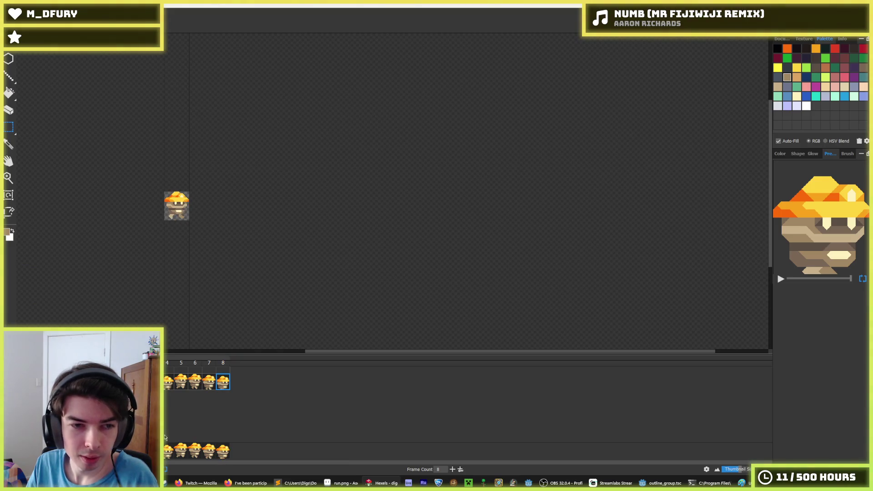
scroll(71, 200, "right", 2)
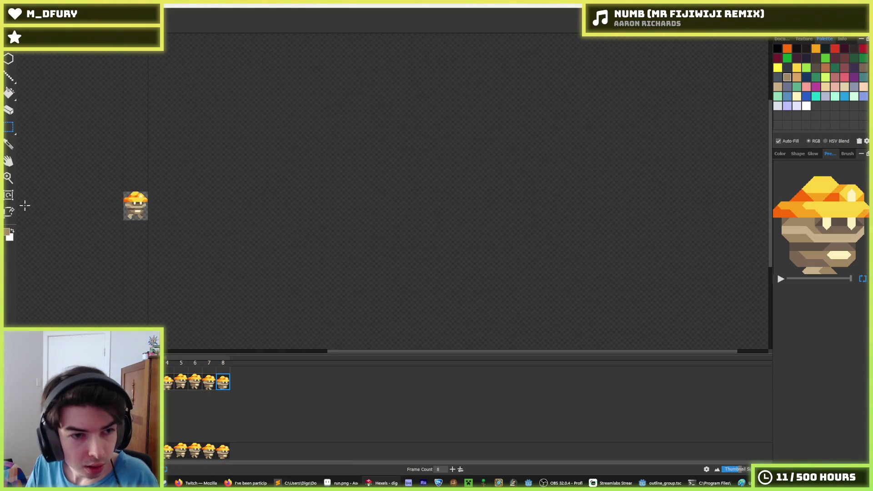
scroll(52, 214, "up", 3)
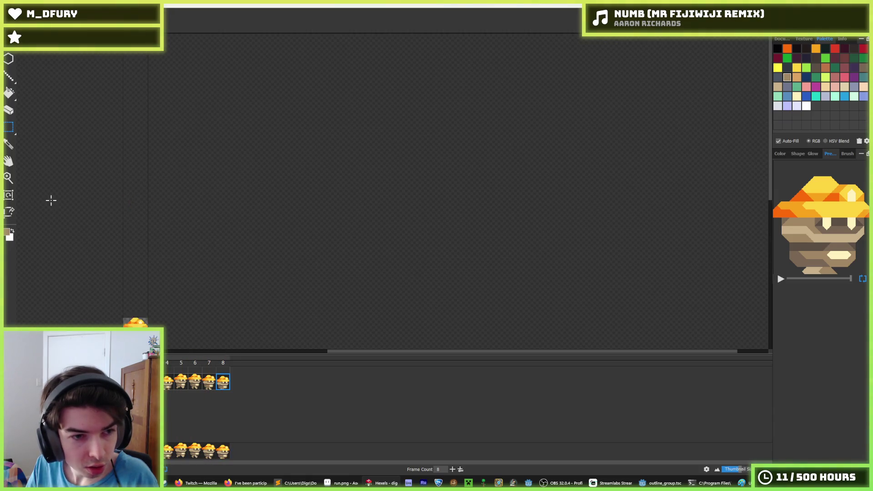
mouse_move(164, 334)
left_mouse_down()
mouse_move(288, 236)
mouse_move(363, 246)
left_mouse_up()
mouse_move(360, 301)
left_mouse_down()
mouse_move(381, 226)
mouse_move(391, 324)
left_mouse_up()
scroll(393, 337, "right", 3)
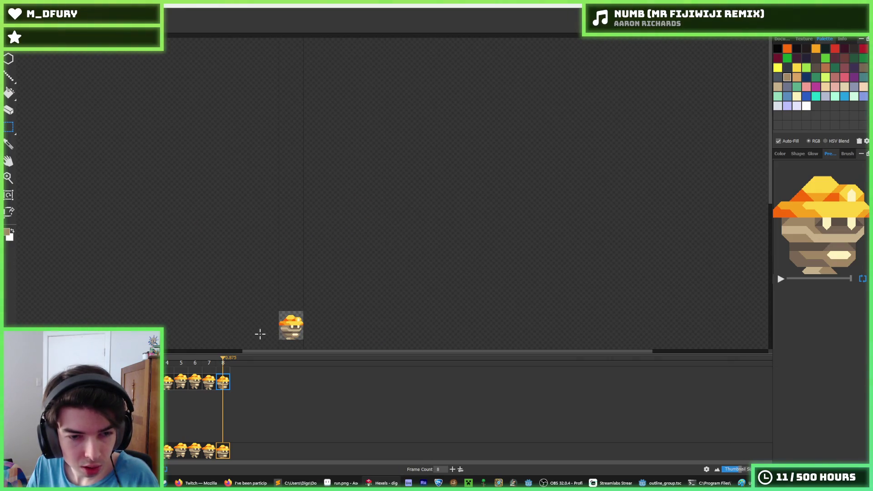
left_click_drag(260, 334, 224, 341)
scroll(230, 337, "up", 5)
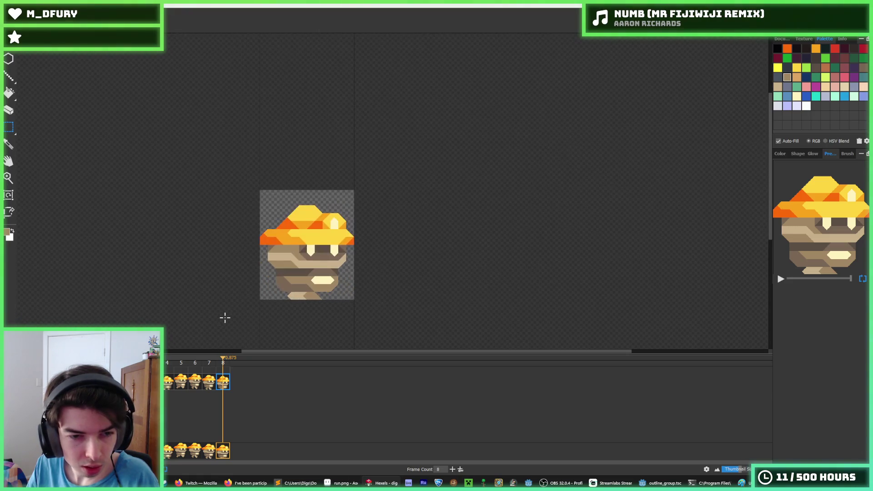
scroll(333, 292, "down", 3)
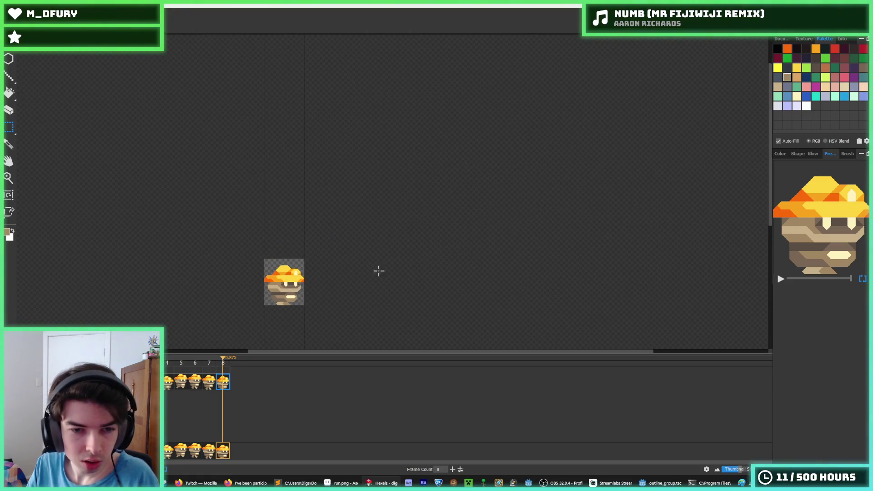
left_click_drag(413, 272, 512, 207)
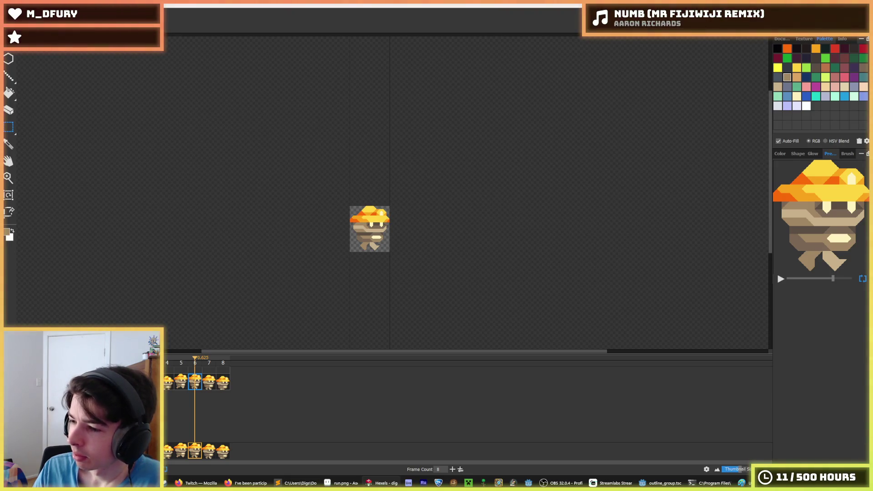
key("space")
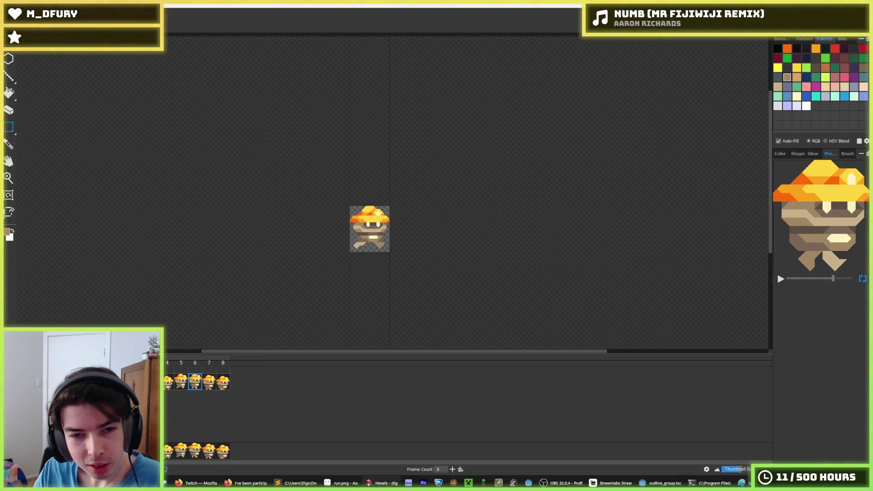
Stop the animation on frame 4 and compare its pose with the neighbouring frames.
scroll(356, 225, "up", 4)
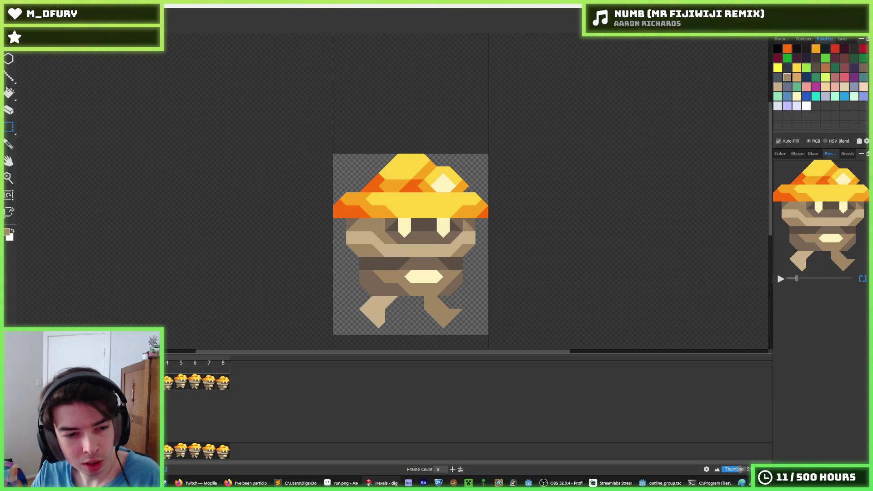
left_click(168, 383)
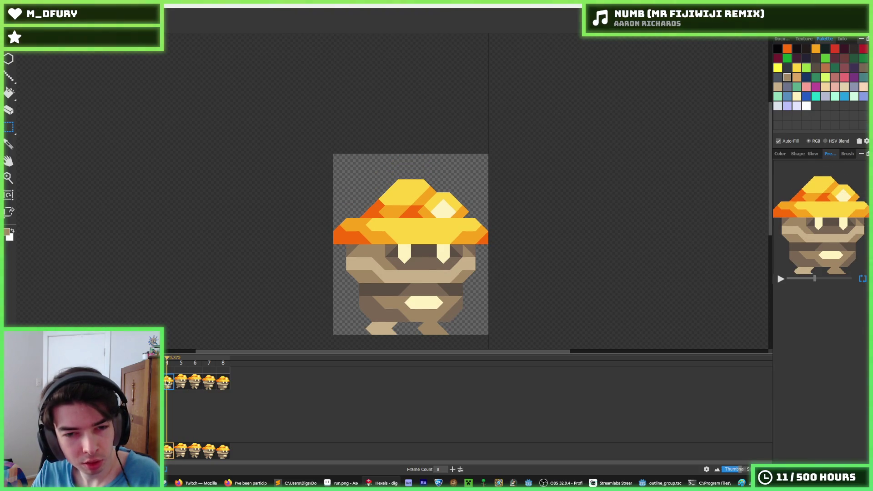
key("space")
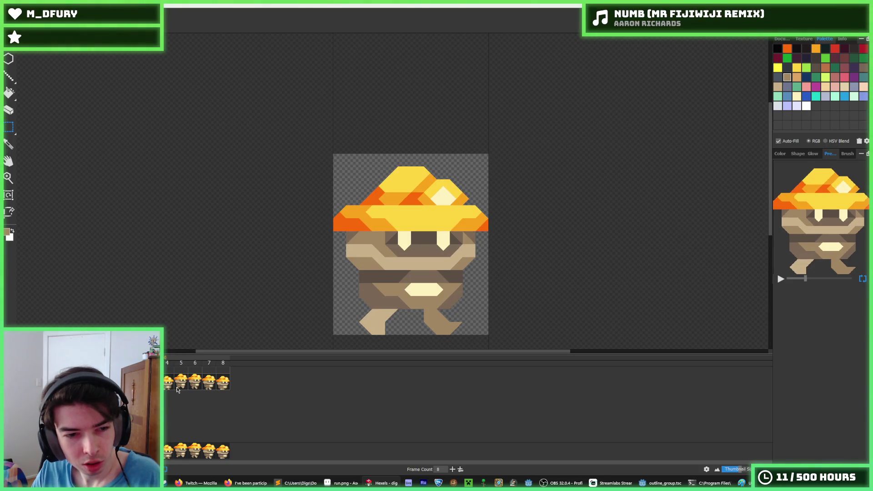
left_click(167, 386)
scroll(385, 289, "up", 1)
left_click(175, 384)
left_click(168, 385)
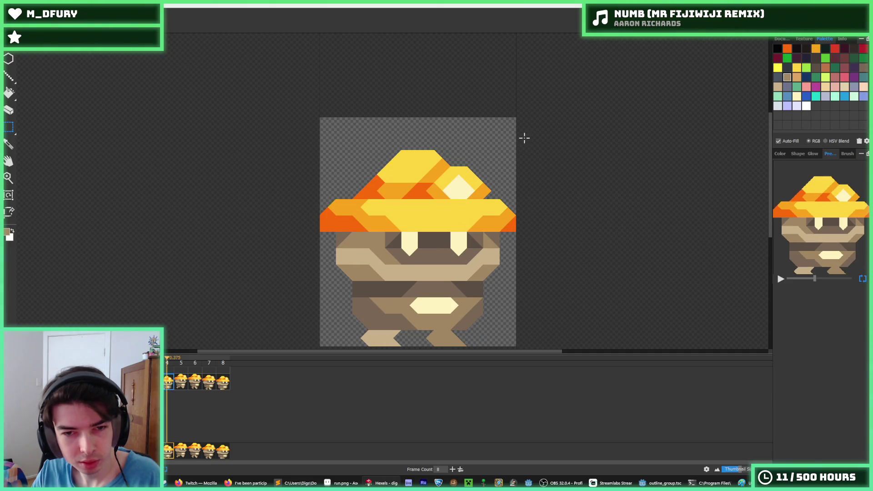
key("Left")
key("Right")
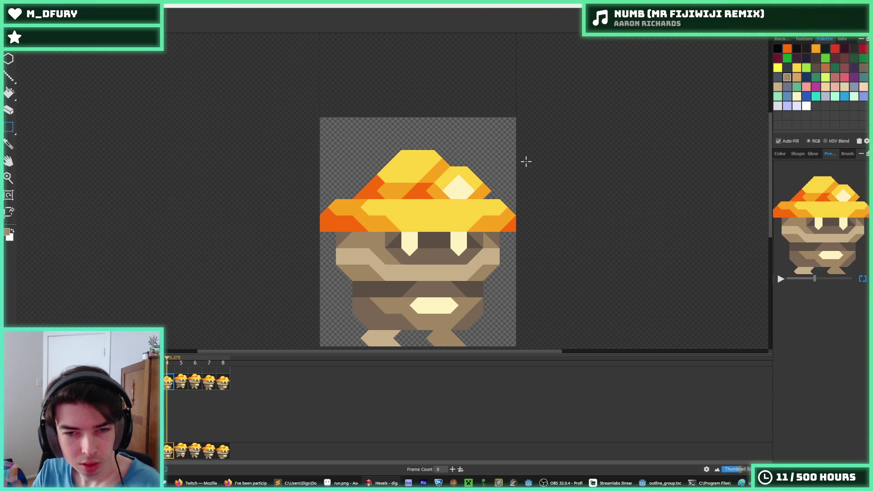
On frame 4, select the hat and face together and shift them down one step.
mouse_move(522, 117)
left_mouse_down()
mouse_move(440, 191)
mouse_move(315, 231)
left_mouse_up()
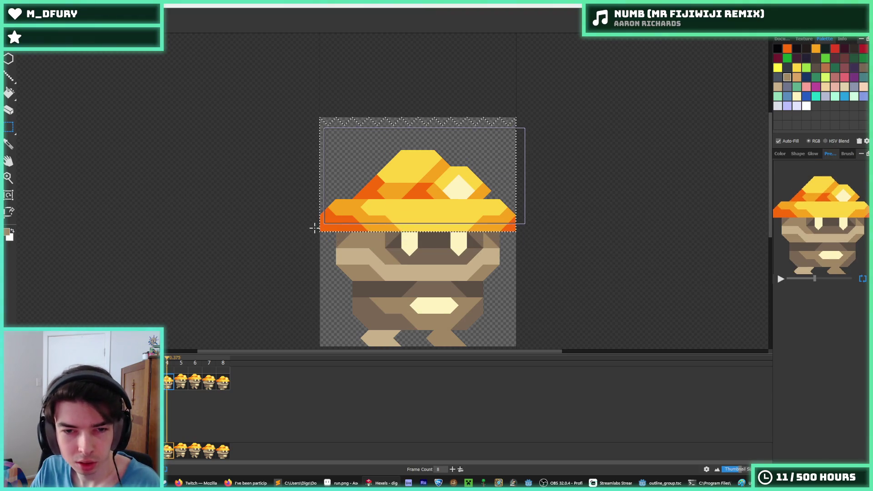
mouse_move(514, 117)
left_mouse_down()
mouse_move(312, 275)
mouse_move(308, 296)
left_mouse_up()
key("Down")
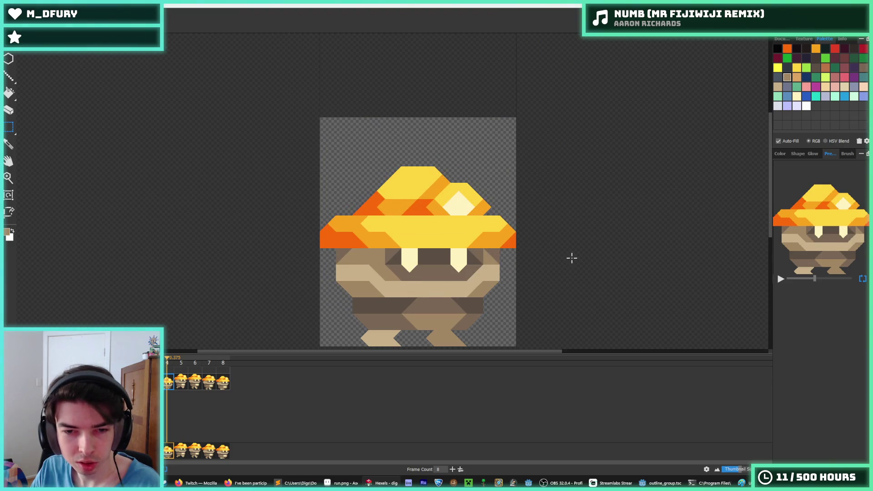
key("ctrl+z")
key("ctrl+y")
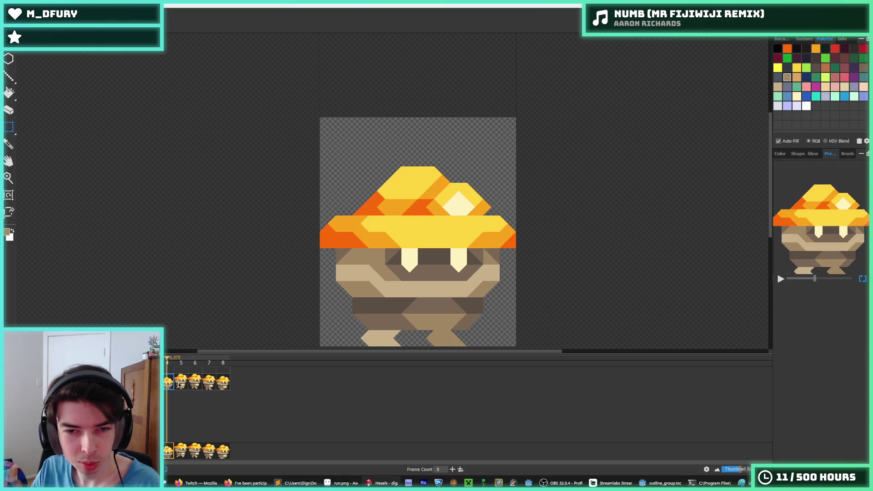
Check frame 8's upper sprite and replay the walk animation.
left_click(222, 382)
mouse_move(563, 117)
left_mouse_down()
mouse_move(312, 265)
mouse_move(300, 314)
left_mouse_up()
left_click(492, 278)
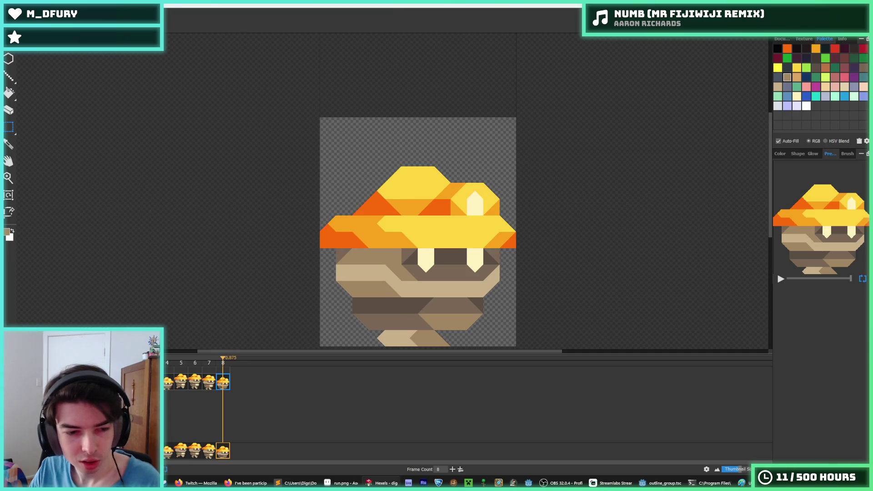
key("space")
scroll(254, 316, "down", 6)
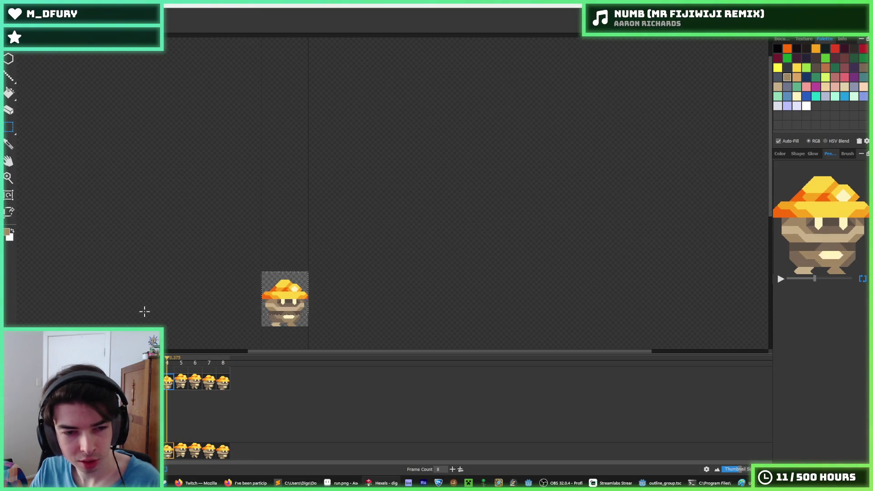
scroll(219, 322, "up", 3)
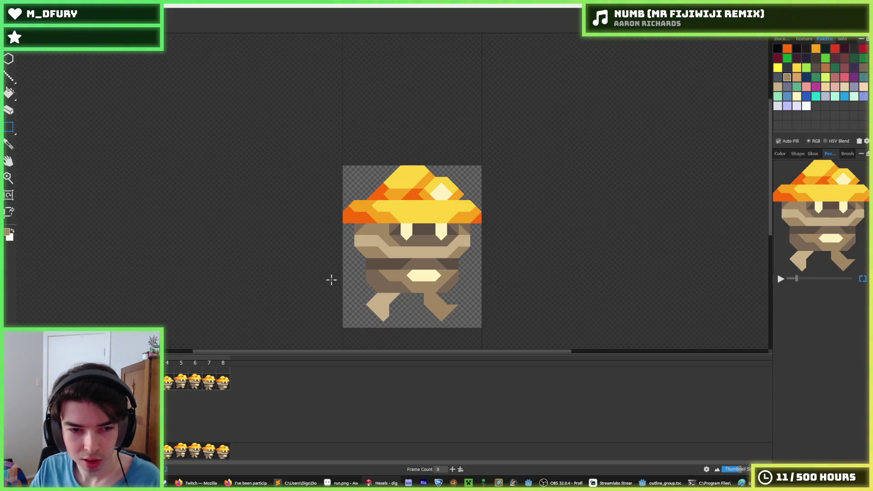
Raise the hat one step and test nudging the body's top row.
mouse_move(509, 160)
left_mouse_down()
mouse_move(308, 264)
mouse_move(307, 229)
left_mouse_up()
key("Up")
key("Up")
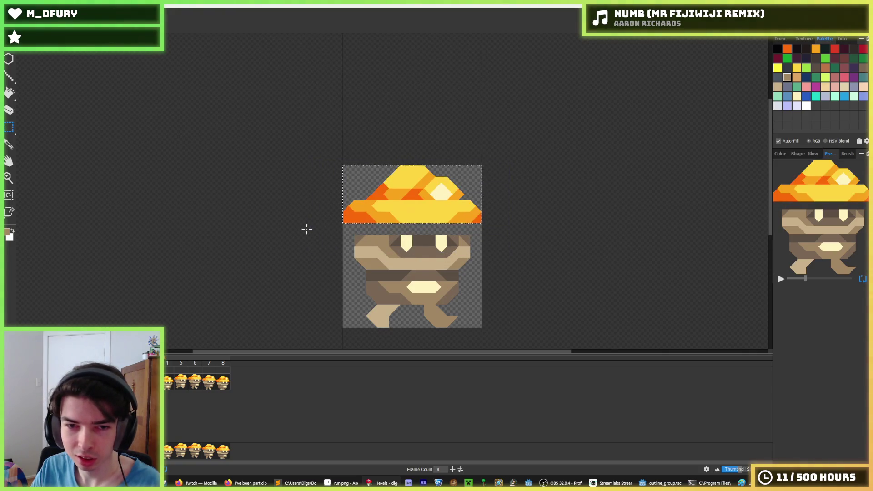
scroll(375, 241, "up", 2)
scroll(376, 241, "up", 1)
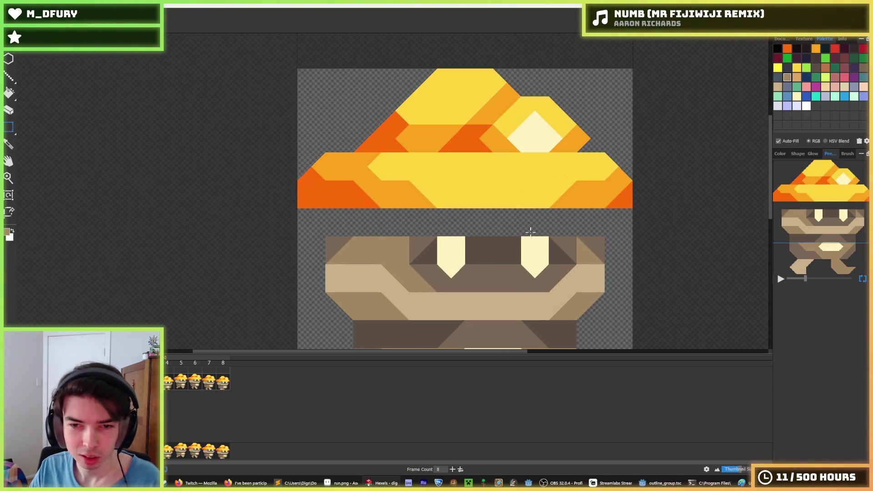
left_click_drag(328, 237, 604, 263)
key("Up")
key("Down")
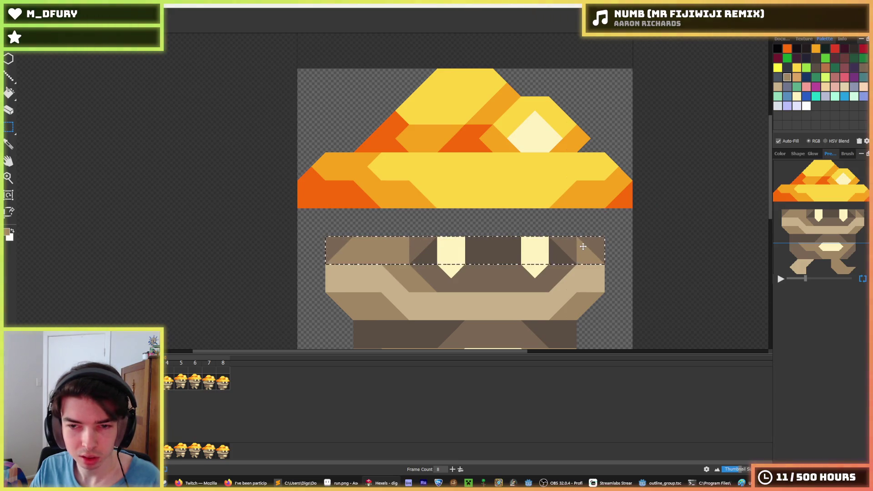
left_click(472, 247)
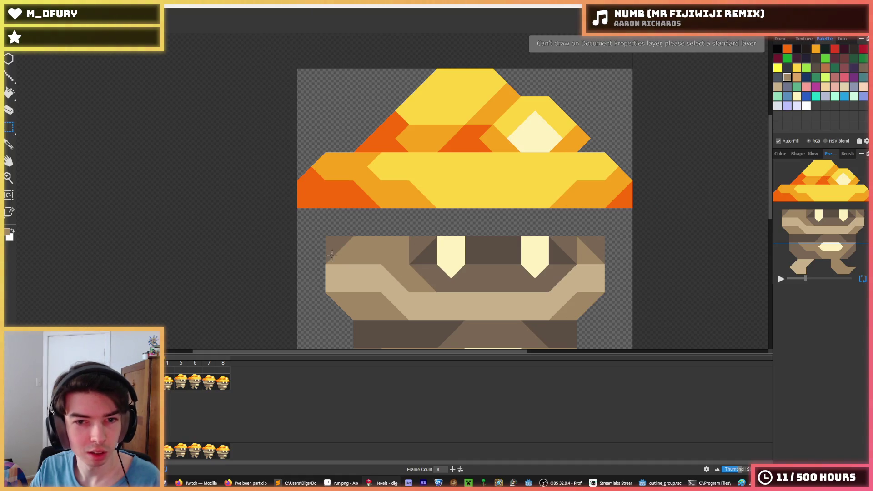
Move the face strip up under the cap, paint the row brown, add a cream eye triangle.
mouse_move(328, 240)
left_mouse_down()
mouse_move(345, 254)
mouse_move(606, 253)
mouse_move(398, 237)
left_mouse_up()
key("ctrl+d")
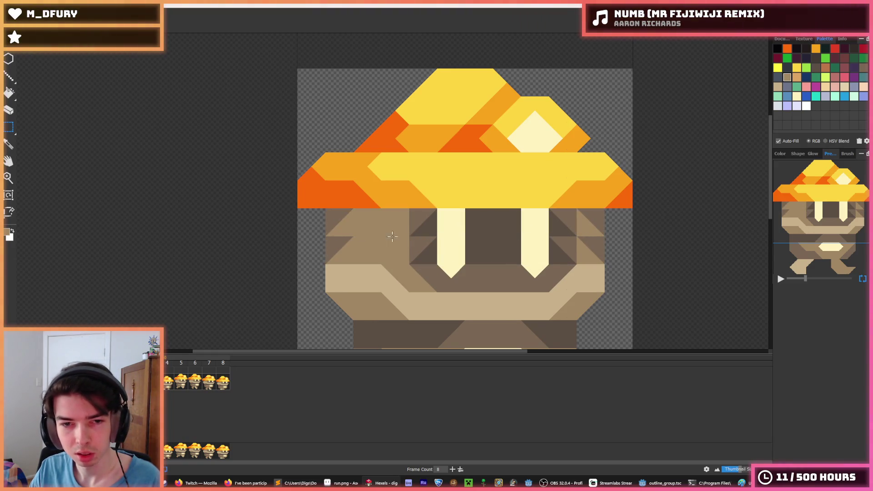
key("b")
mouse_move(332, 236)
left_mouse_down()
mouse_move(437, 226)
mouse_move(457, 215)
mouse_move(435, 210)
left_mouse_up()
left_click(534, 248, "alt")
left_click(531, 232)
scroll(443, 279, "down", 5)
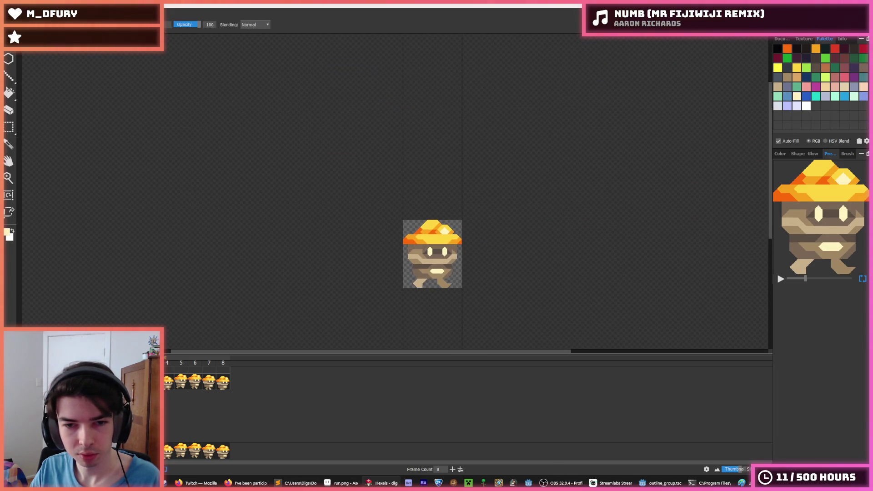
On frame 4, select the hat and shift it down one step.
left_click(169, 390)
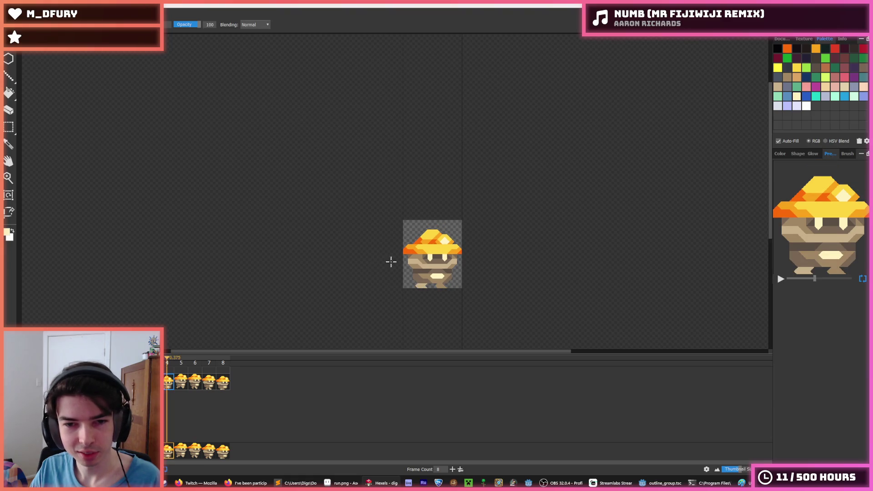
scroll(389, 262, "up", 5)
key("m")
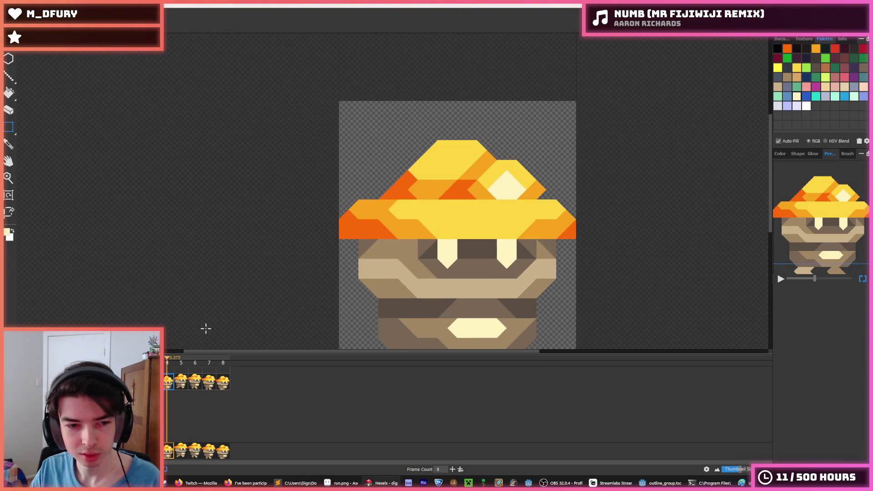
key("space")
mouse_move(591, 91)
left_mouse_down()
mouse_move(410, 203)
mouse_move(336, 221)
left_mouse_up()
key("space")
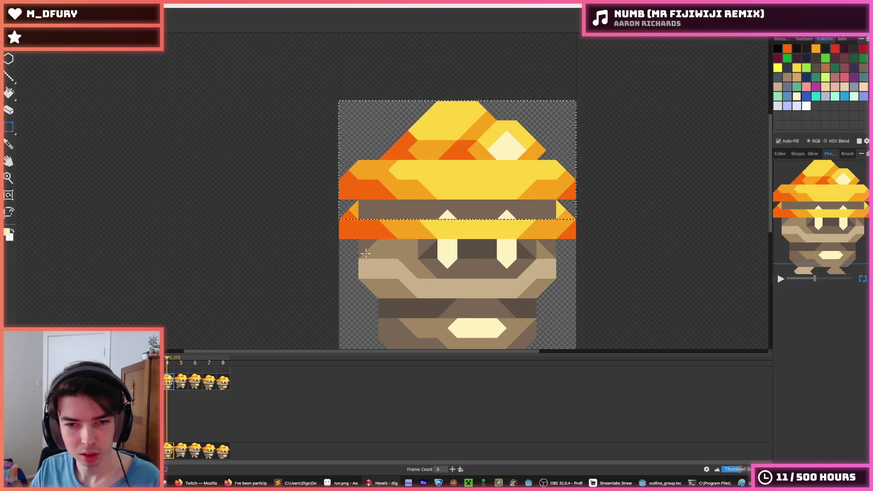
key("Down")
key("Down")
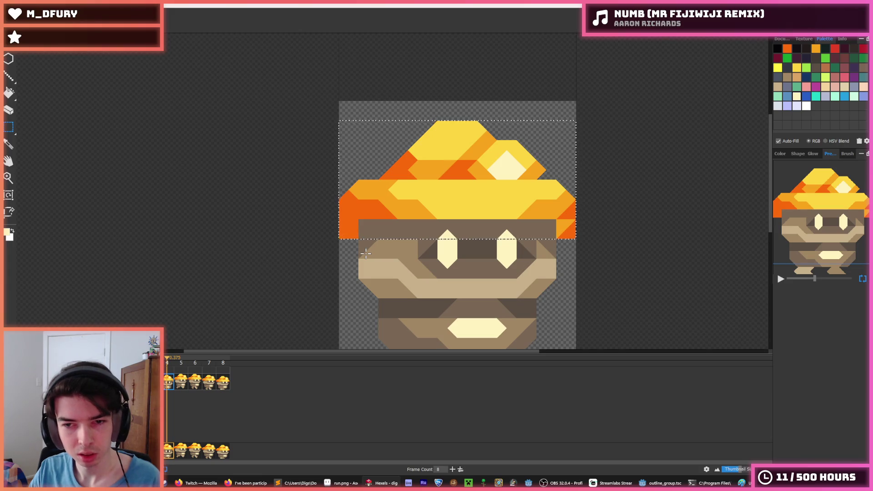
Erase the orange brim pieces on both sides and pick the brown body colour.
key("e")
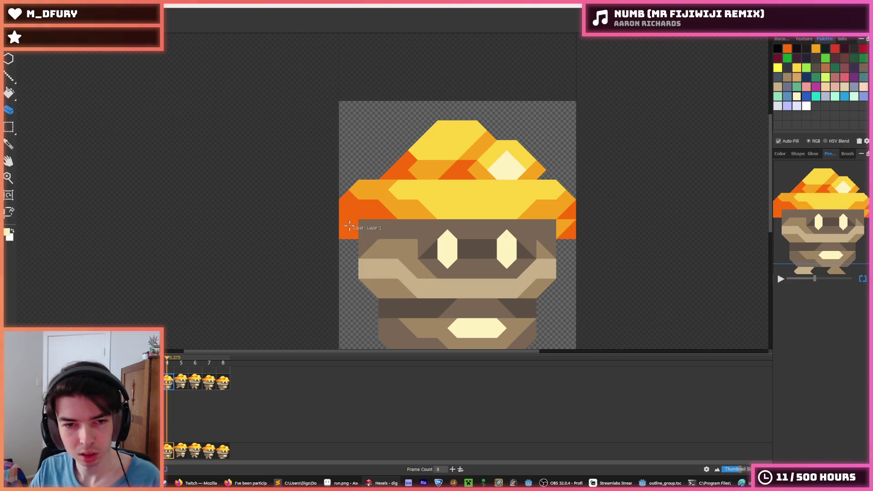
left_click(348, 229)
left_click(565, 231)
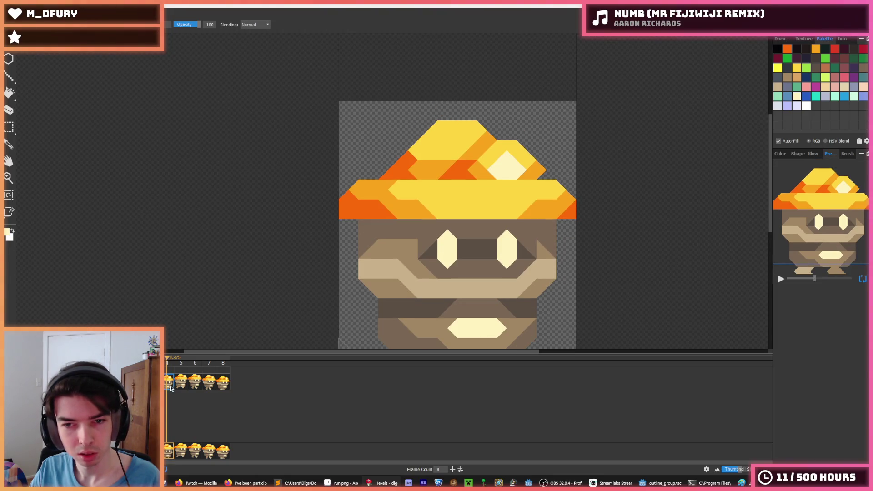
key("Left")
left_click(372, 227, "alt")
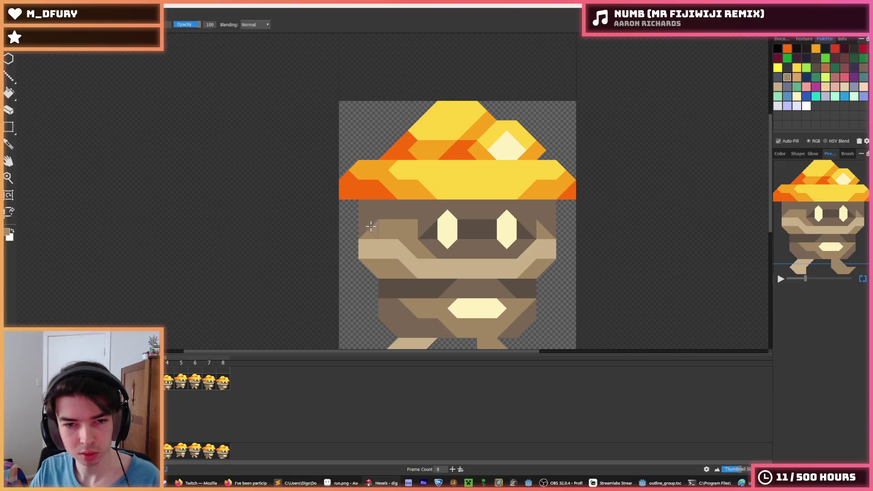
scroll(387, 282, "down", 3)
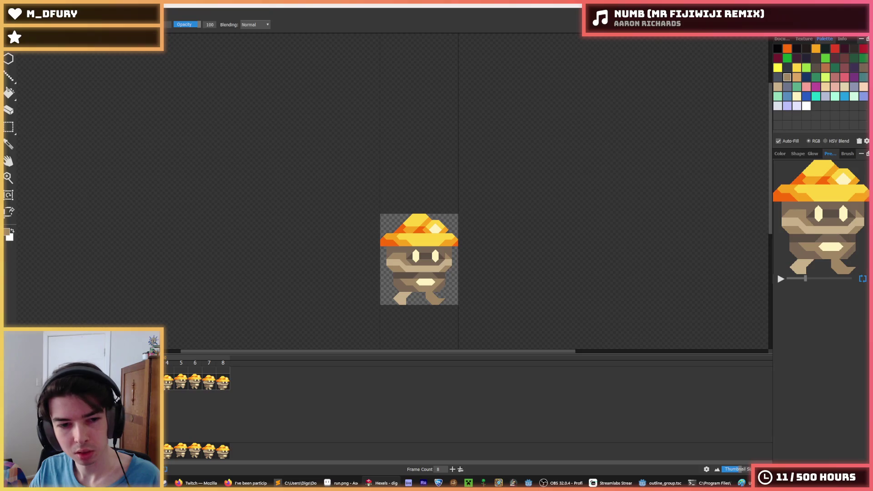
Step through frames 4 and 5, then settle on frame 7 with rectangular selection.
left_click(173, 383)
left_click(184, 386)
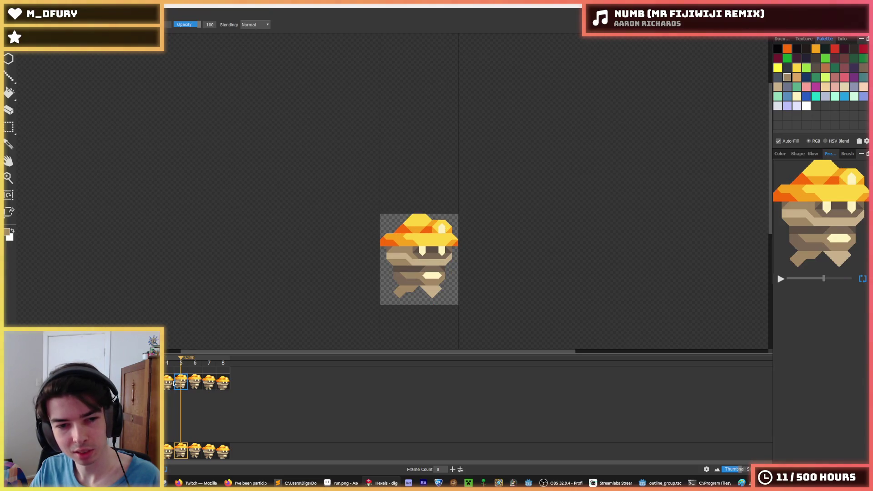
left_click(169, 383)
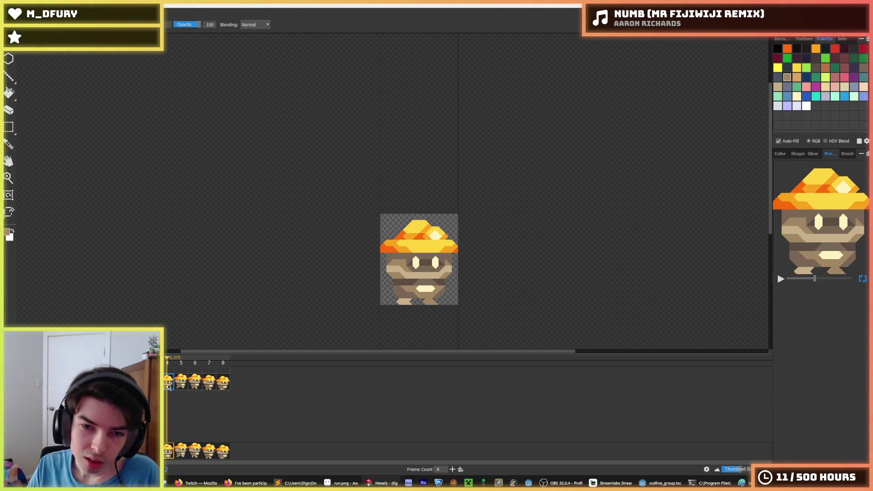
key("Left")
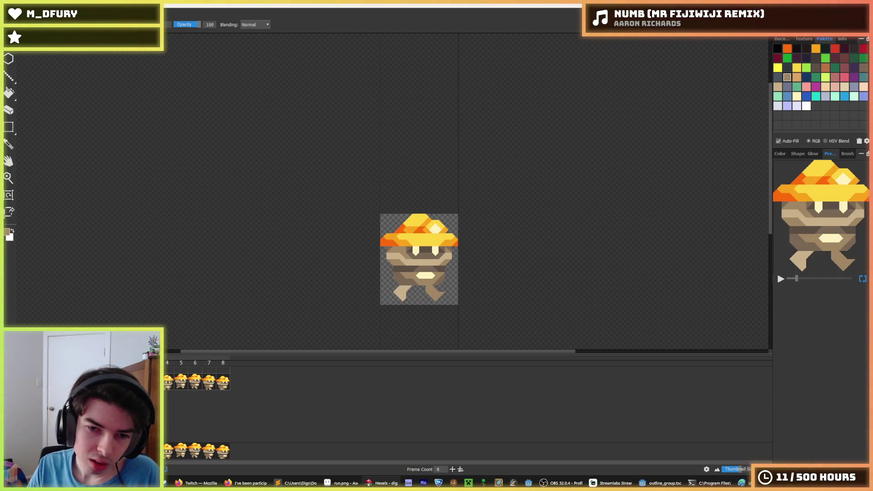
left_click(207, 385)
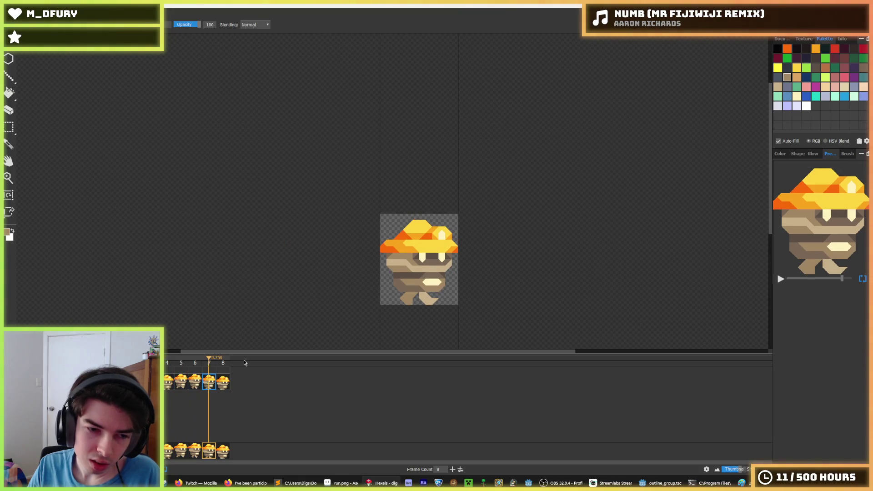
key("i")
scroll(375, 249, "up", 2)
scroll(450, 245, "up", 2)
key("m")
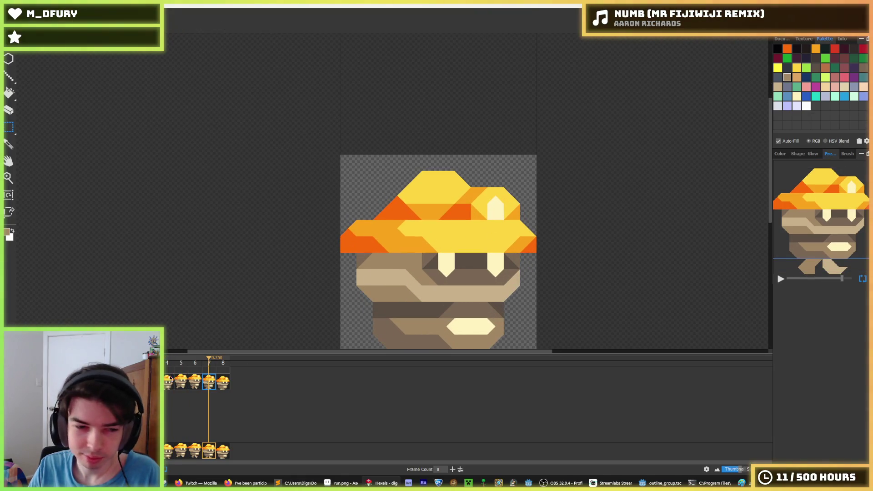
left_click(167, 383)
left_click(209, 385)
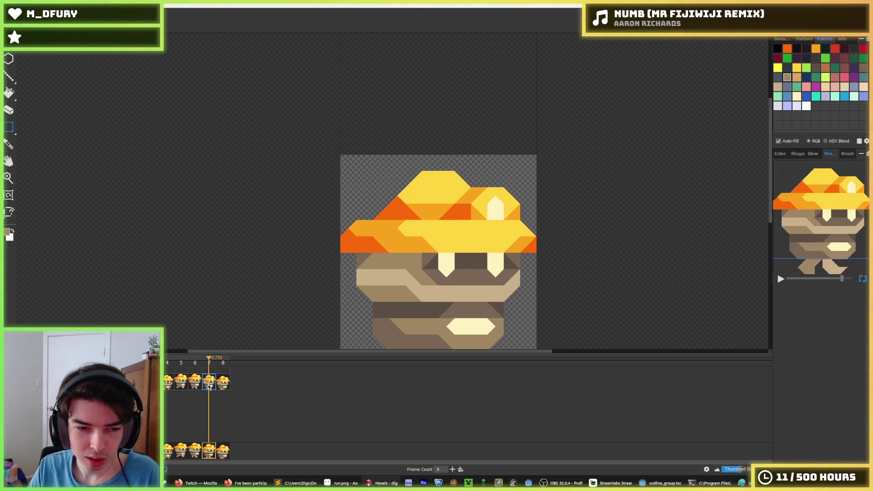
Raise frame 7's hat one row and delete the leftover row beneath it.
left_click_drag(544, 248, 331, 162)
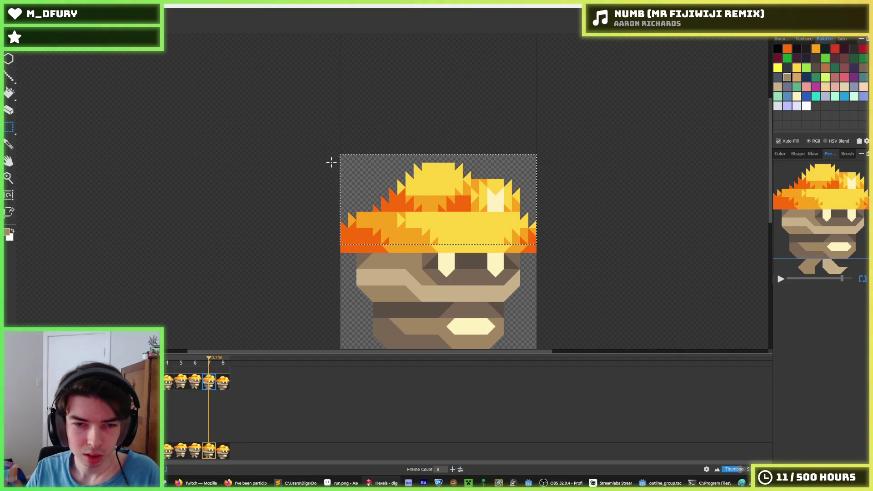
key("Up")
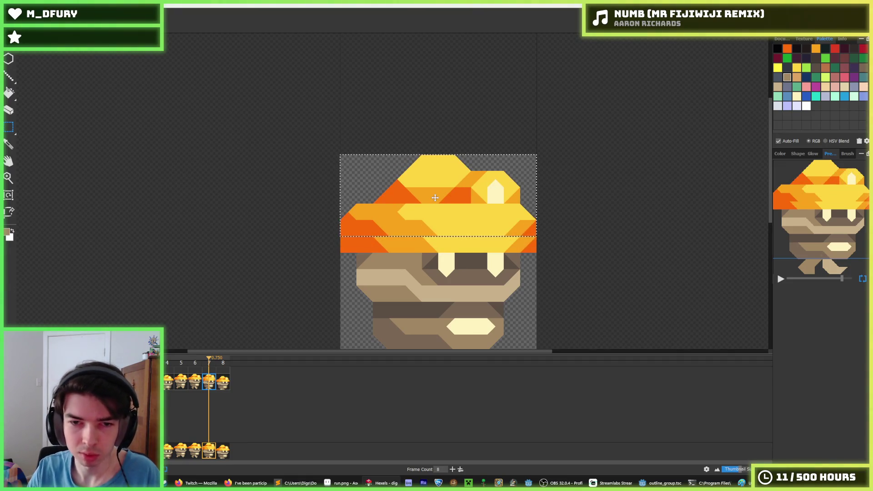
left_click(534, 250)
left_click_drag(534, 250, 317, 248)
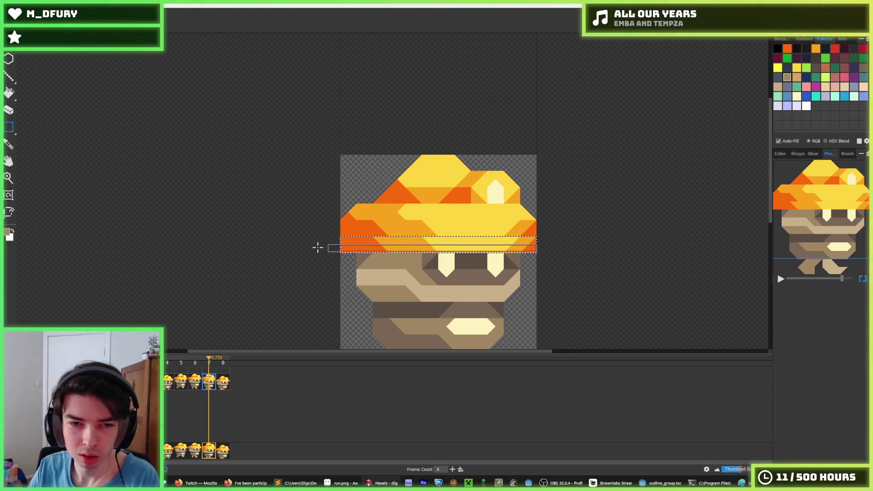
key("Delete")
Shift the face's top row up under the hat and paint a cream pointed top on the right eye.
left_click_drag(452, 263, 522, 267)
key("Up")
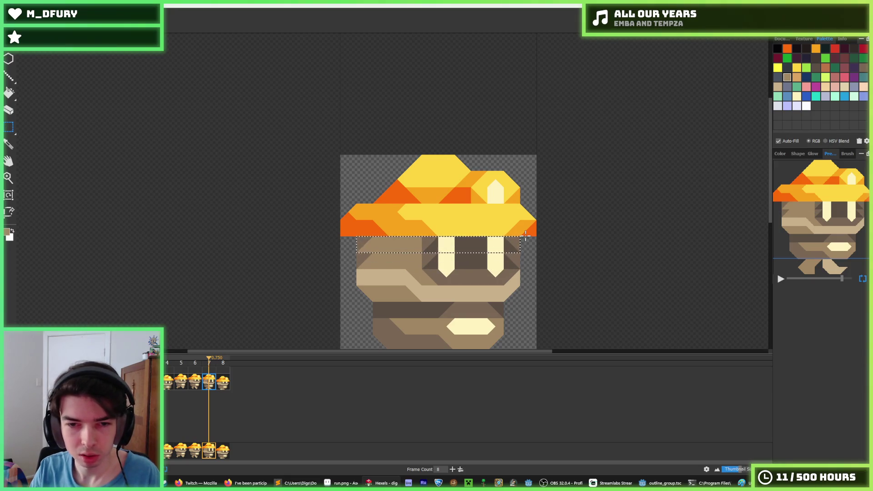
key("b")
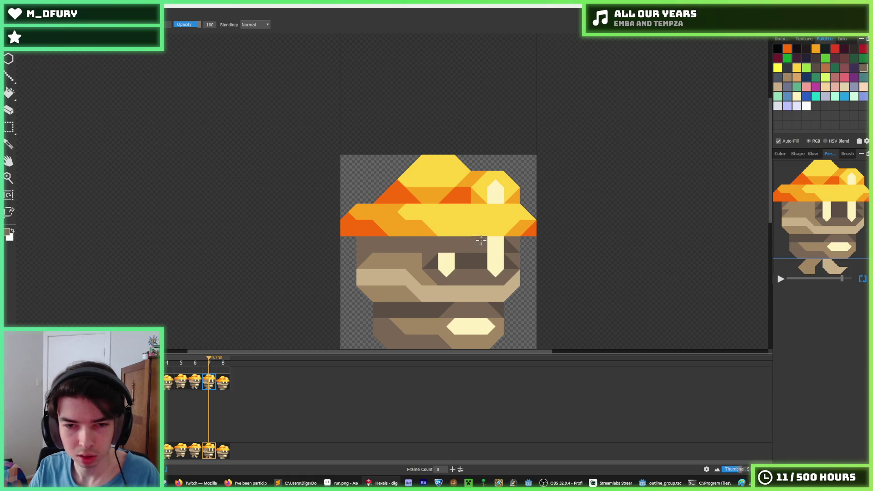
left_click(494, 261, "alt")
left_click(495, 249)
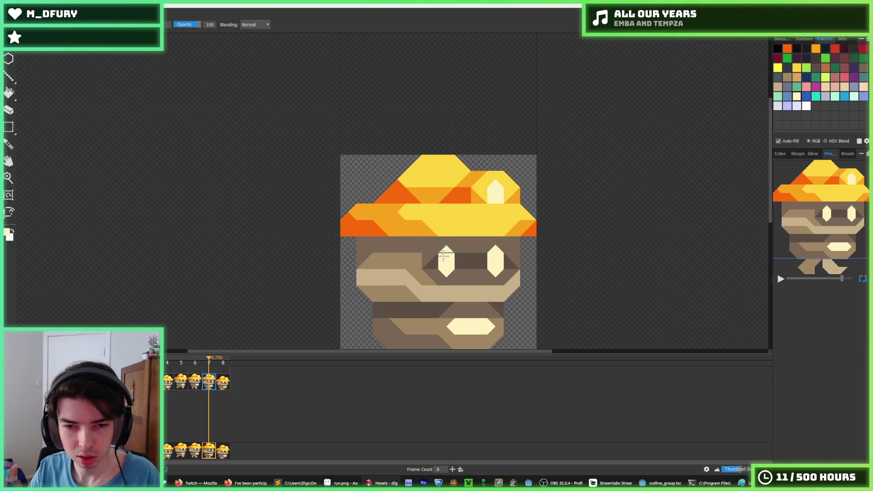
On frame 8, select the hat to lift it a row and sample the brown and cream colours.
left_click(223, 381)
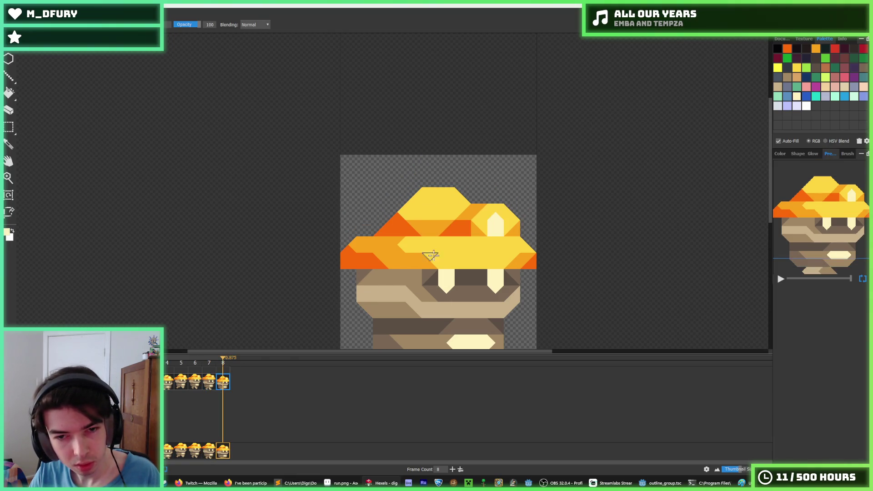
key("m")
mouse_move(541, 238)
left_mouse_down()
mouse_move(325, 152)
mouse_move(324, 185)
left_mouse_up()
key("ctrl+z")
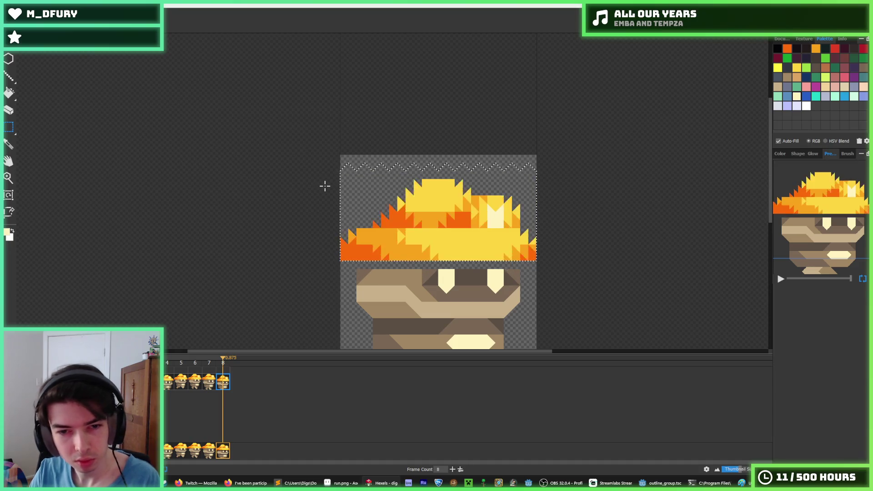
key("b")
left_click(362, 273, "alt")
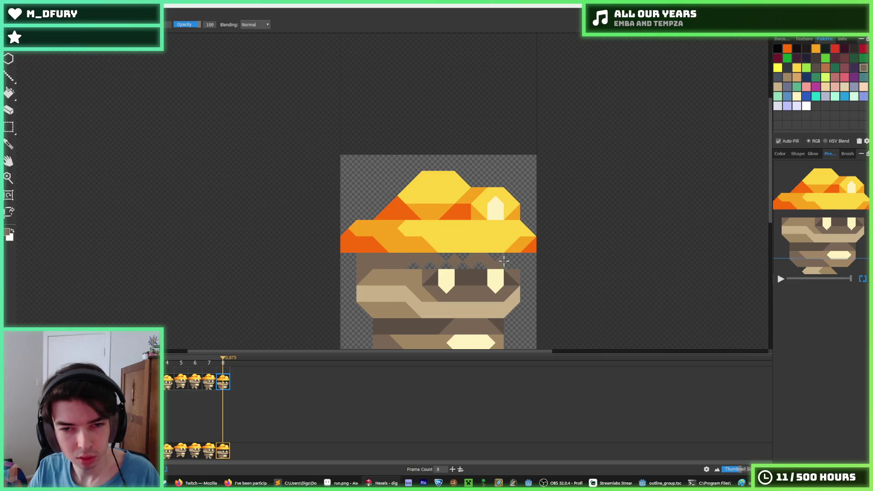
left_click(447, 266, "alt")
scroll(493, 267, "down", 3)
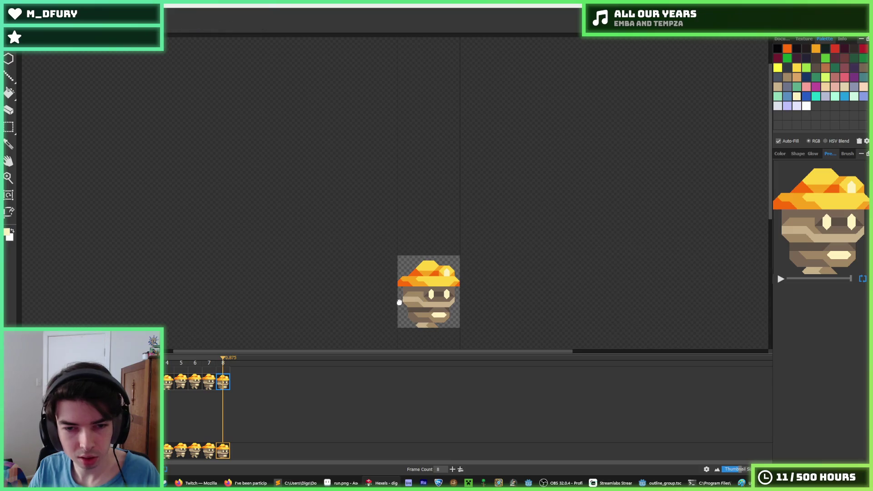
key("comma")
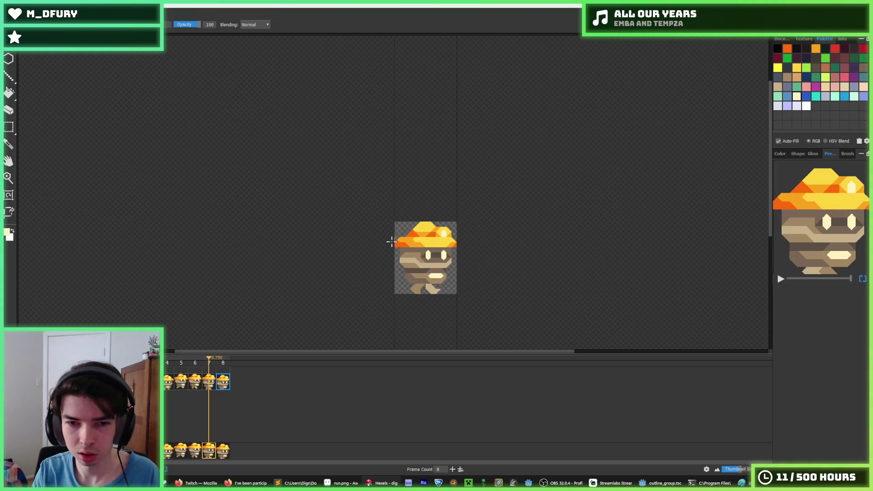
key("i")
scroll(369, 245, "down", 2)
key("b")
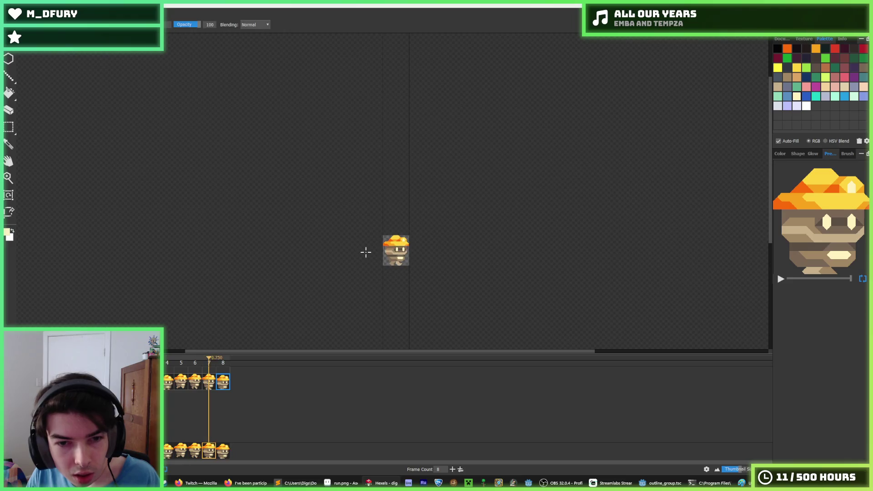
key("i")
scroll(345, 258, "up", 1)
key("comma")
scroll(372, 248, "up", 1)
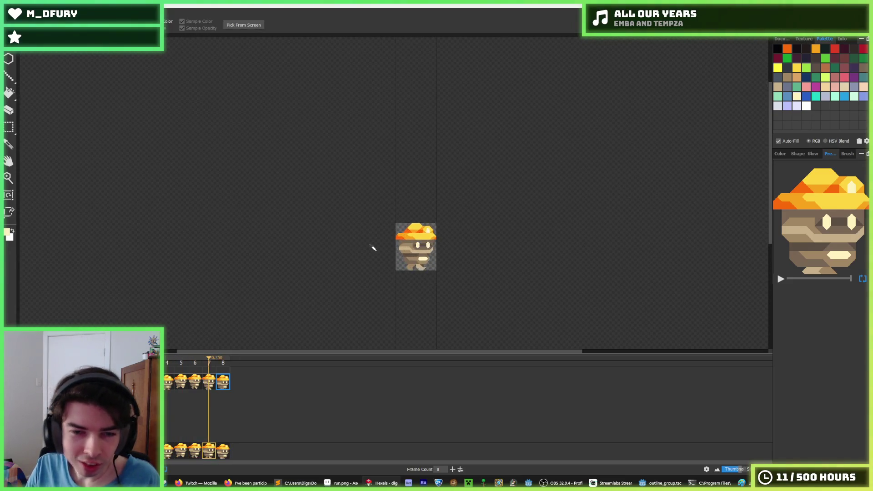
key("b")
key("comma")
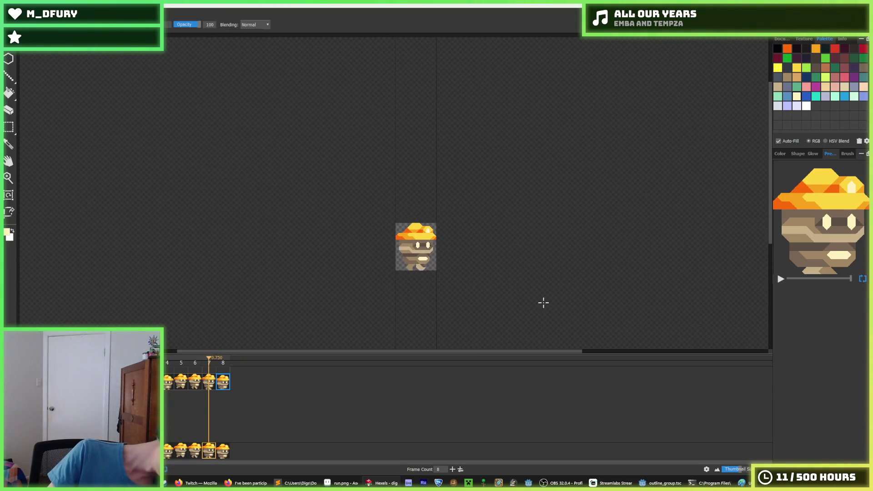
key("comma")
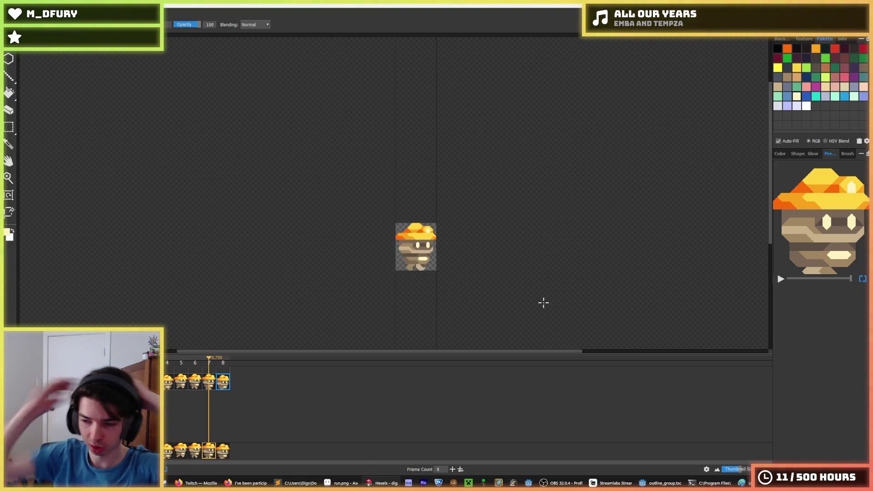
Insert a new key cel after frame 4 and lower its hat one pixel.
right_click(167, 382)
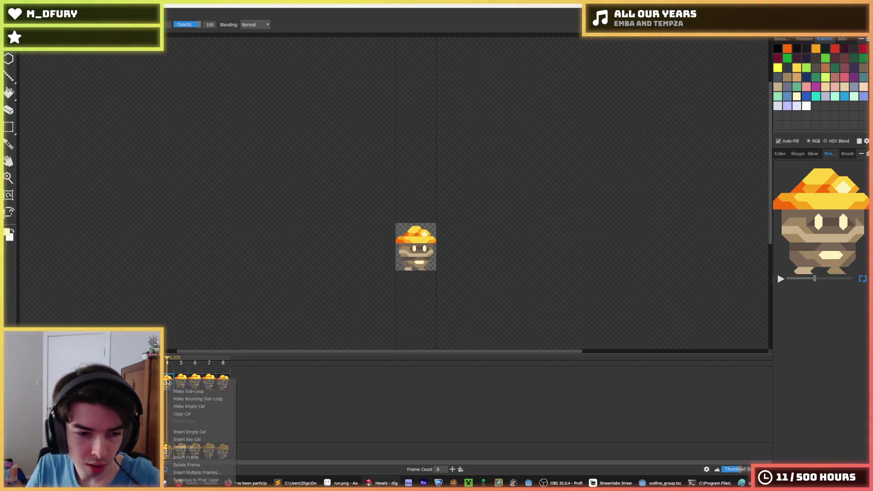
left_click(198, 439)
key("s")
scroll(336, 195, "up", 3)
left_click_drag(336, 194, 289, 218)
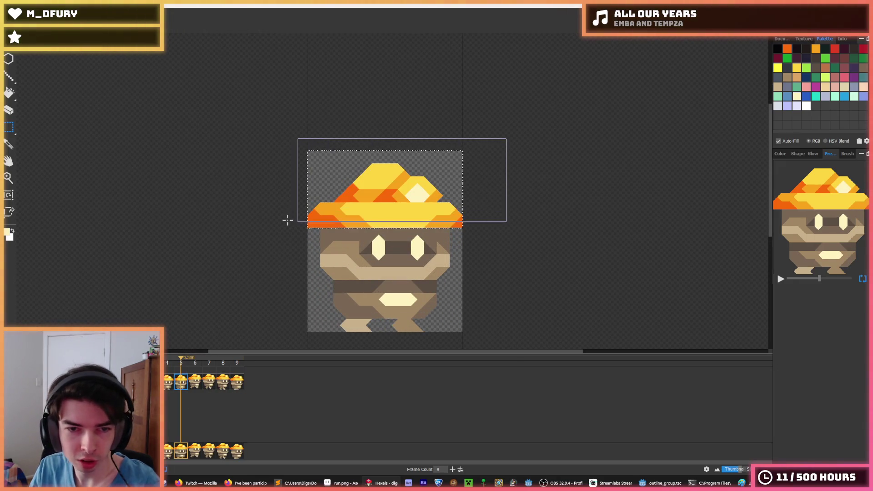
key("Down")
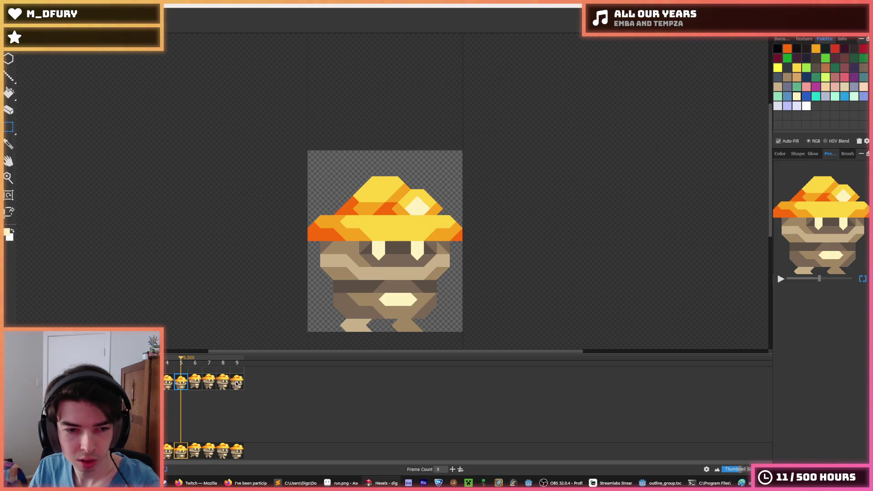
Add a tenth frame after frame 9 and lower its hat one pixel.
right_click(236, 384)
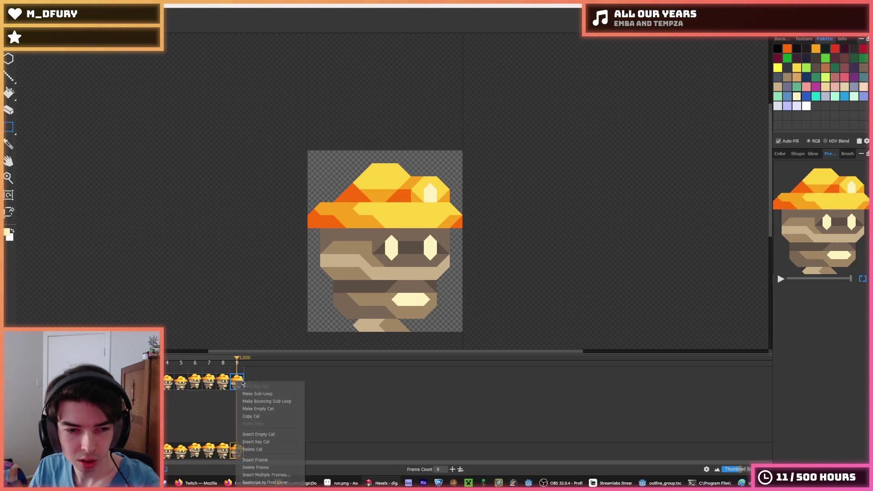
left_click(268, 435)
left_click_drag(485, 140, 302, 225)
key("Down")
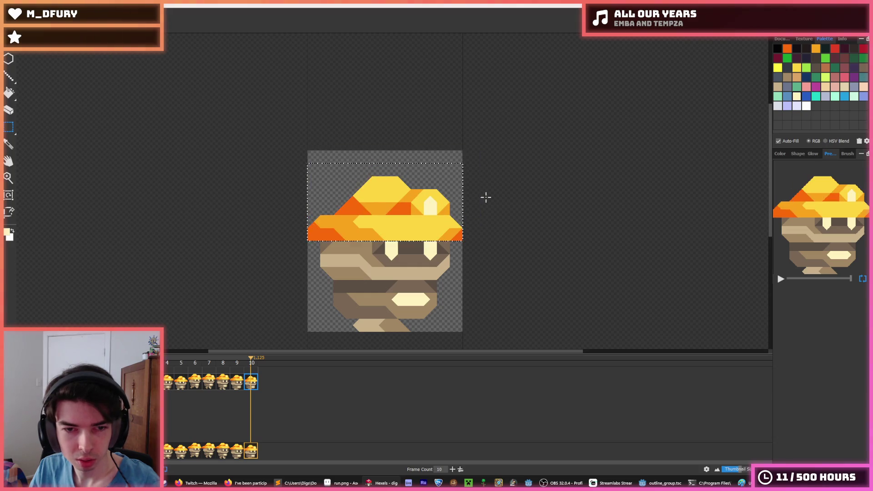
scroll(252, 286, "down", 3)
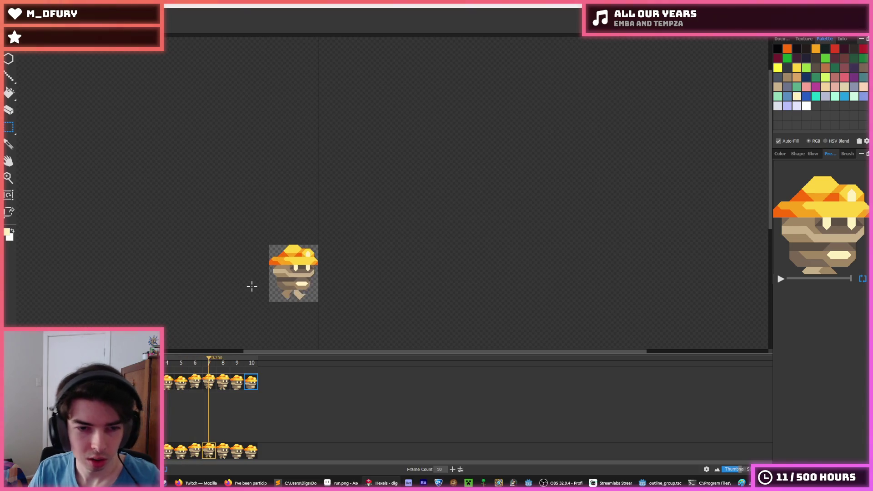
scroll(192, 286, "down", 2)
scroll(161, 285, "up", 2)
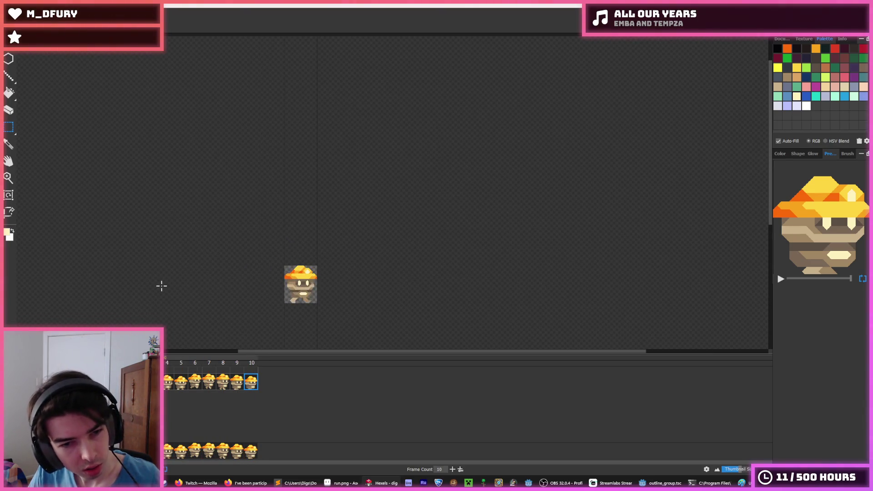